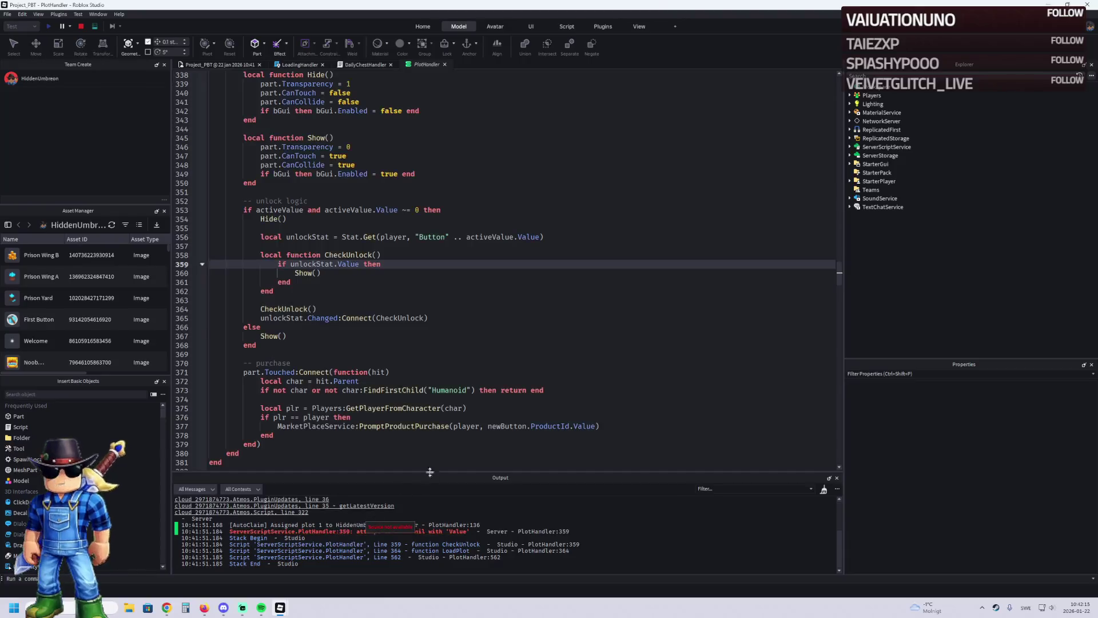
# Step: Review the PlotHandler line 359 nil 'Value' error, then return to the running game view
pyautogui.scroll(4, 404, 250)
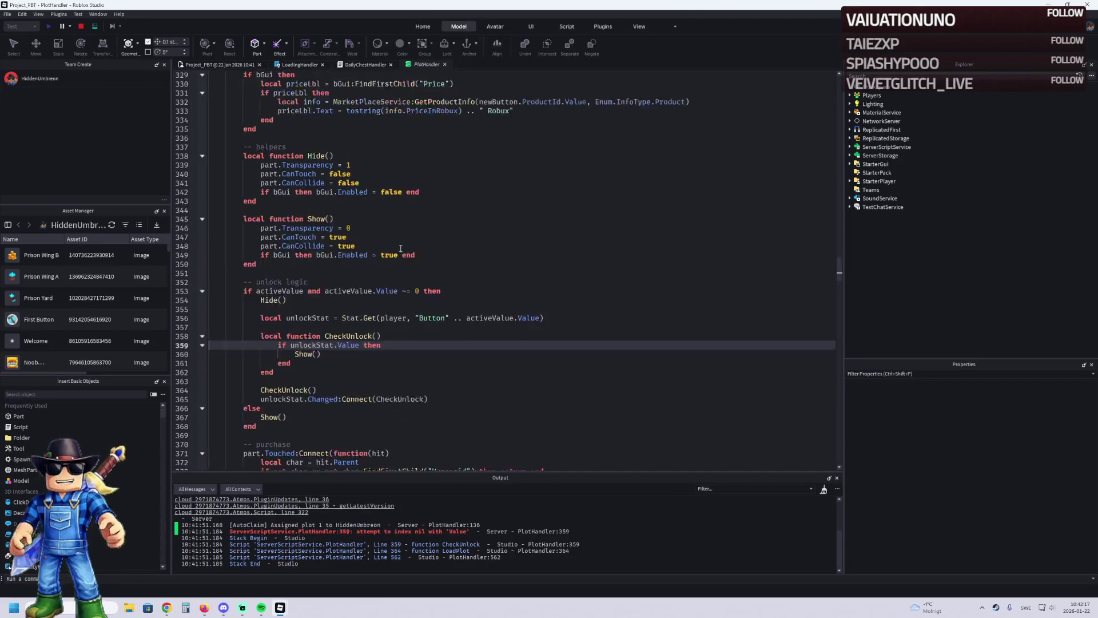
pyautogui.scroll(3, 445, 528)
pyautogui.scroll(-3, 445, 528)
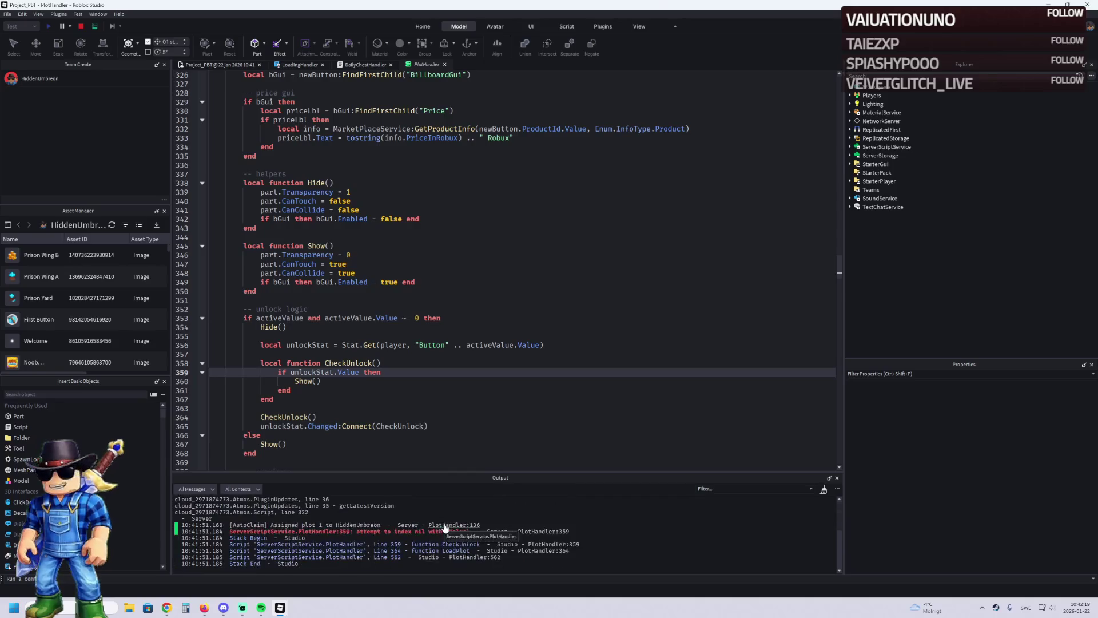
pyautogui.click(201, 67)
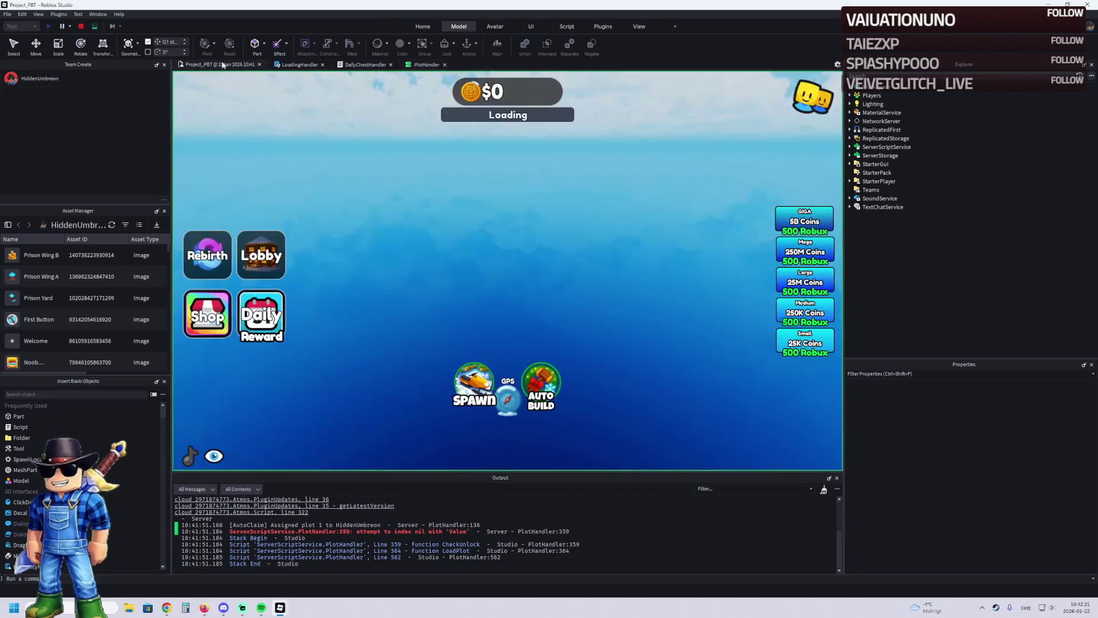
# Step: Switch to the client view and walk onto the first pads, building the Dirt Road and Fence Posts
pyautogui.click(94, 26)
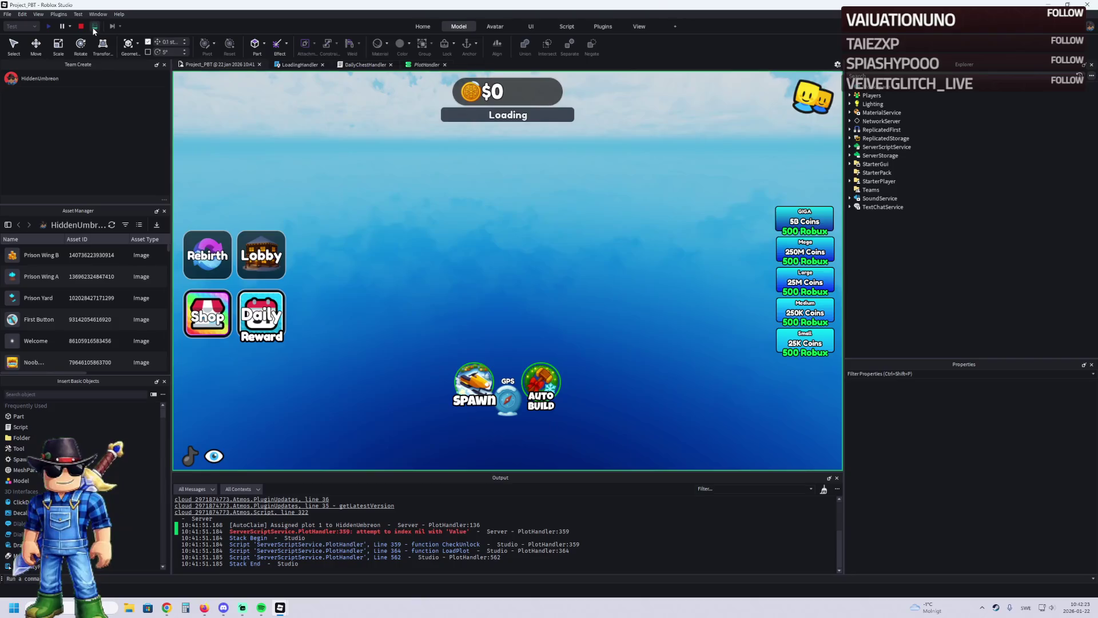
pyautogui.press('w')
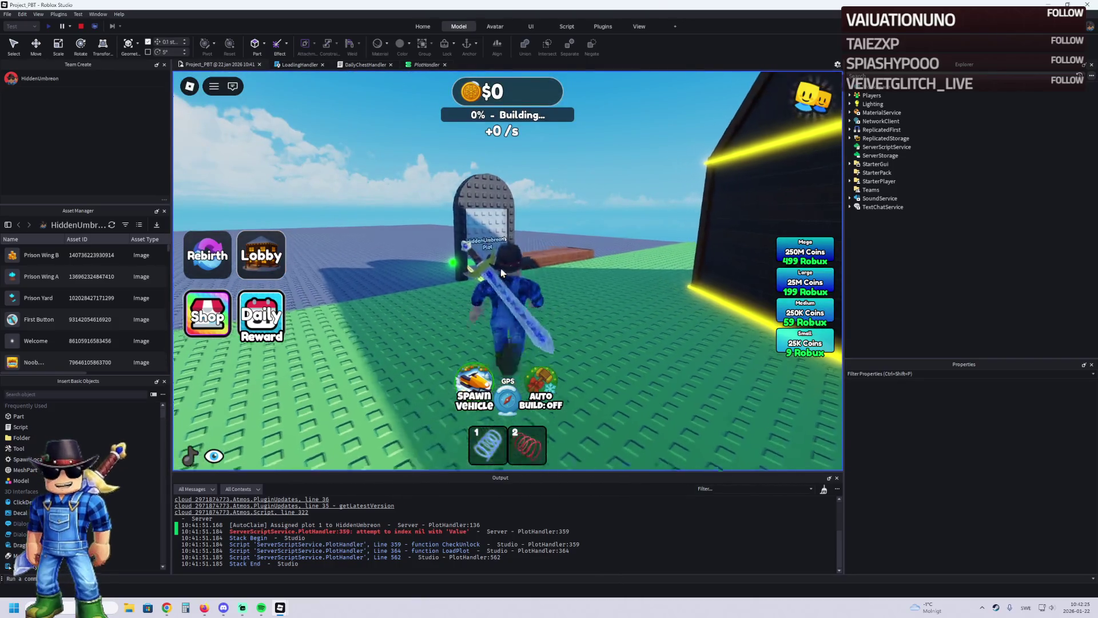
pyautogui.press('w')
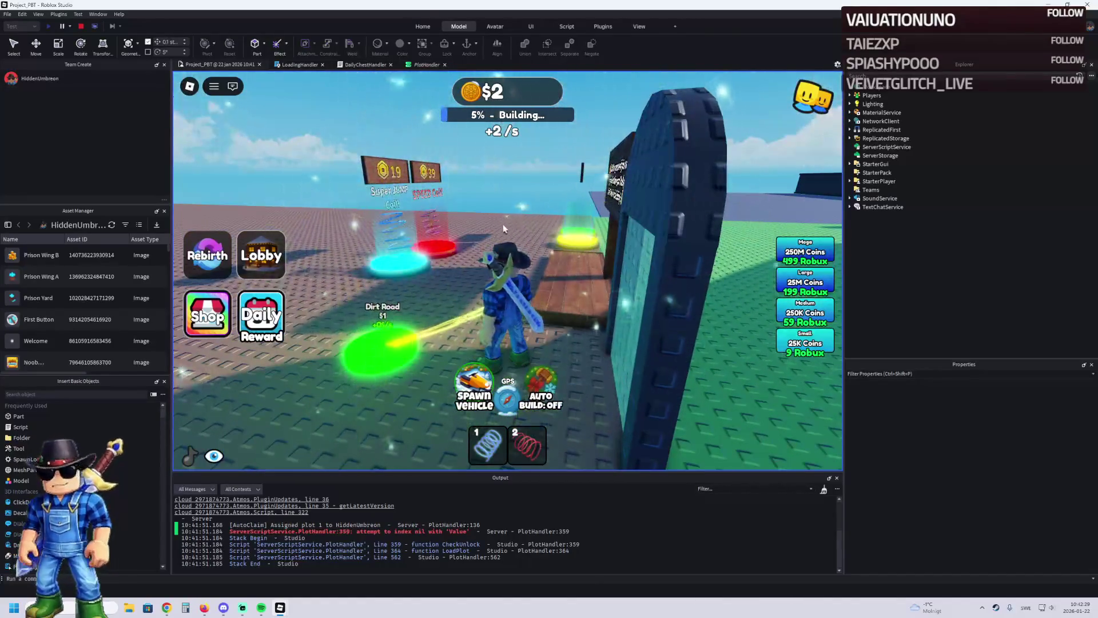
pyautogui.press('w')
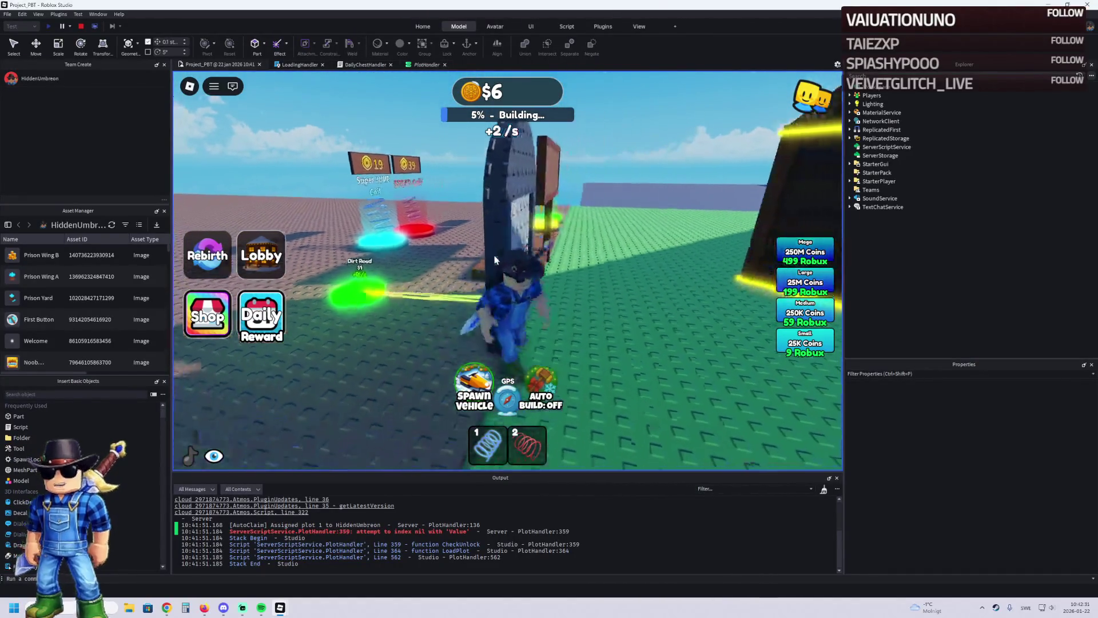
pyautogui.press('a')
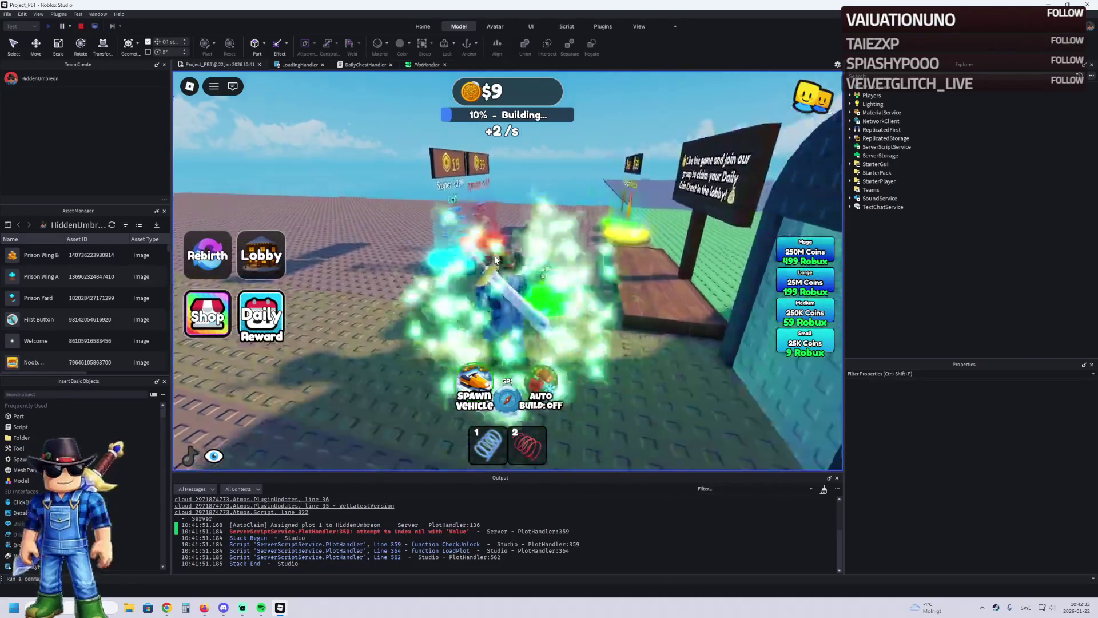
pyautogui.press('d')
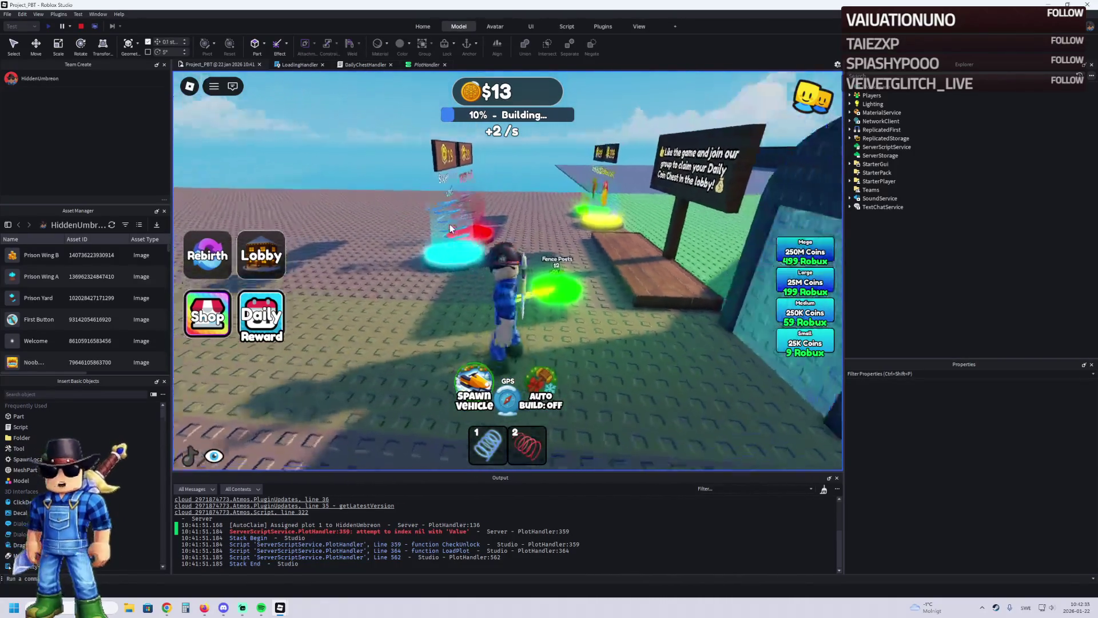
pyautogui.press('w')
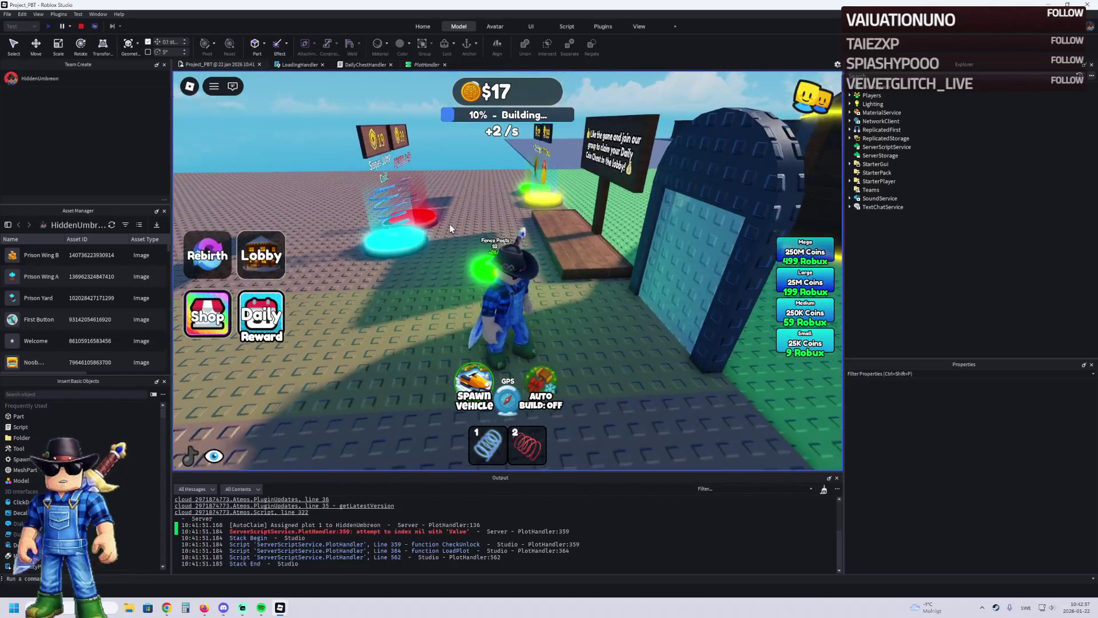
pyautogui.press('a')
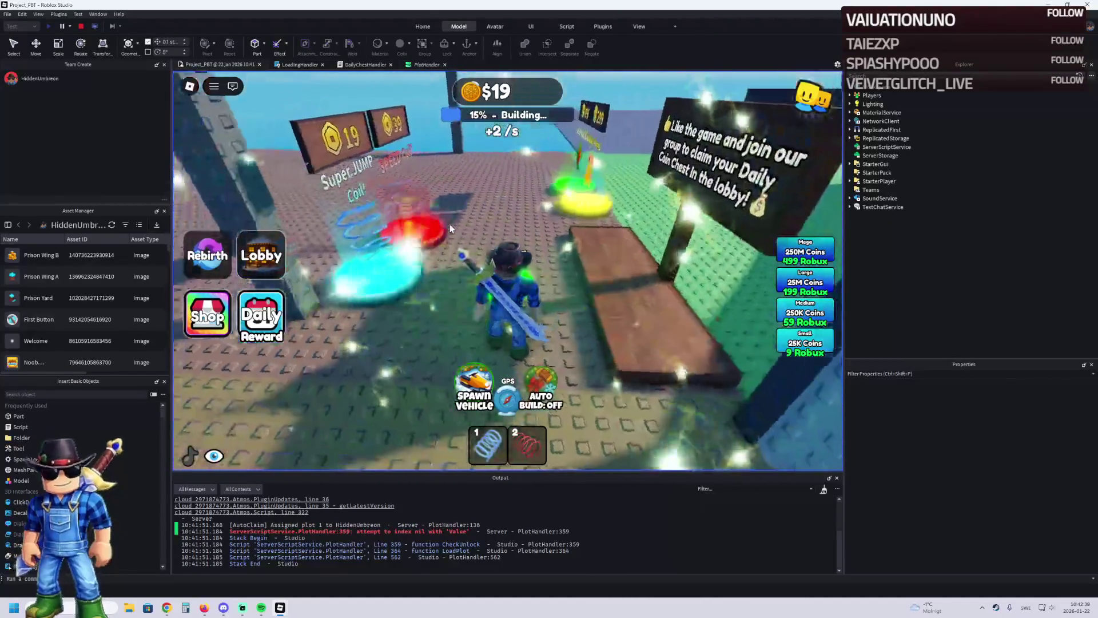
pyautogui.press('d')
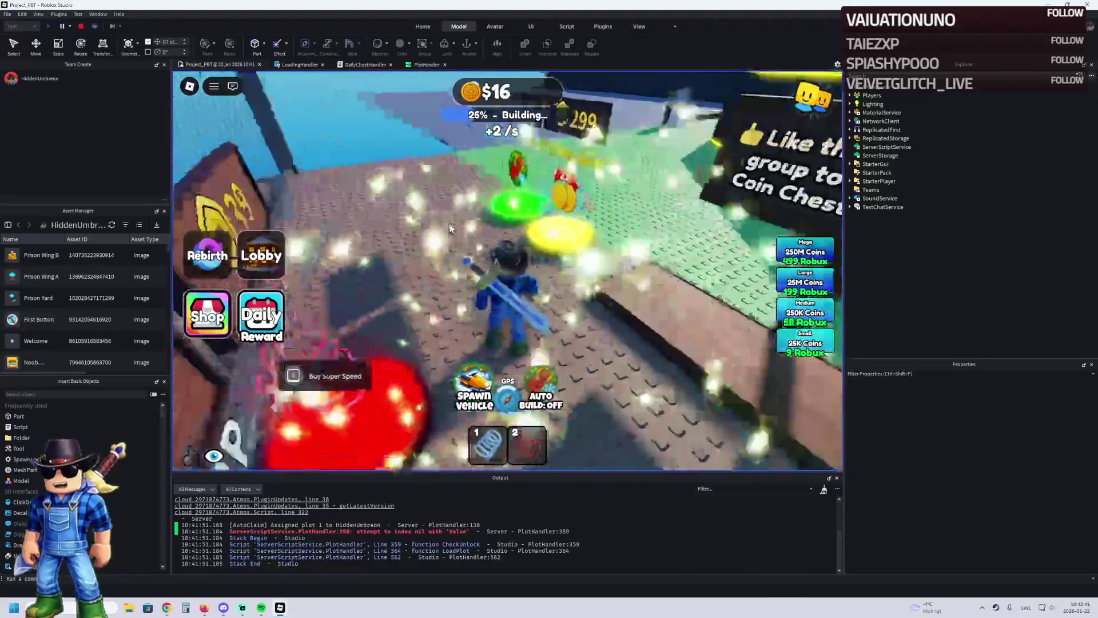
pyautogui.press('d')
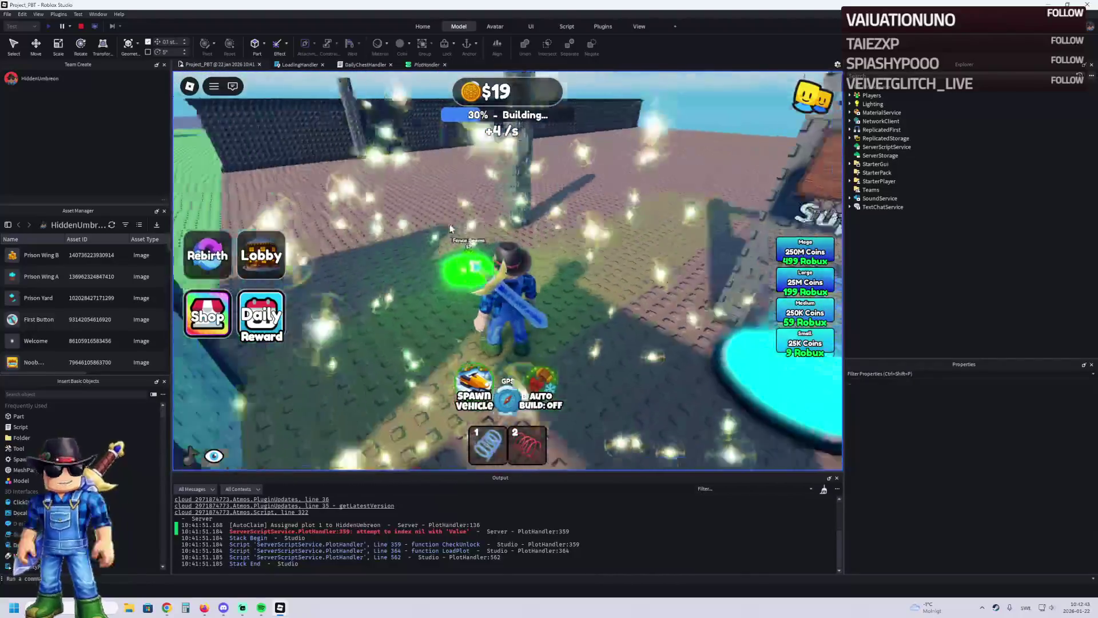
# Step: Keep walking over pads along the fence, passing 50% progress and buying the Side Pillar
pyautogui.press('w')
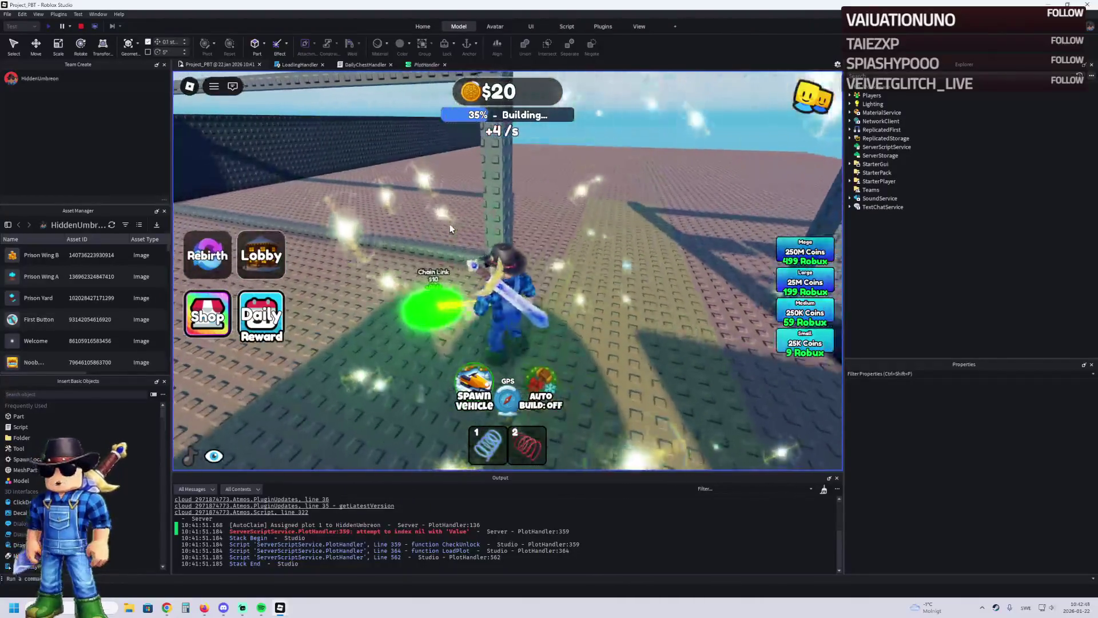
pyautogui.press('w')
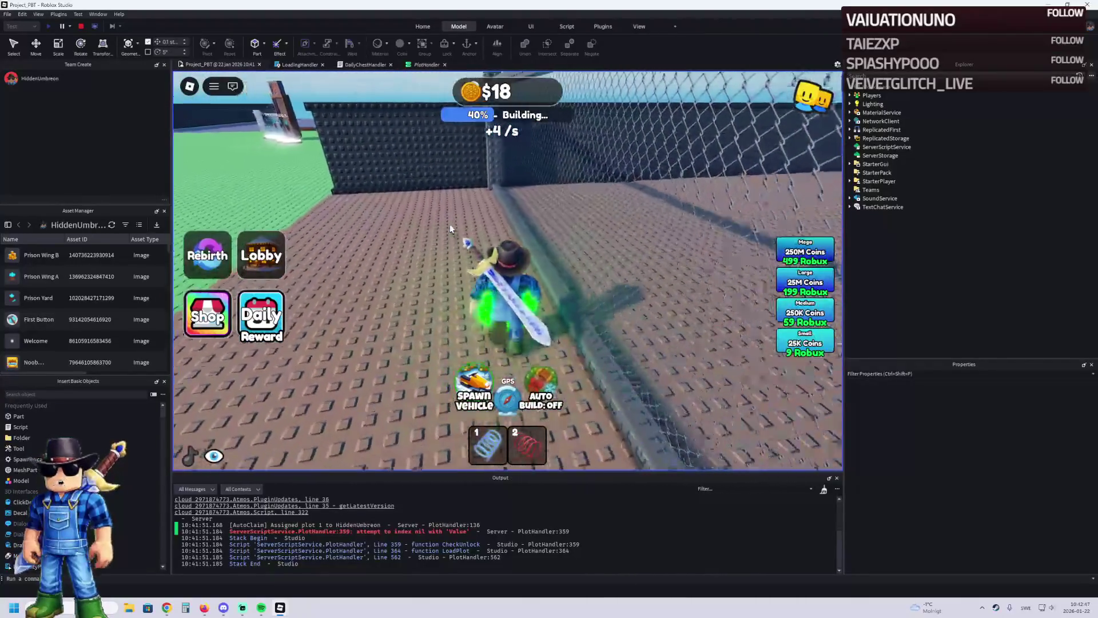
pyautogui.press('w')
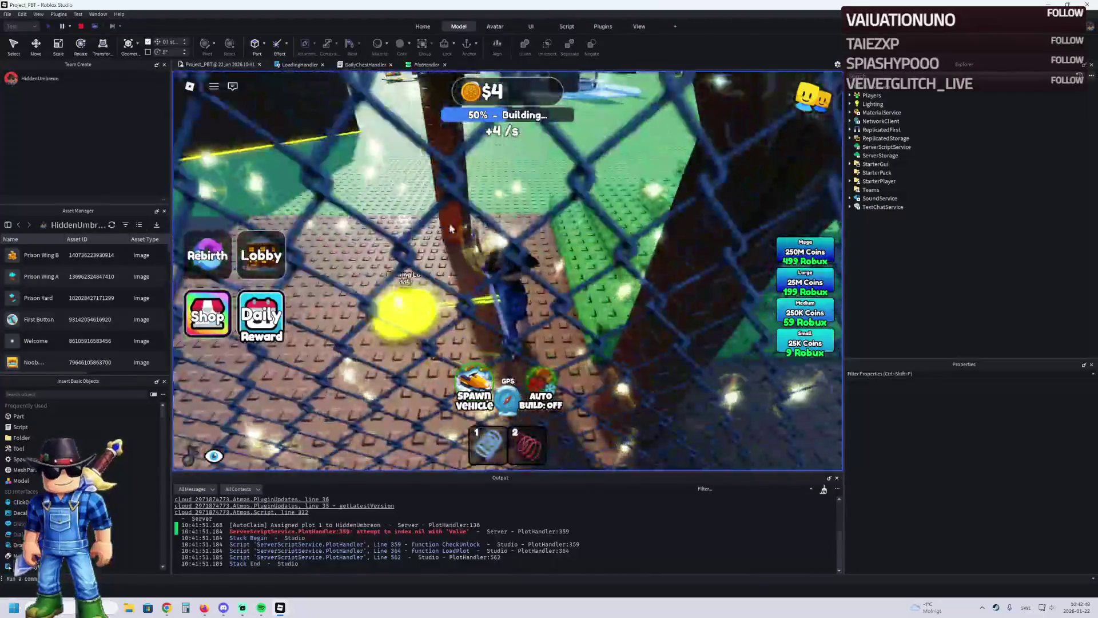
pyautogui.press('w')
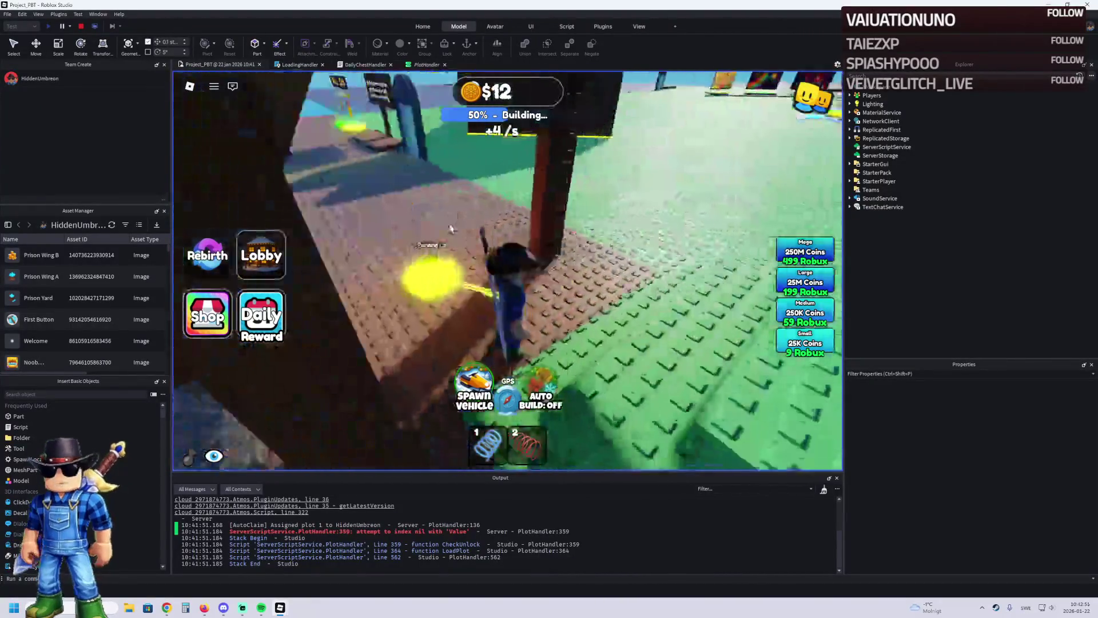
pyautogui.press('w')
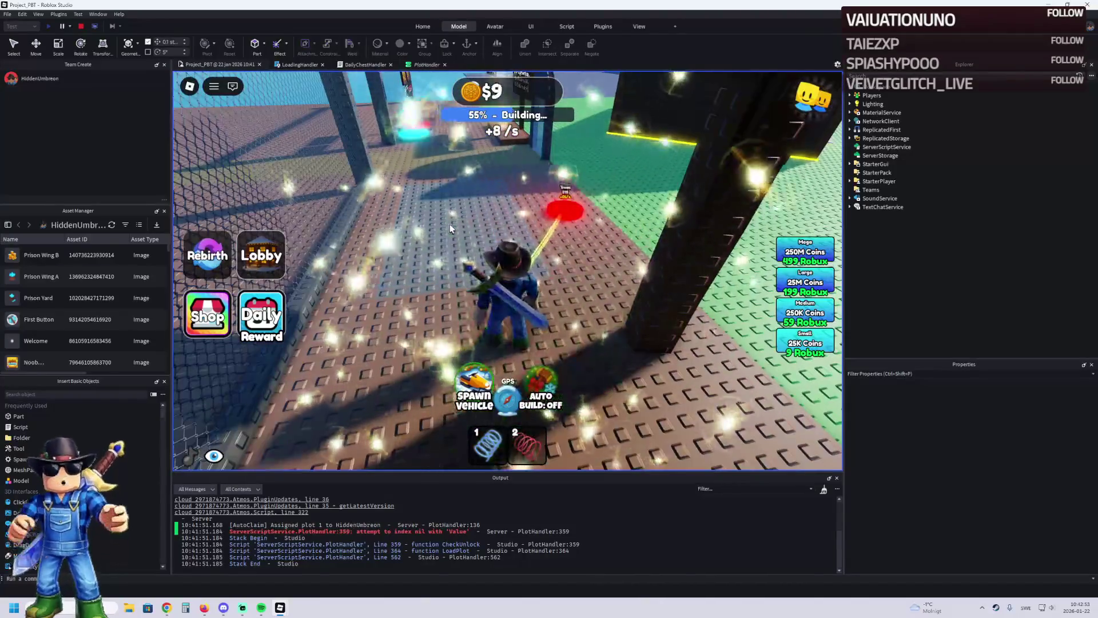
pyautogui.press('w')
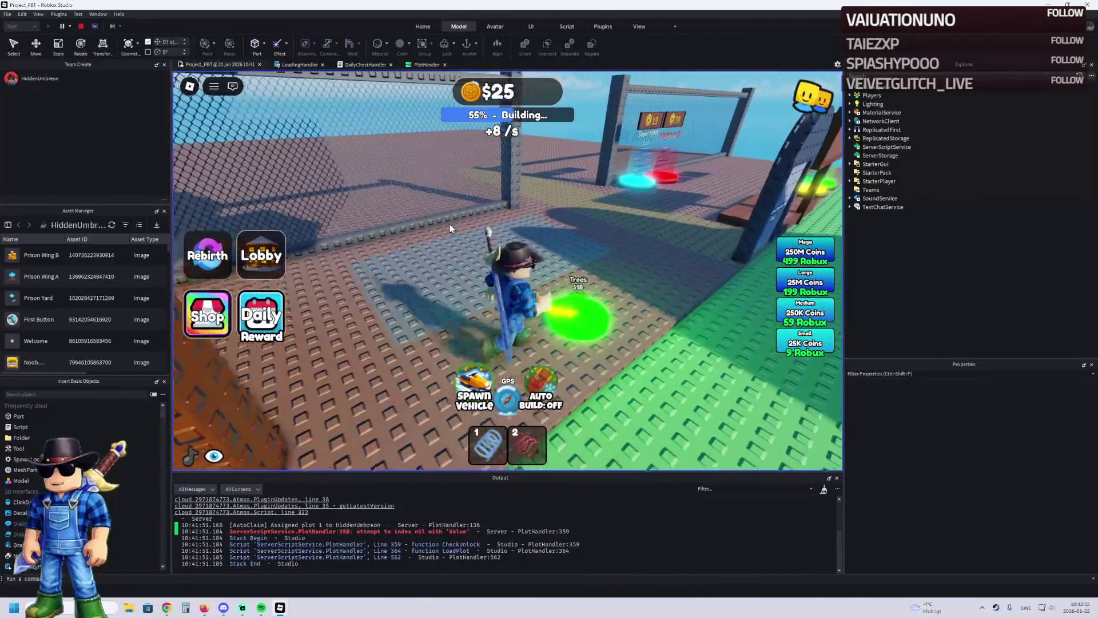
pyautogui.press('w')
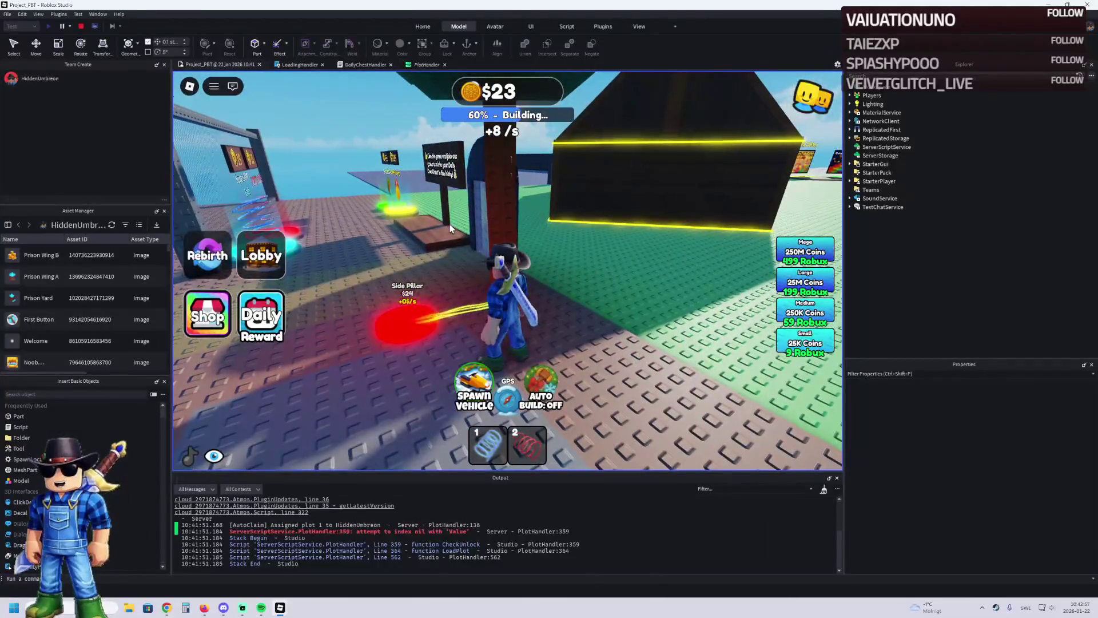
pyautogui.press('w')
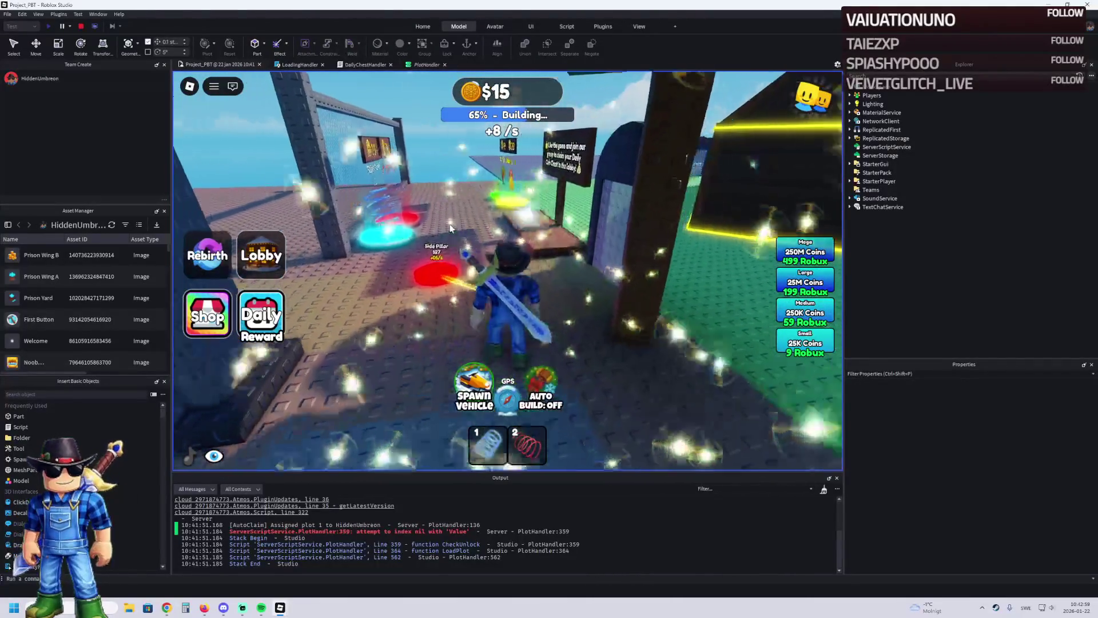
pyautogui.press('w')
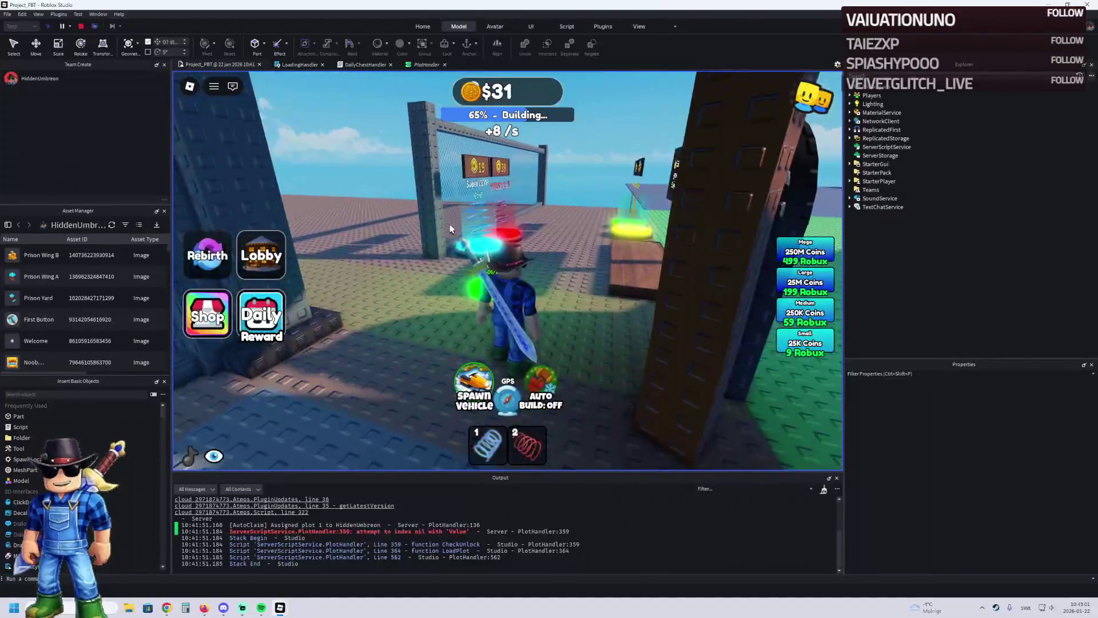
pyautogui.press('w')
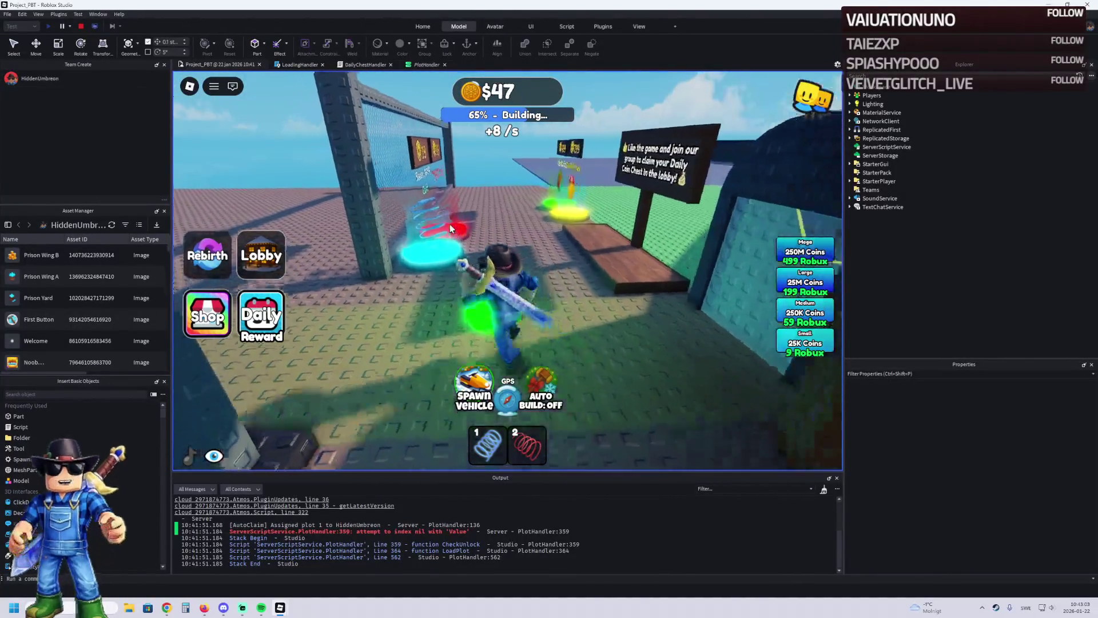
pyautogui.press('w')
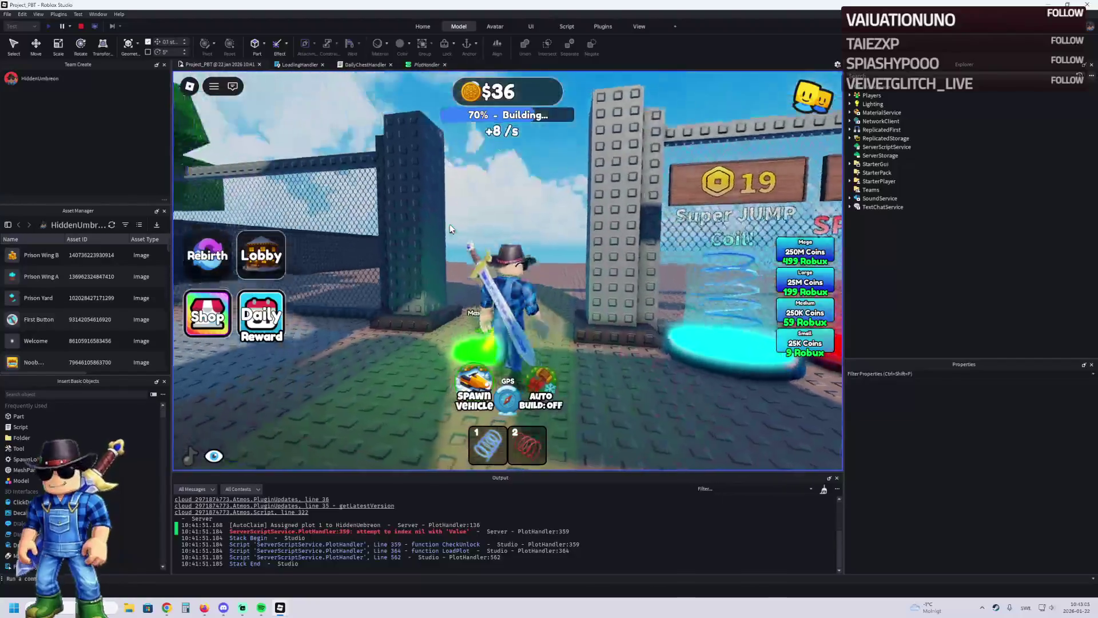
pyautogui.press('w')
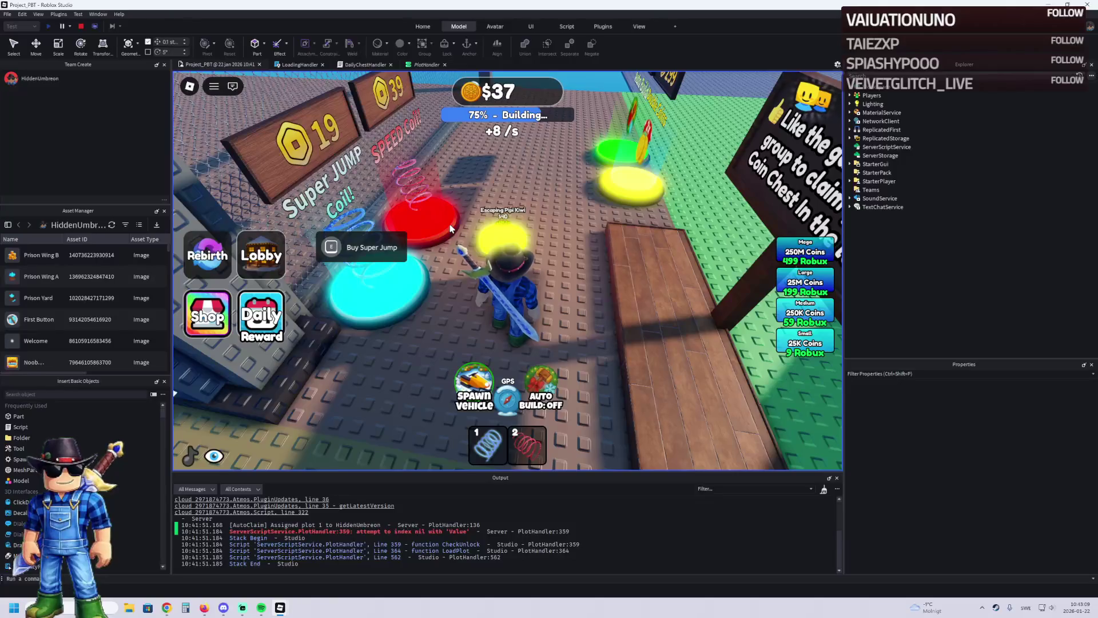
# Step: Buy the Super Speed and 2x Coins upgrades as build progress reaches 90%
pyautogui.press('a')
pyautogui.press('e')
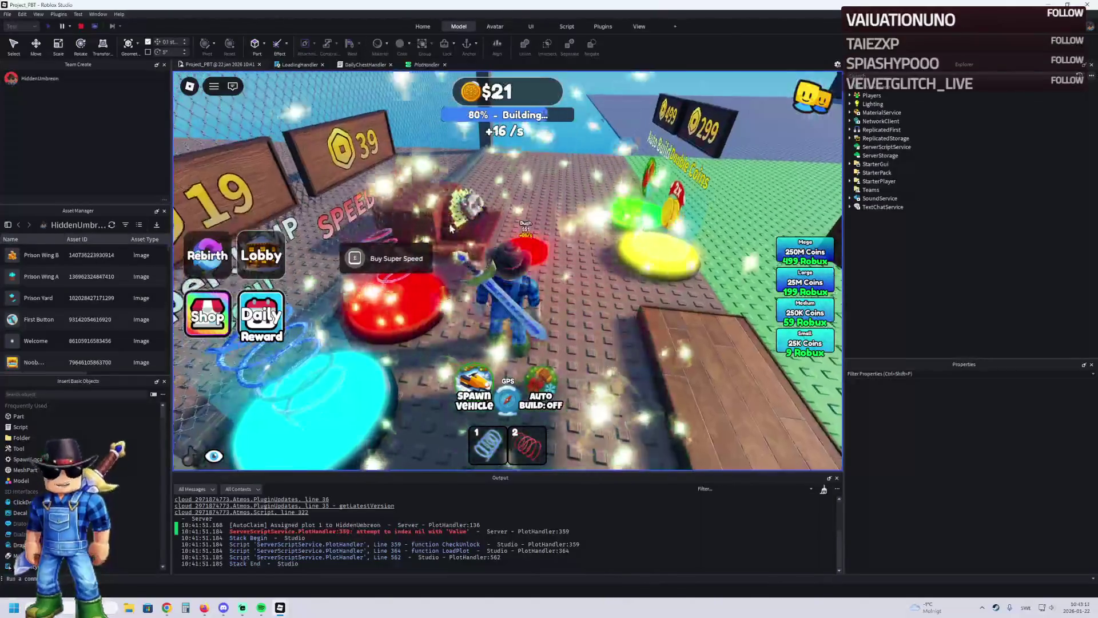
pyautogui.press('a')
pyautogui.press('a')
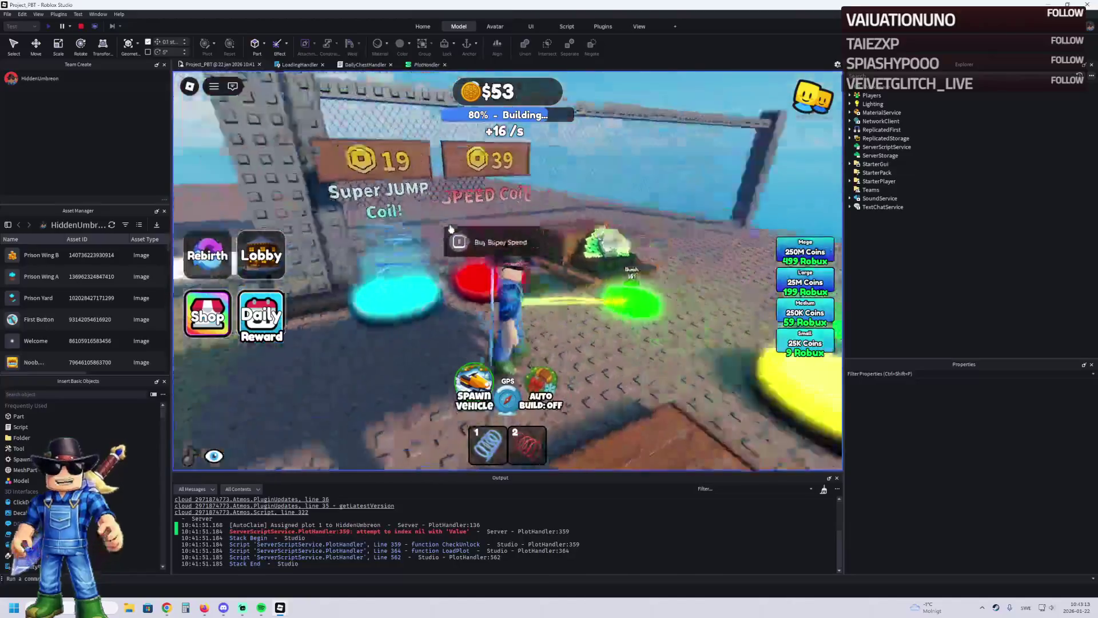
pyautogui.press('e')
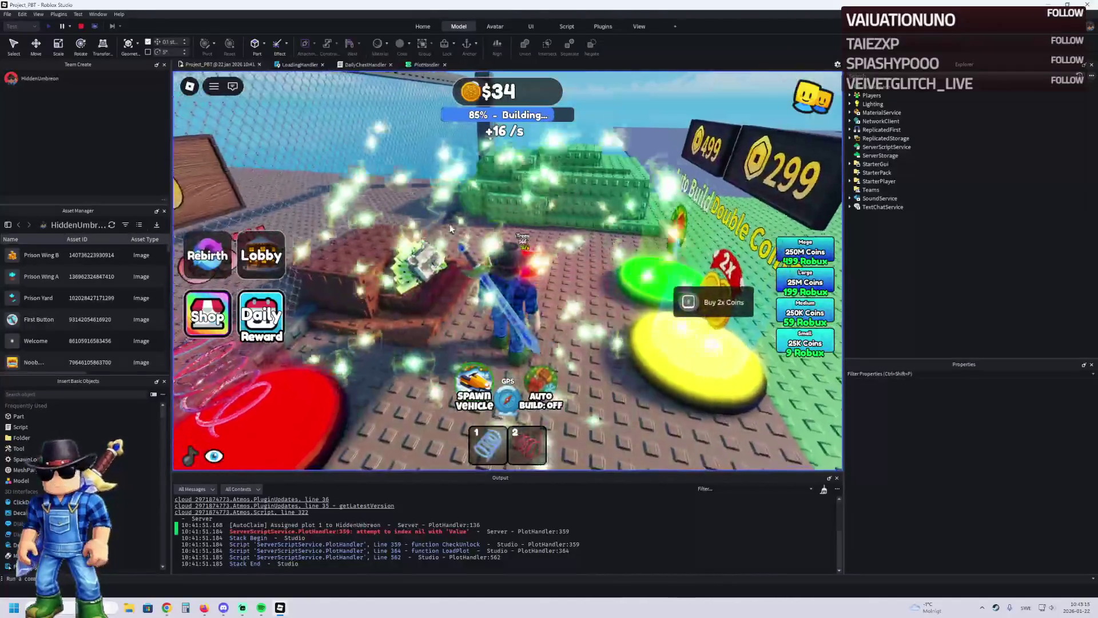
pyautogui.press('w')
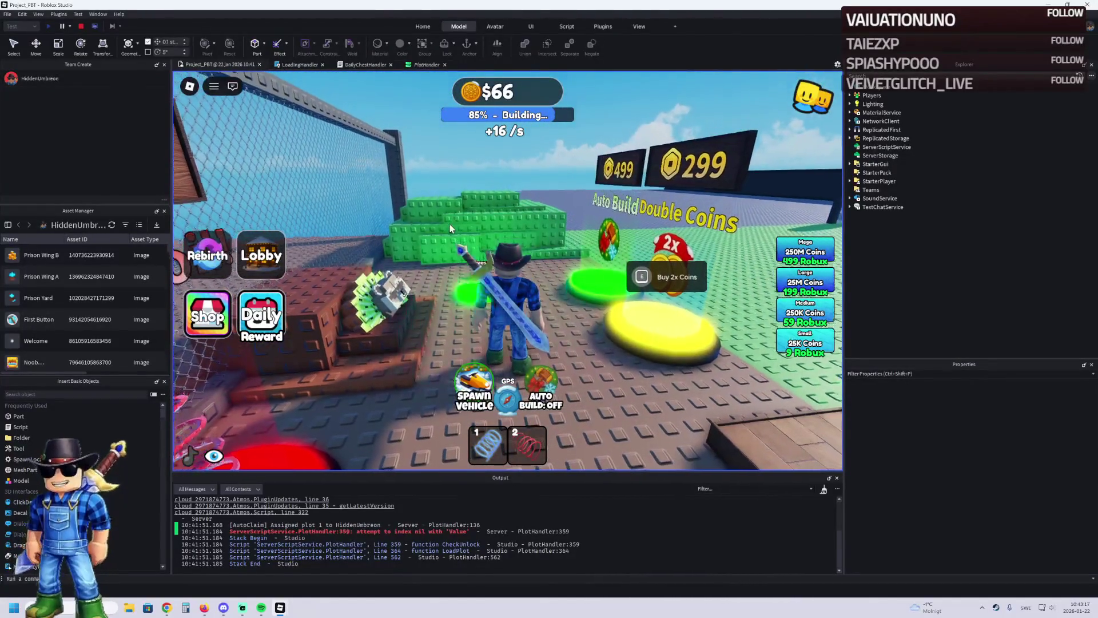
pyautogui.press('a')
pyautogui.press('e')
pyautogui.press('a')
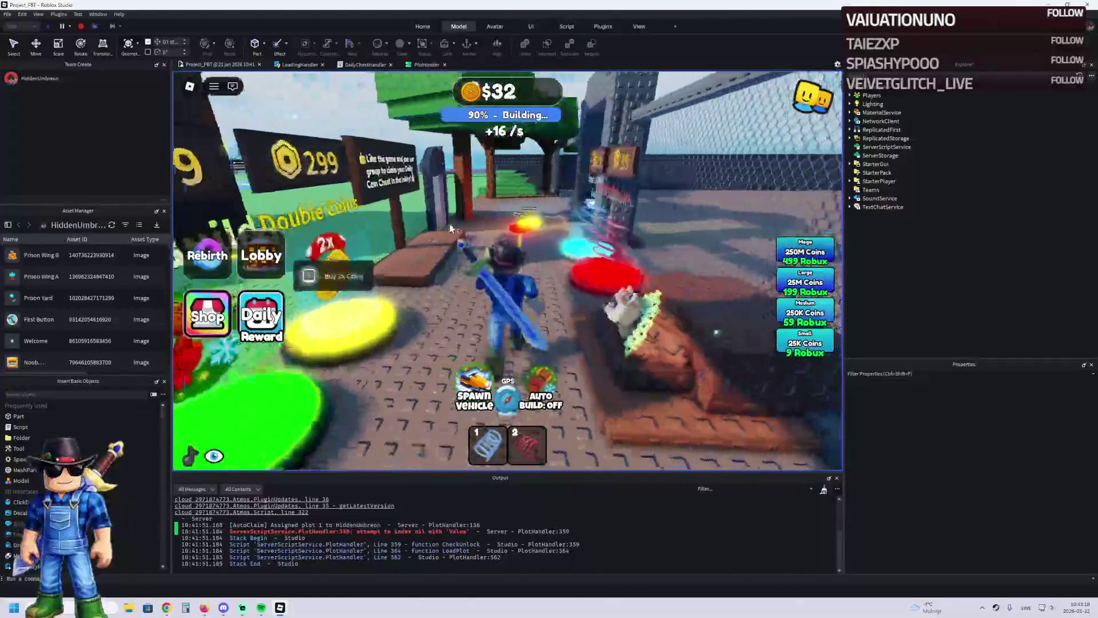
# Step: Buy the remaining green pads to finish the plot at 100%, then stop the playtest
pyautogui.press('w')
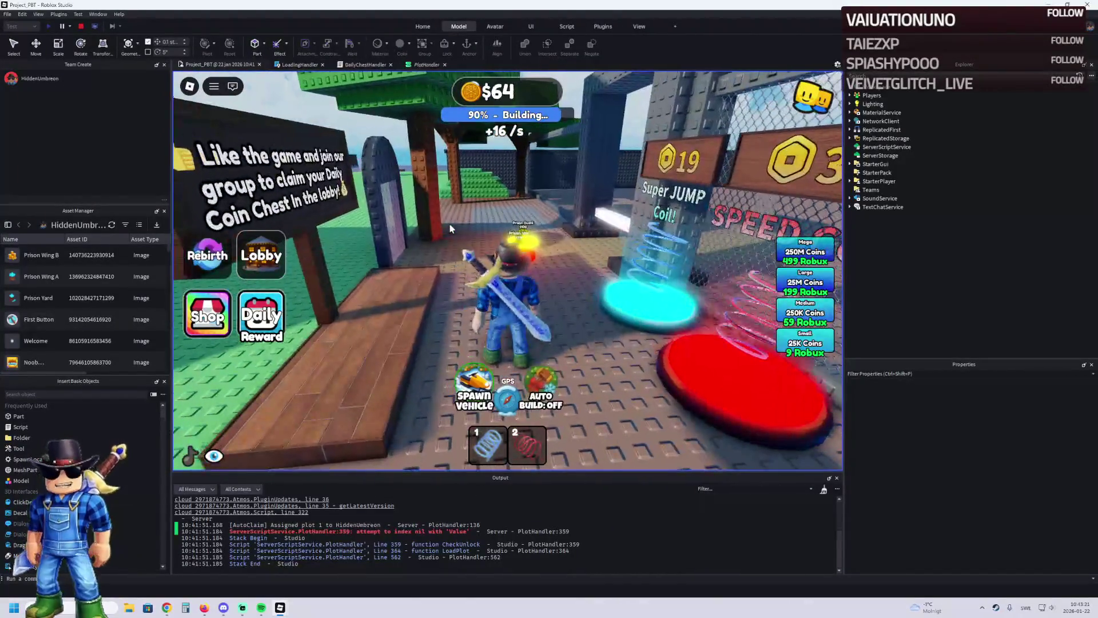
pyautogui.press('d')
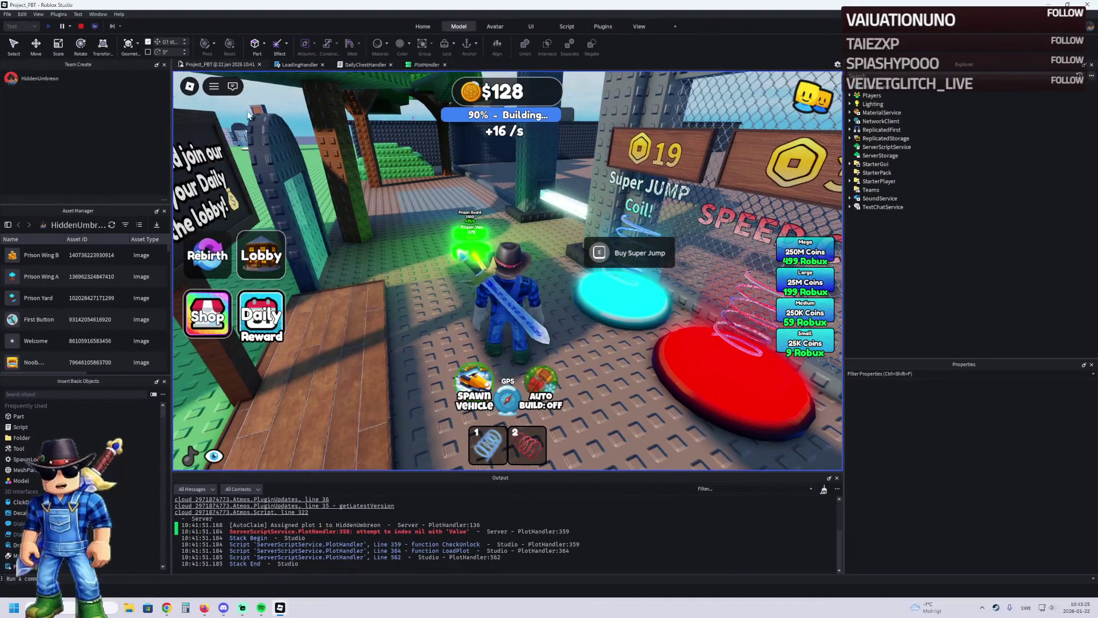
pyautogui.press('a')
pyautogui.press('w')
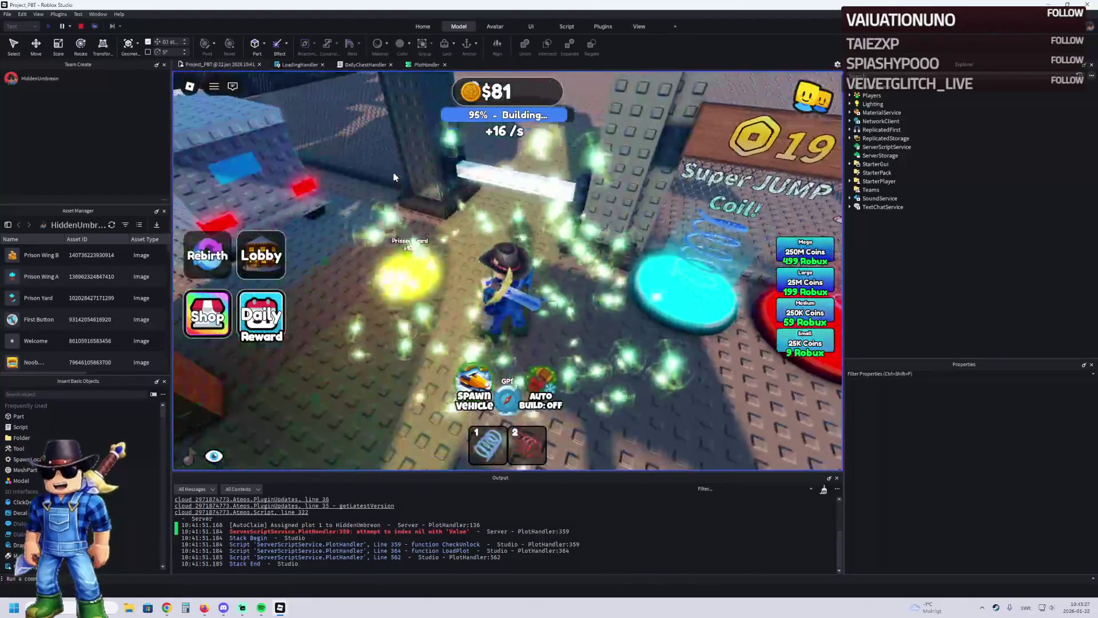
pyautogui.press('w')
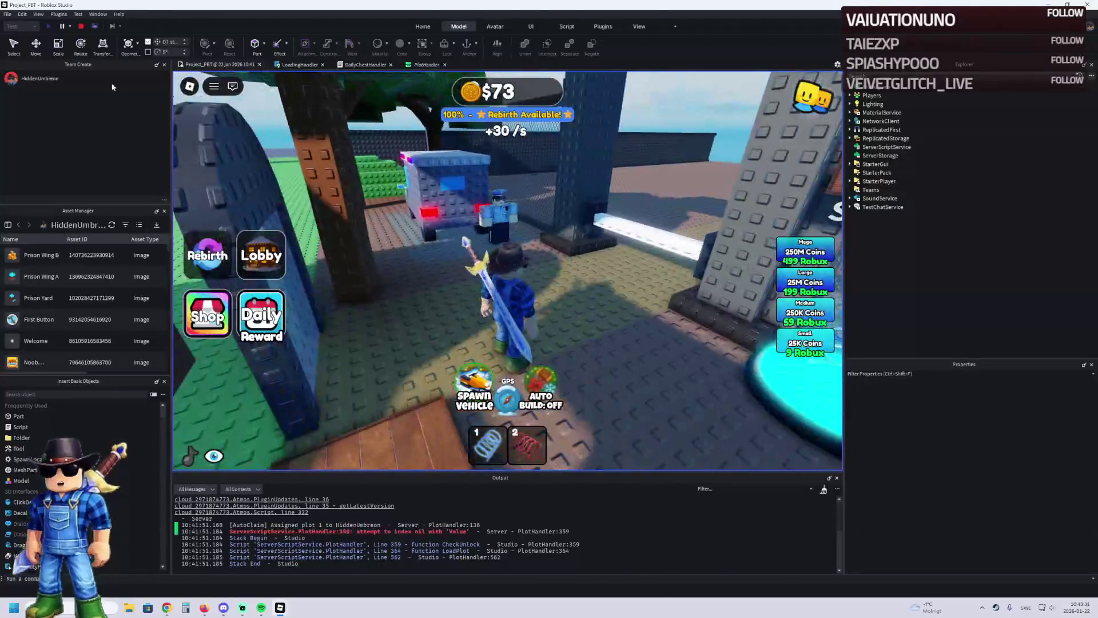
pyautogui.hotkey('shift', 'F5')
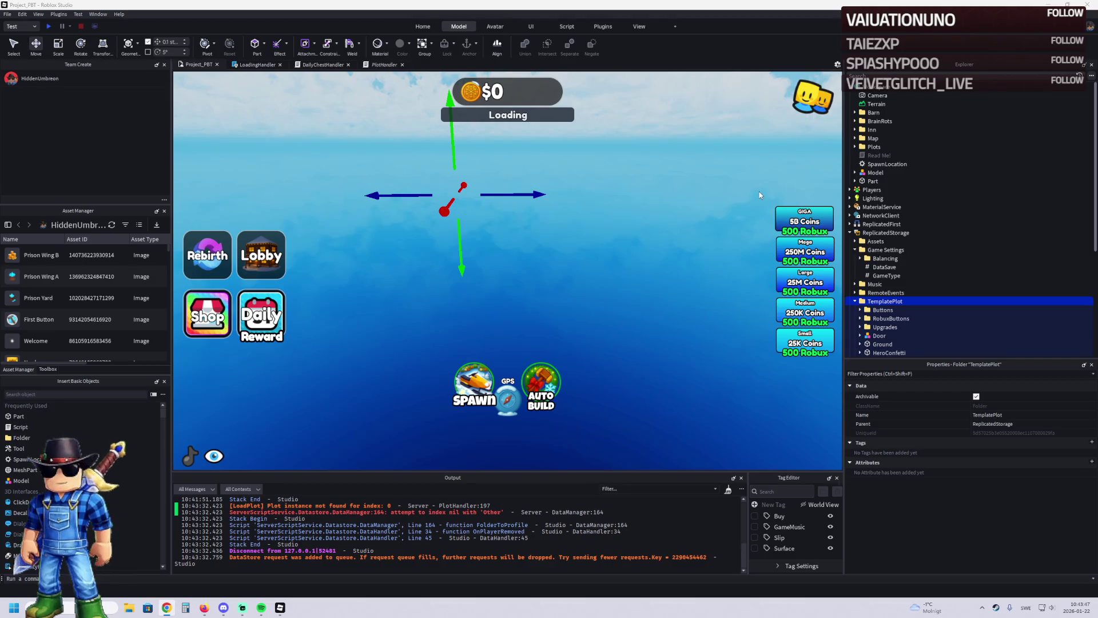
pyautogui.click(49, 26)
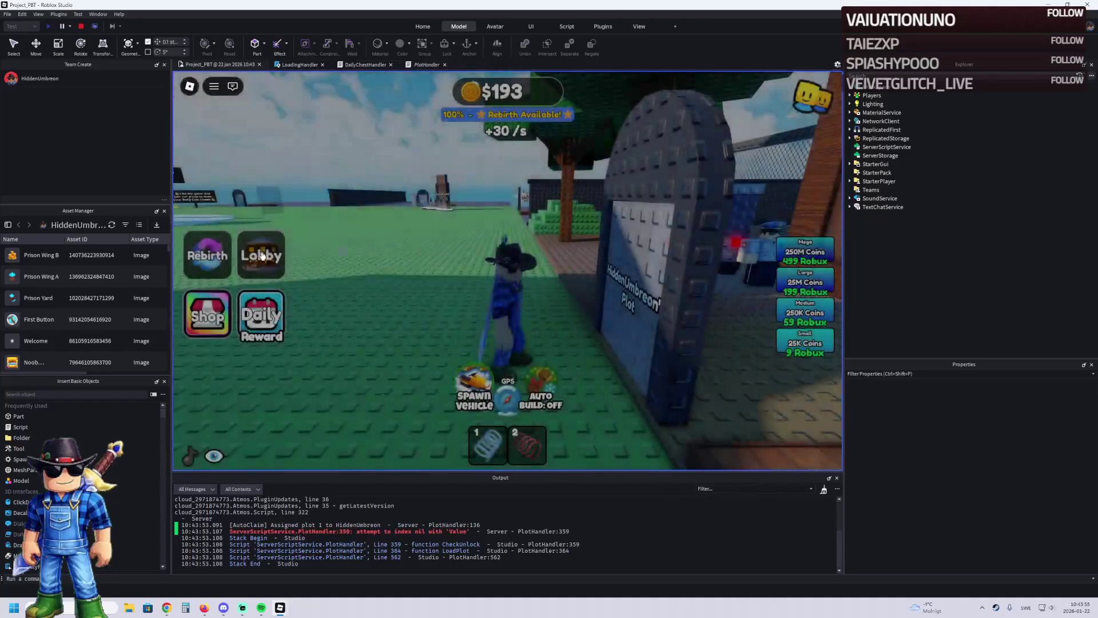
pyautogui.scroll(-10, 489, 279)
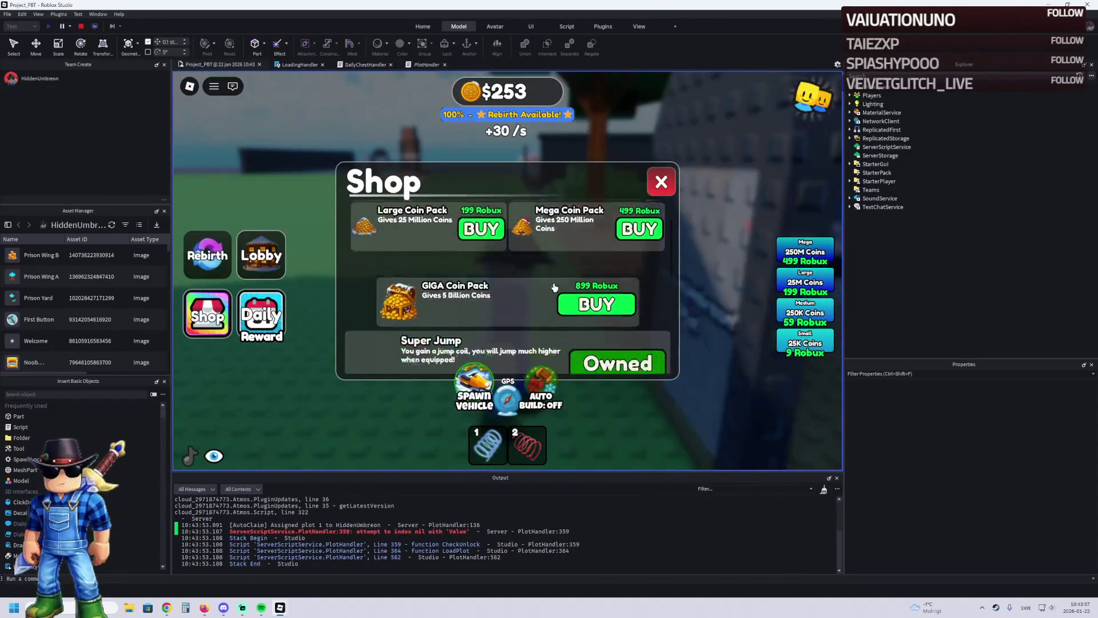
pyautogui.scroll(3, 572, 258)
pyautogui.click(662, 181)
pyautogui.press('w')
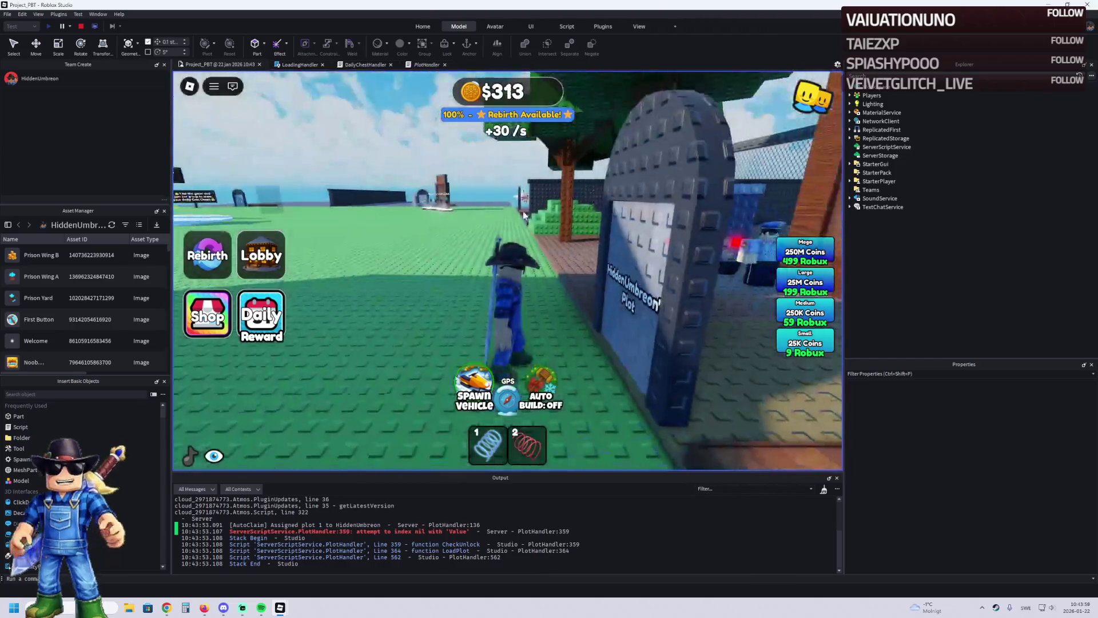
pyautogui.press('d')
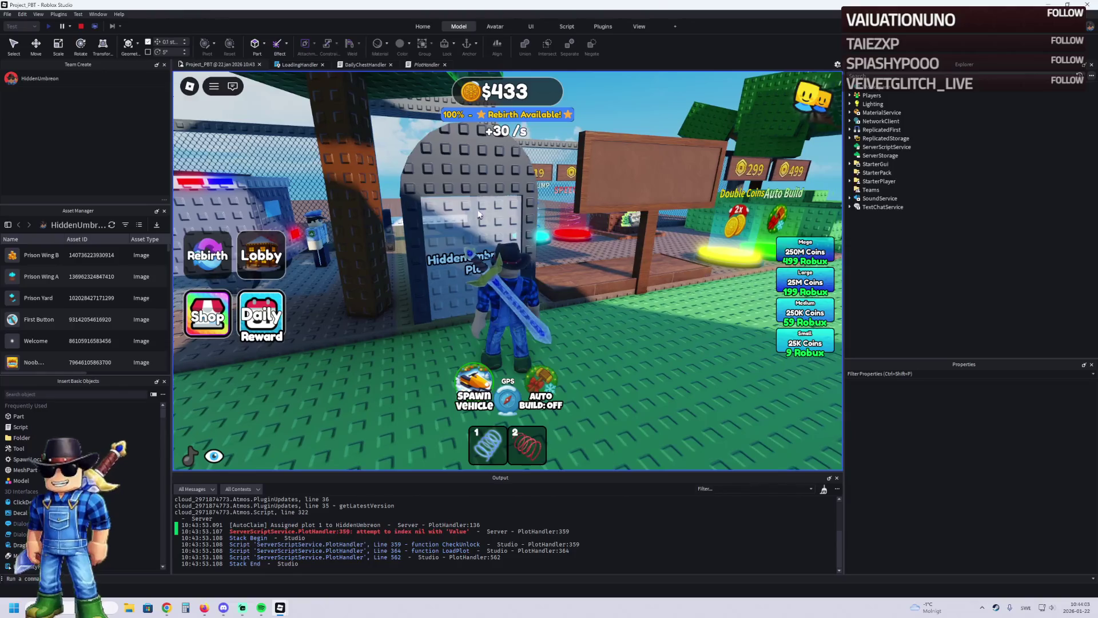
pyautogui.click(82, 26)
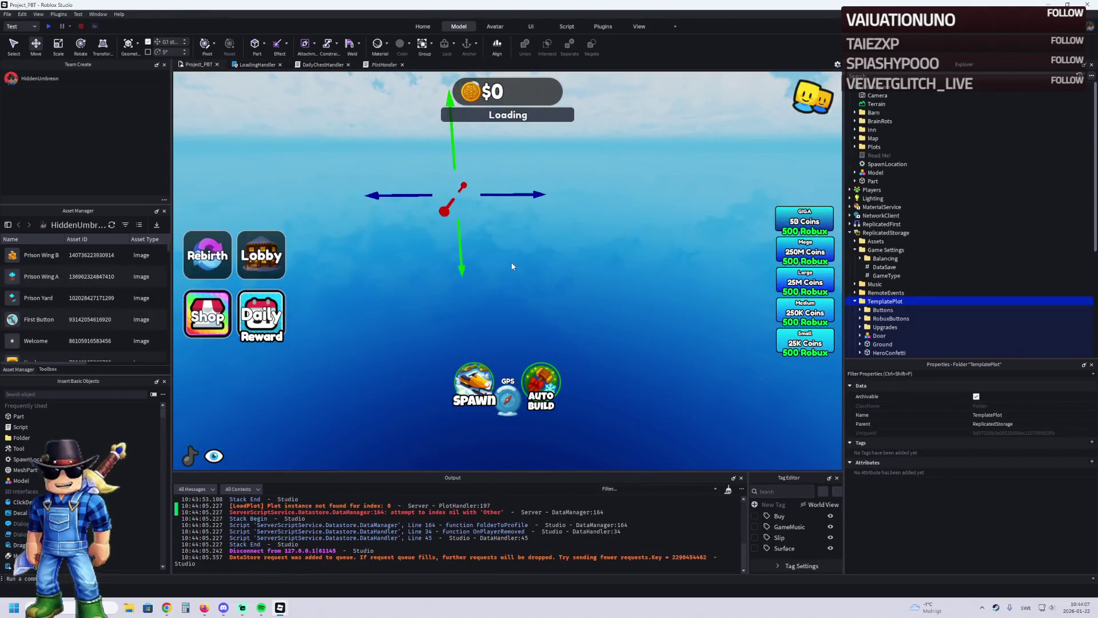
# Step: Open DataManager from the line 164 error and copy its code and error lines into Chrome
pyautogui.press('a')
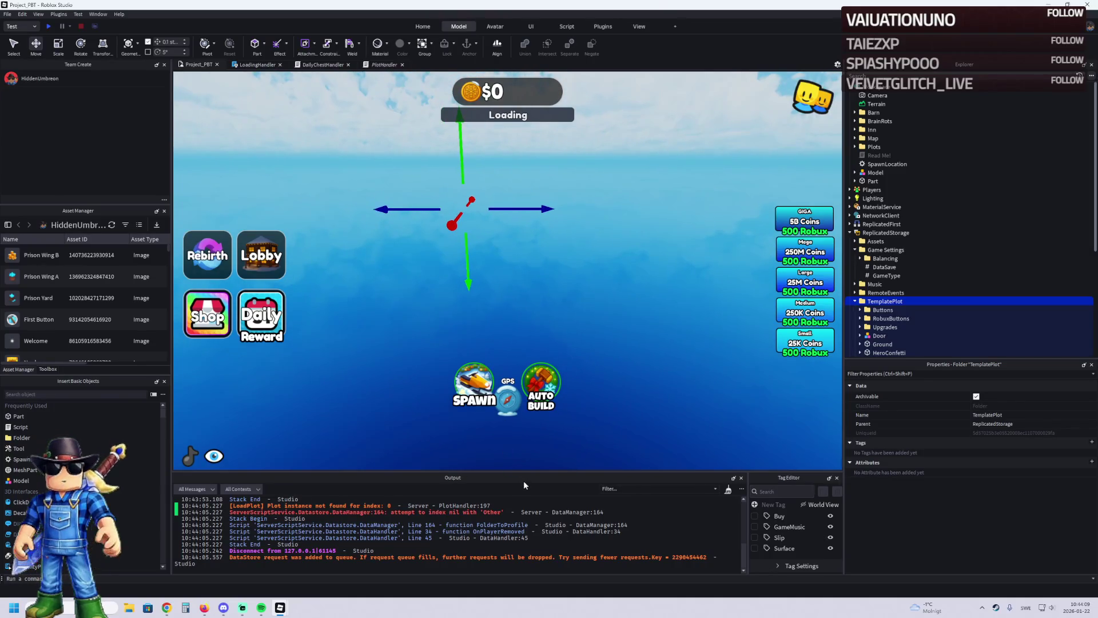
pyautogui.click(511, 513)
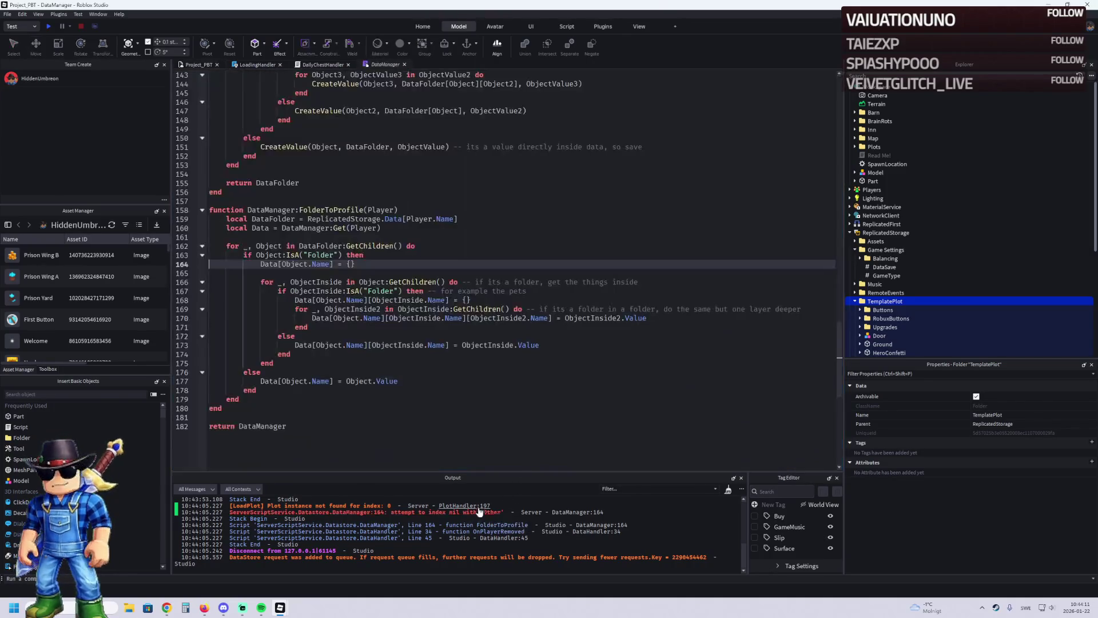
pyautogui.click(500, 418)
pyautogui.hotkey('ctrl', 'a')
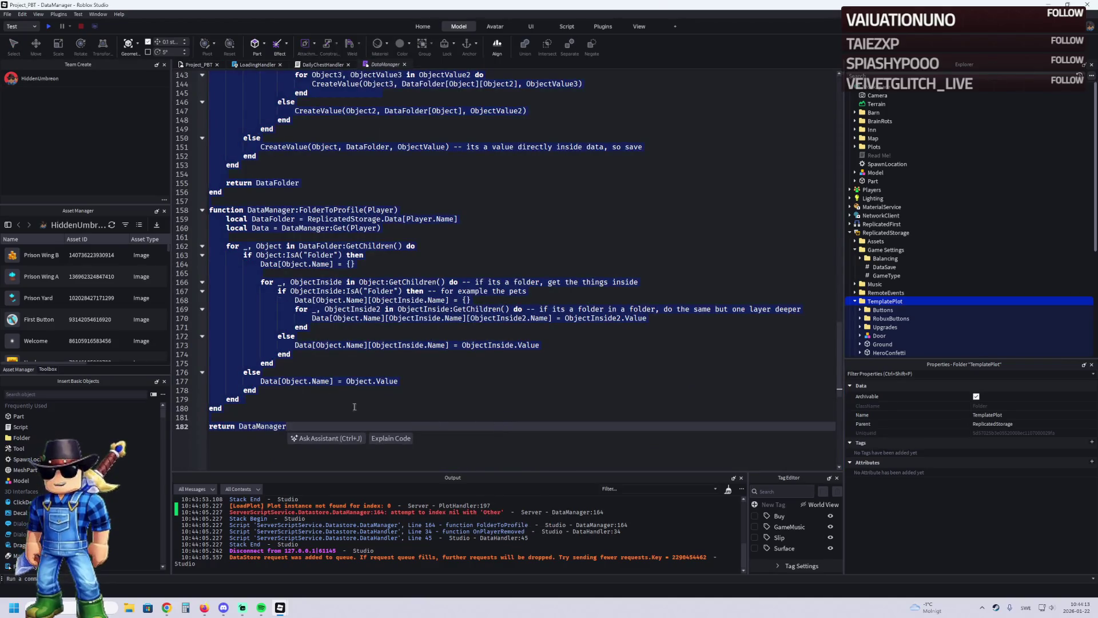
pyautogui.hotkey('alt', 'Tab')
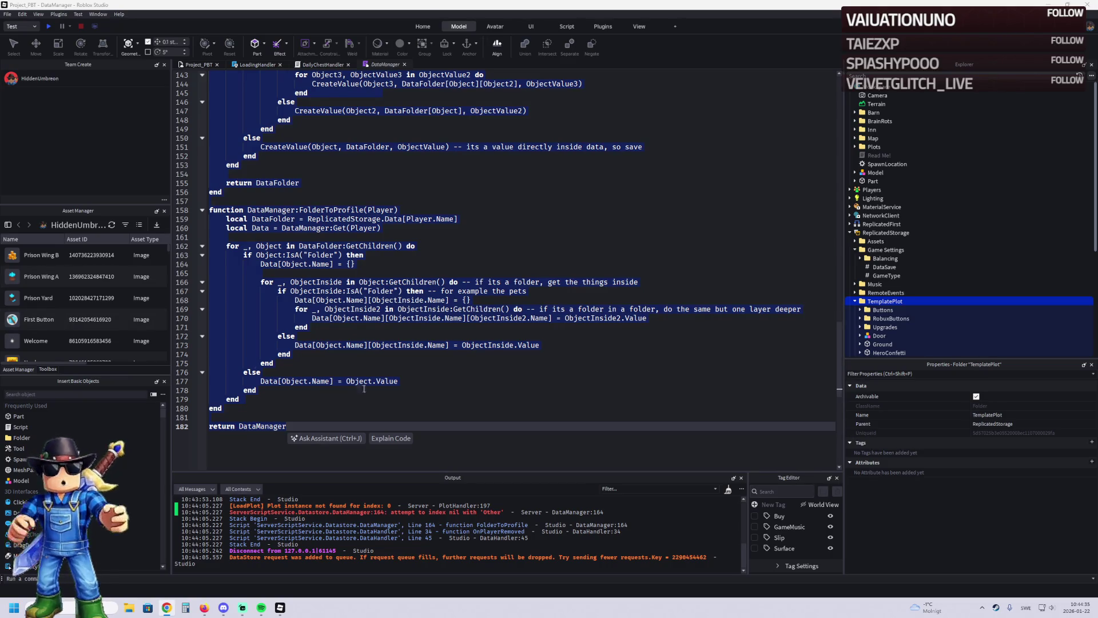
pyautogui.moveTo(571, 513); pyautogui.dragTo(229, 513)
pyautogui.click(167, 607)
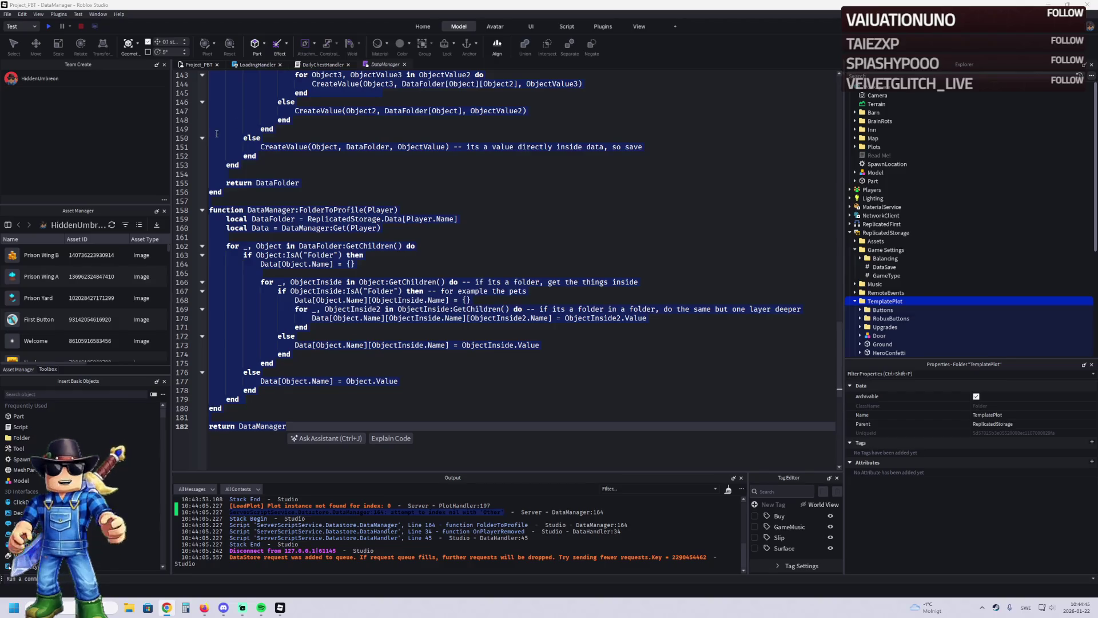
# Step: Return to the Project_PBT scene and restore TemplatePlot into Workspace
pyautogui.click(204, 65)
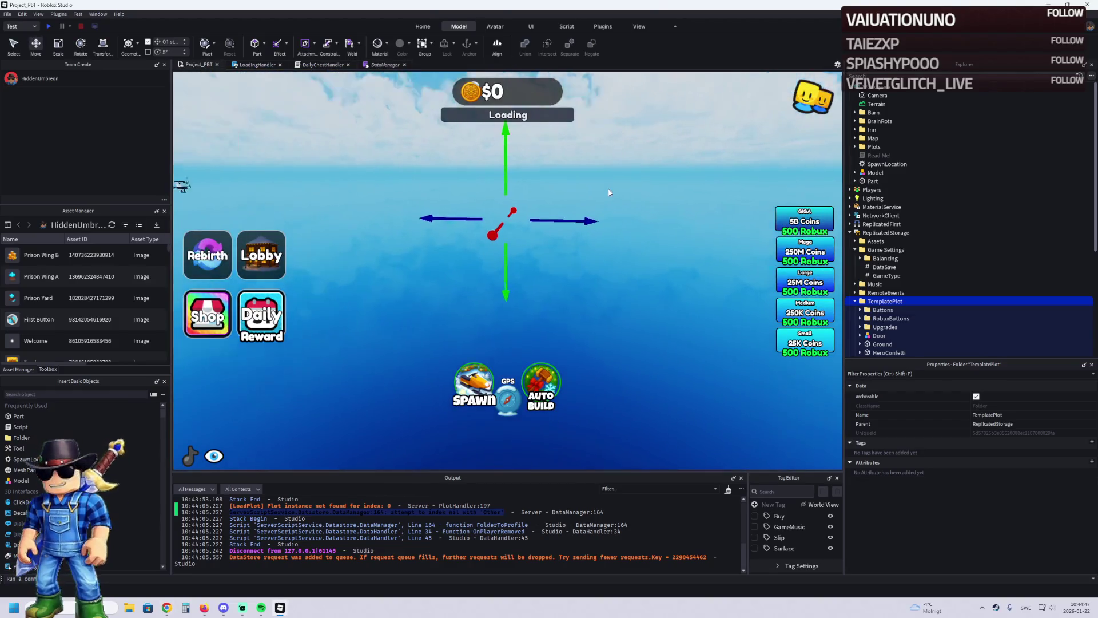
pyautogui.press('d')
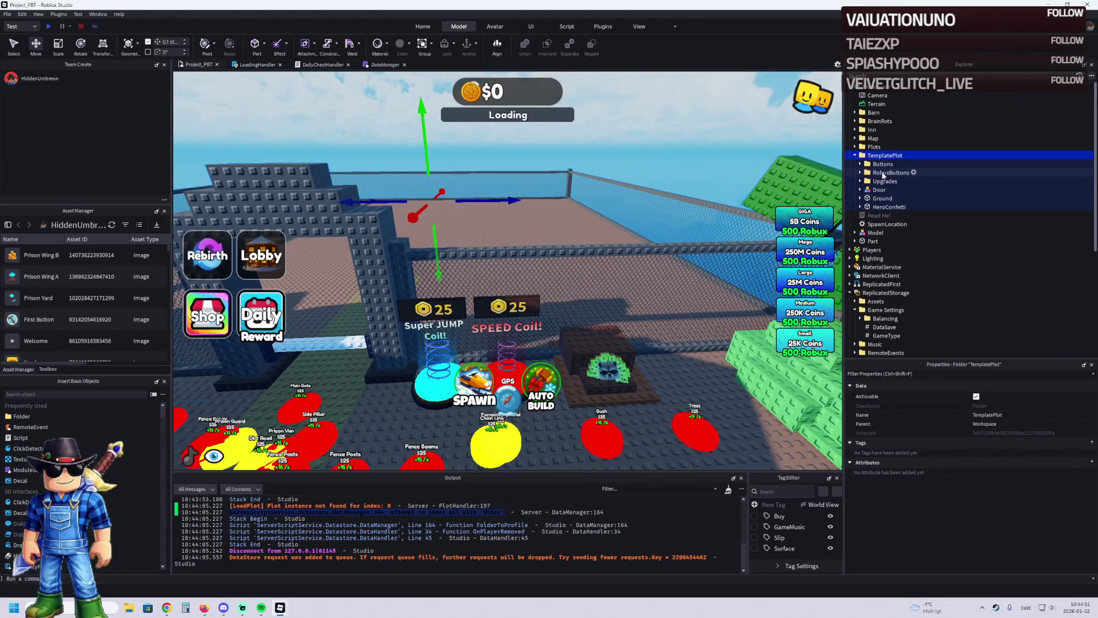
pyautogui.scroll(-3, 887, 316)
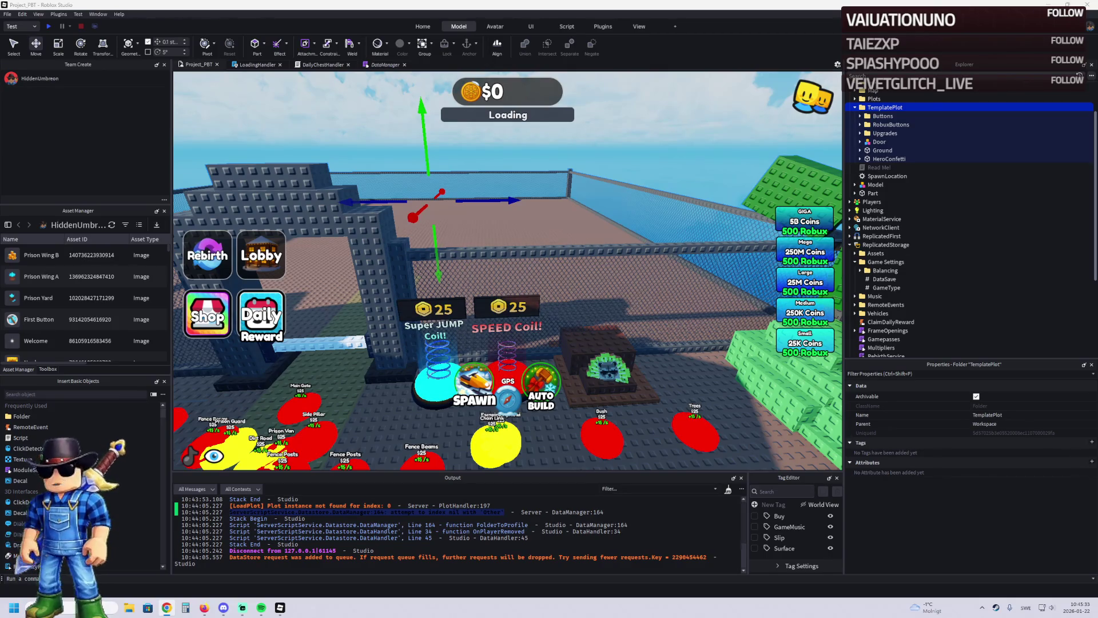
# Step: Search the DataManager script for 'DataManager' to locate the OnPlayerRemoving function
pyautogui.click(371, 65)
pyautogui.click(400, 147)
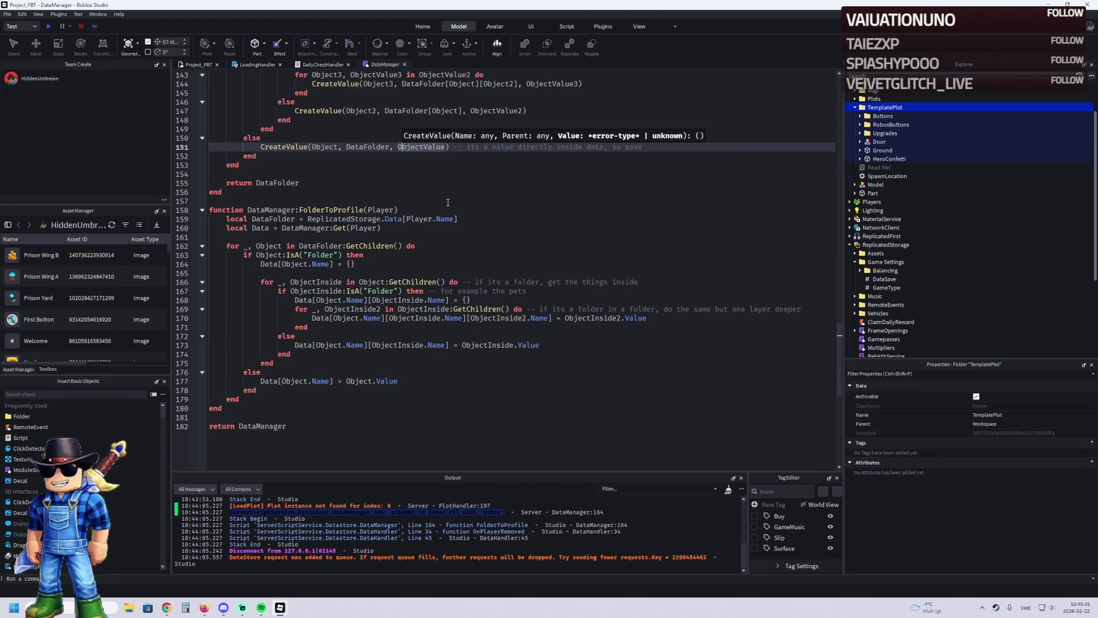
pyautogui.click(391, 205)
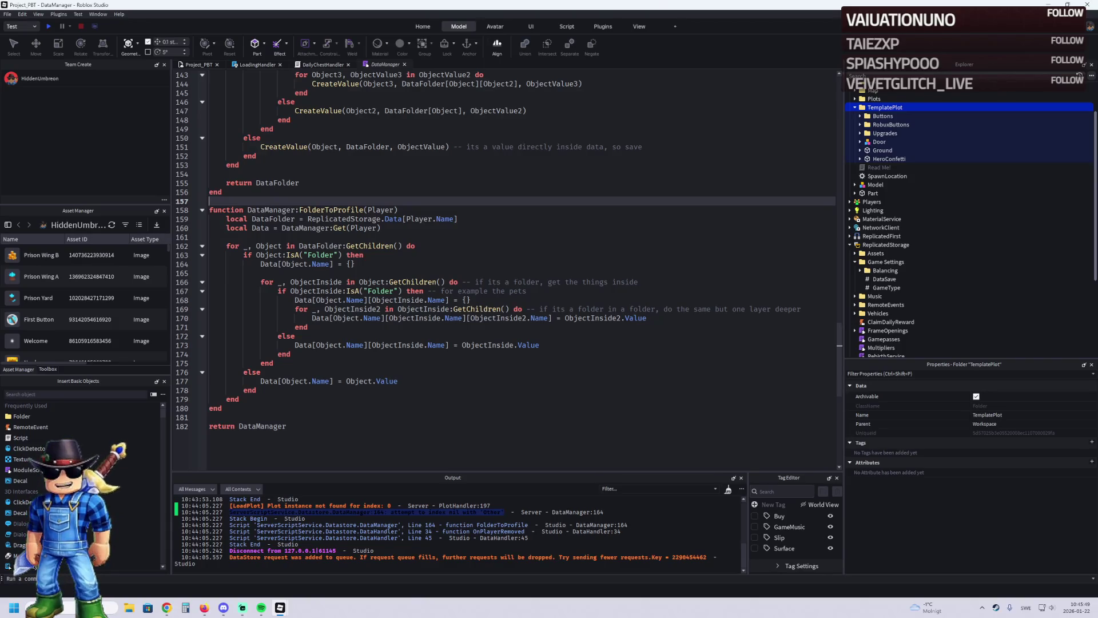
pyautogui.doubleClick(262, 426)
pyautogui.hotkey('ctrl', 'f')
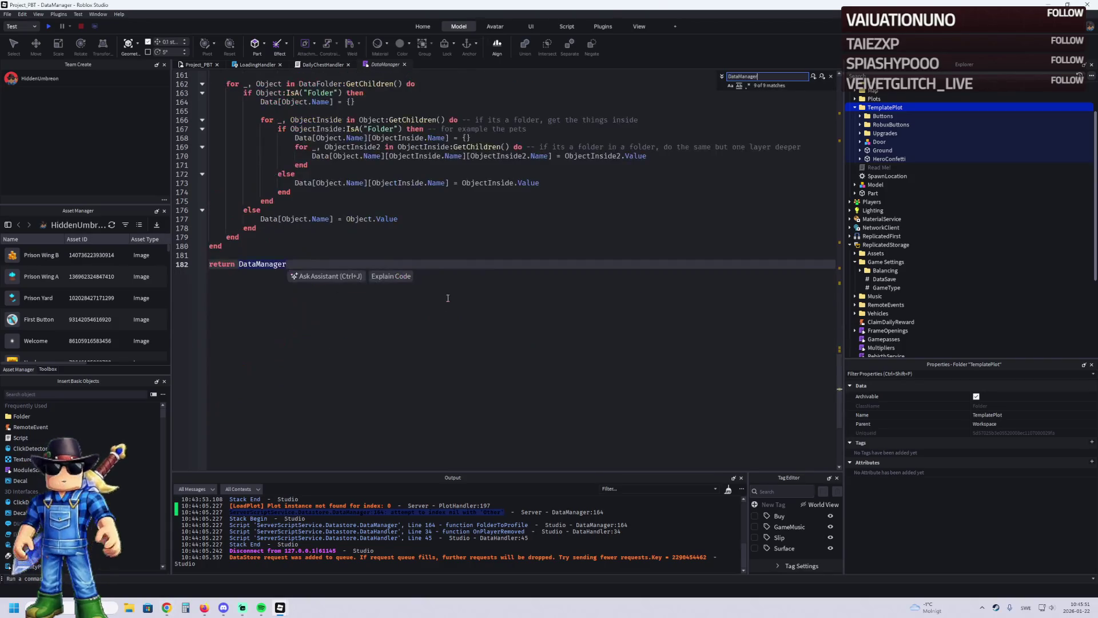
pyautogui.click(821, 77)
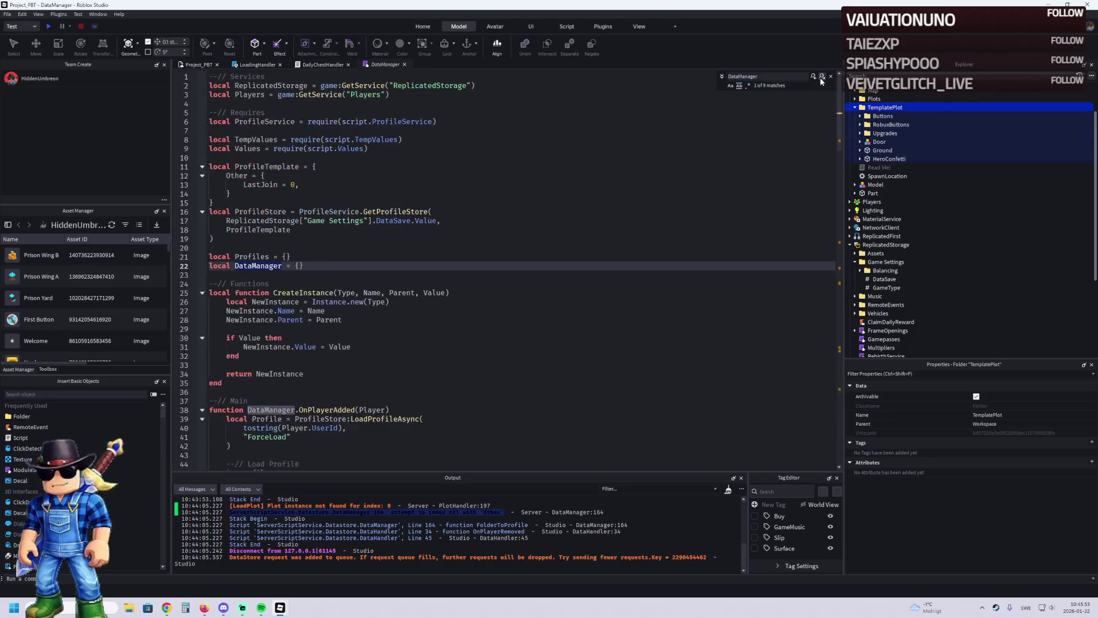
pyautogui.click(822, 77)
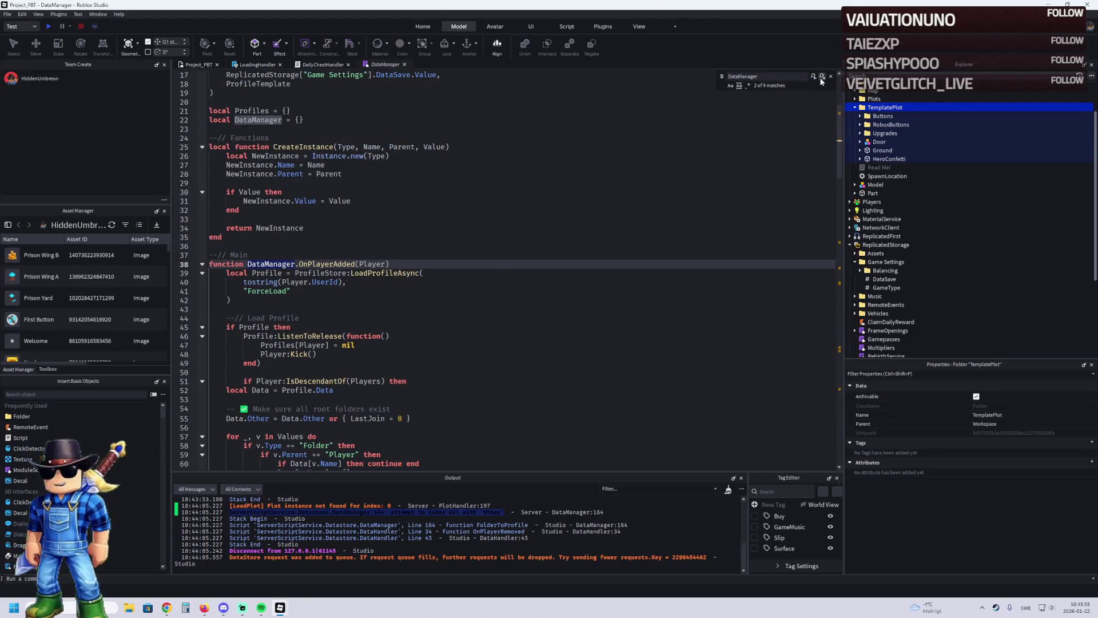
pyautogui.click(821, 76)
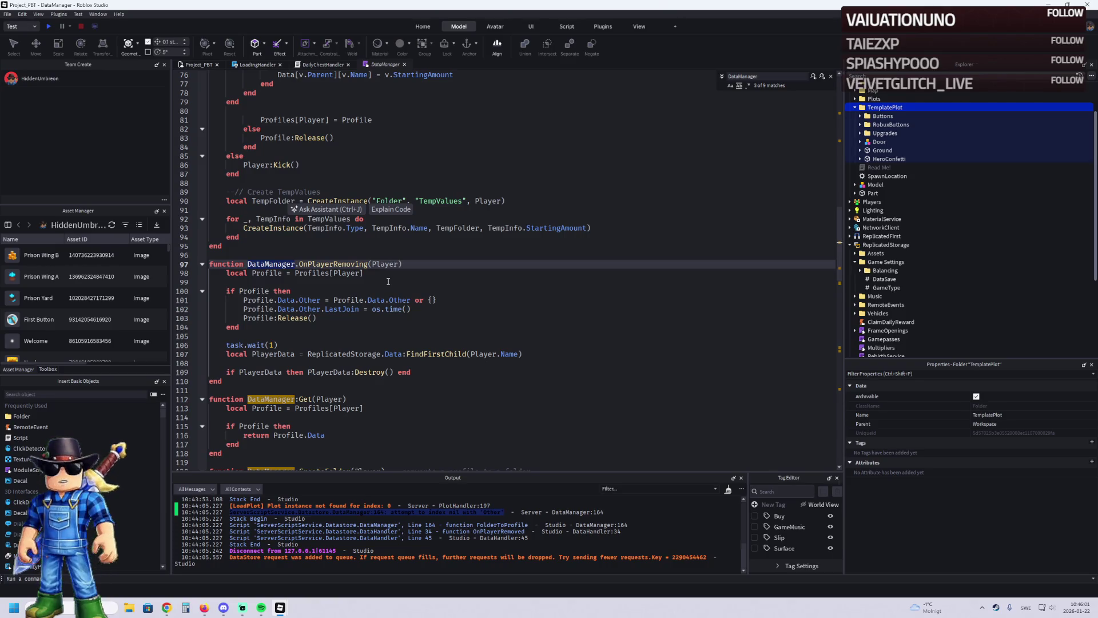
pyautogui.hotkey('shift', 'Return')
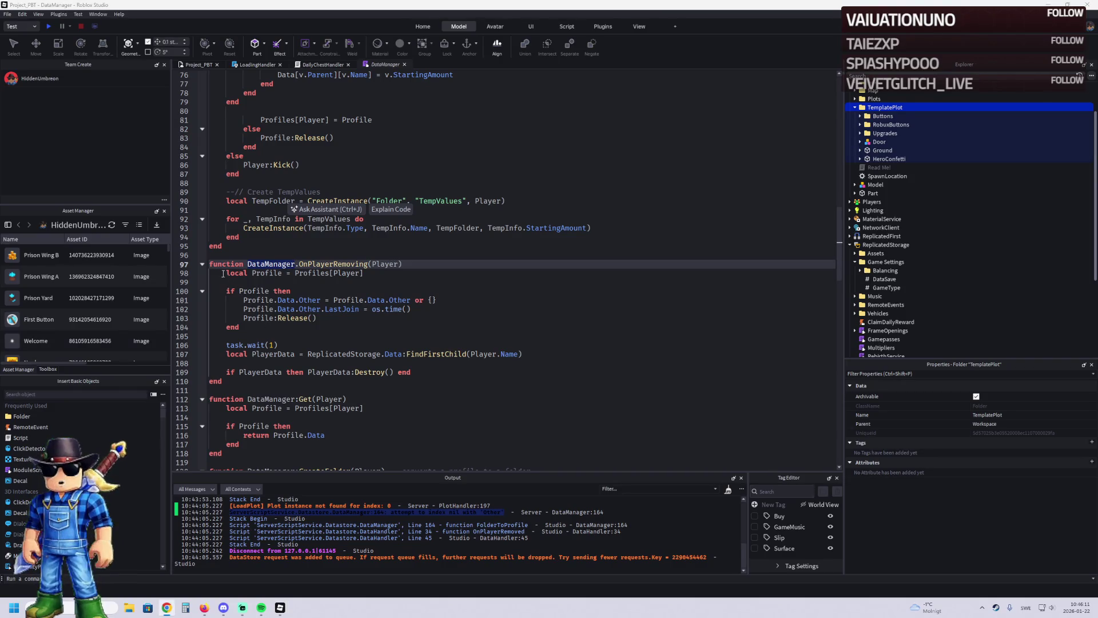
# Step: Replace OnPlayerRemoving with rewritten code that checks Profile.Data before updating Other and LastJoin
pyautogui.hotkey('alt', 'Tab')
pyautogui.moveTo(211, 264)
pyautogui.mouseDown()
pyautogui.moveTo(321, 357)
pyautogui.moveTo(322, 378)
pyautogui.mouseUp()
pyautogui.write('function DataManager.OnPlayerRemoving(Player) \tlocal Profile = Profiles[Player]  \tif Profile then \t\tlocal data = Profile.Data \t\tif data then \t\t\tdata.Other = data.Other or {} \t\t\tdata.Other.LastJoin = os.time() \t\tend  \t\tProfile:Release() \tend  \ttask.wait(1) \tlocal PlayerData = ReplicatedStorage.Data:FindFirstChild(Player.Name) \tif PlayerData then PlayerData:Destroy() end end')
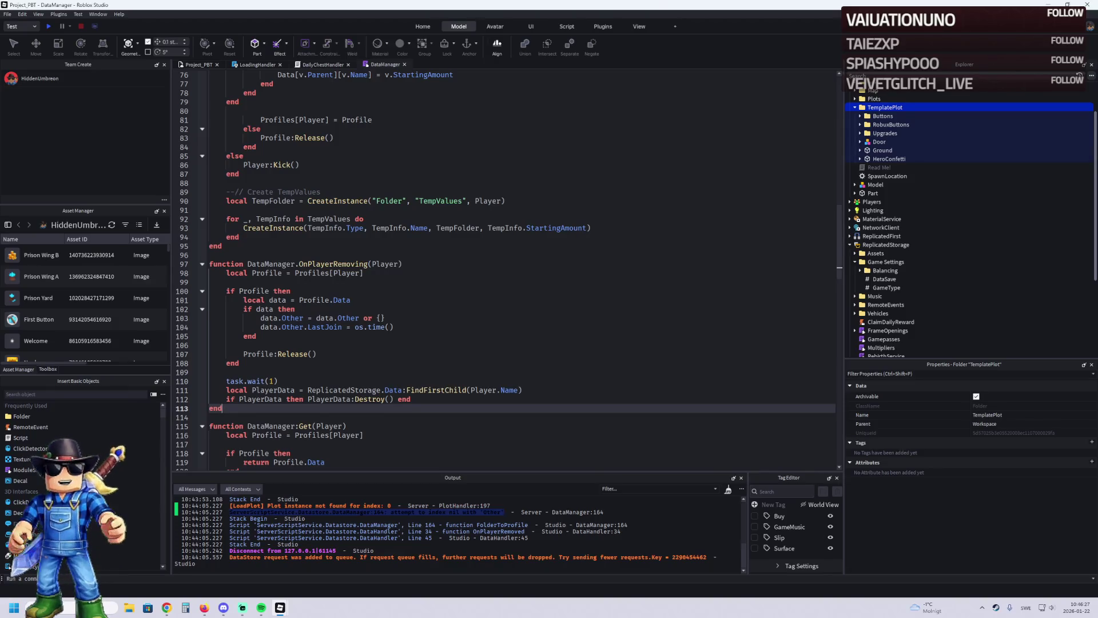
# Step: Add a Profile:Reconcile() call after 'if Profile then' in OnPlayerAdded, then playtest
pyautogui.scroll(-2, 300, 284)
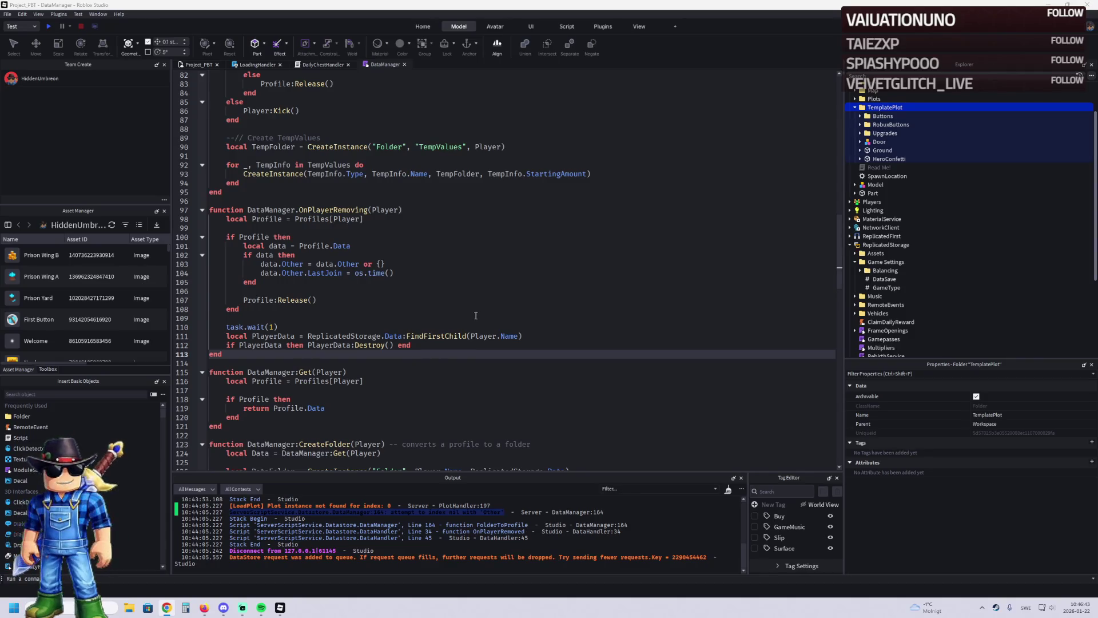
pyautogui.hotkey('ctrl', 'f')
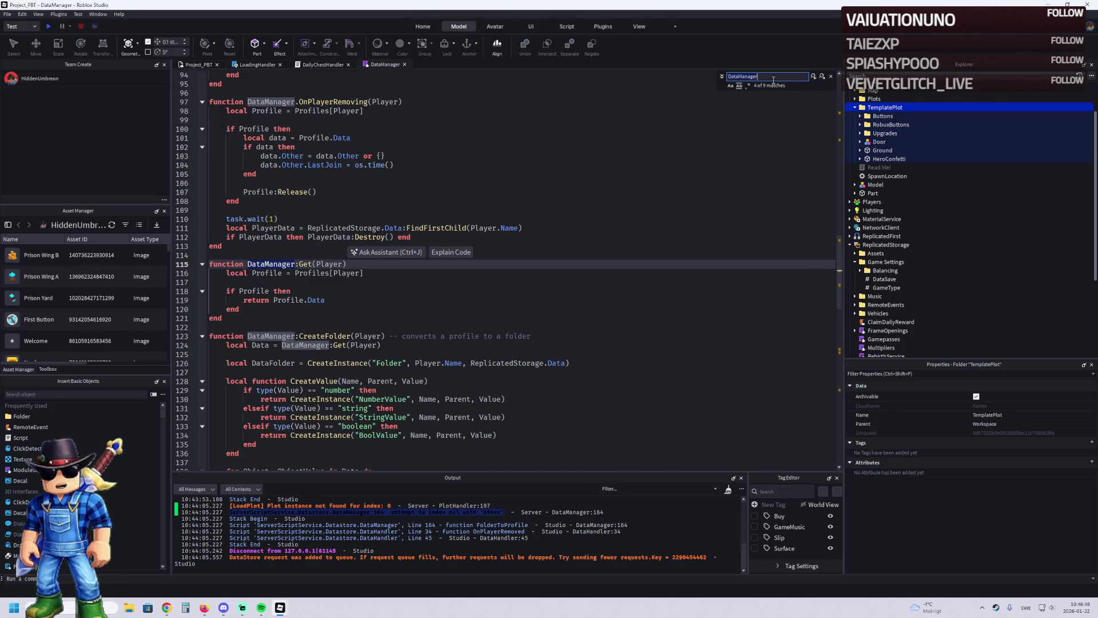
pyautogui.write('Profile:ListenToRelease(function()')
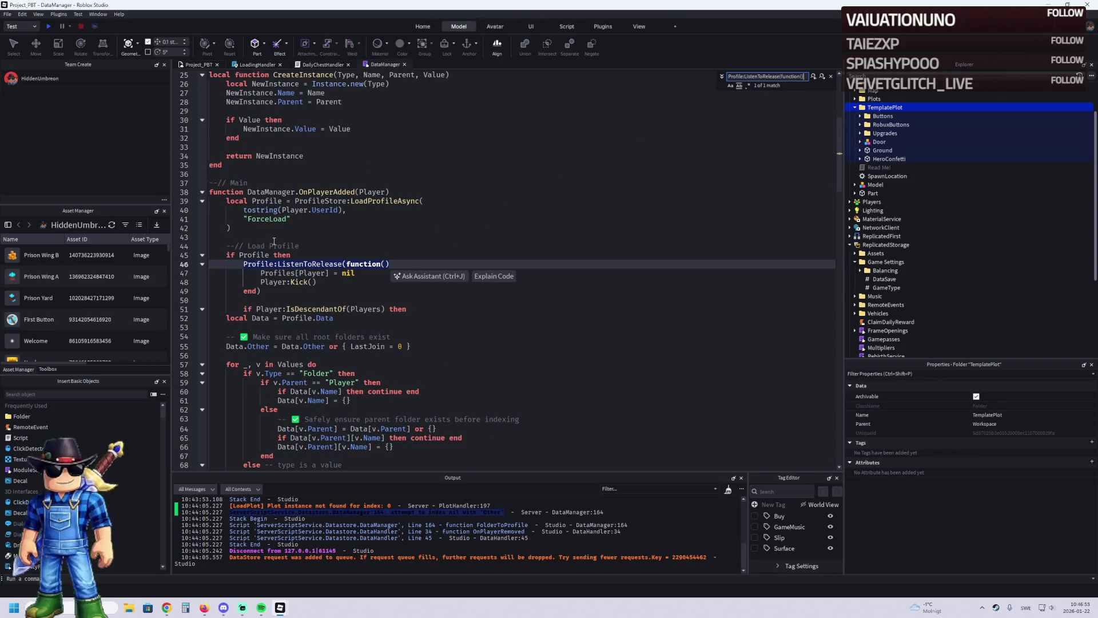
pyautogui.click(329, 254)
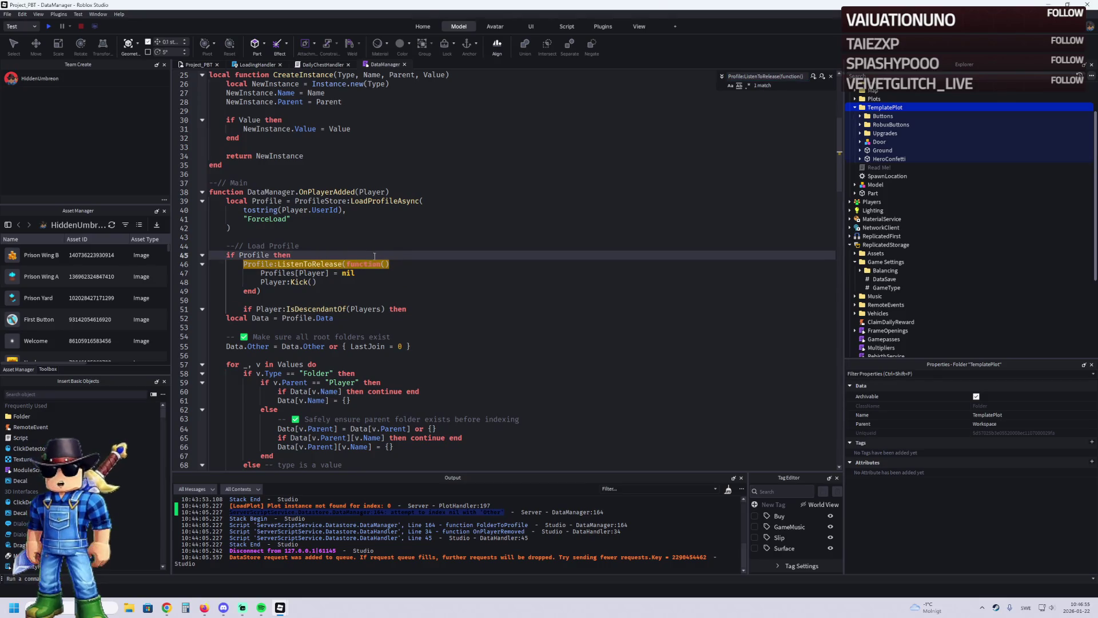
pyautogui.press('Escape')
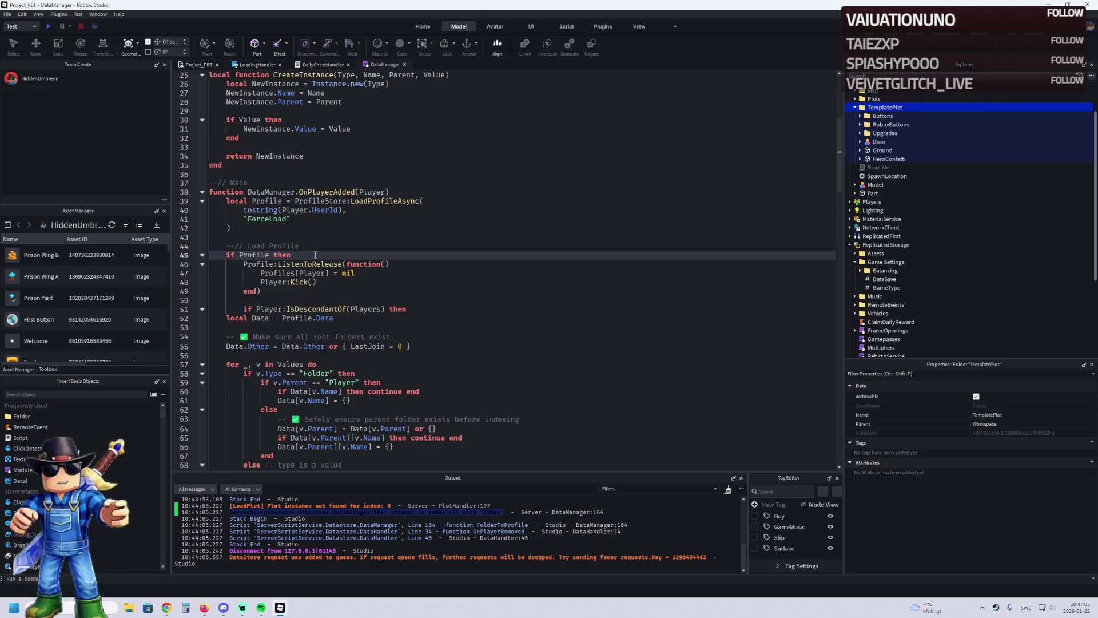
pyautogui.press('Return')
pyautogui.write('Profile:Reconcile()')
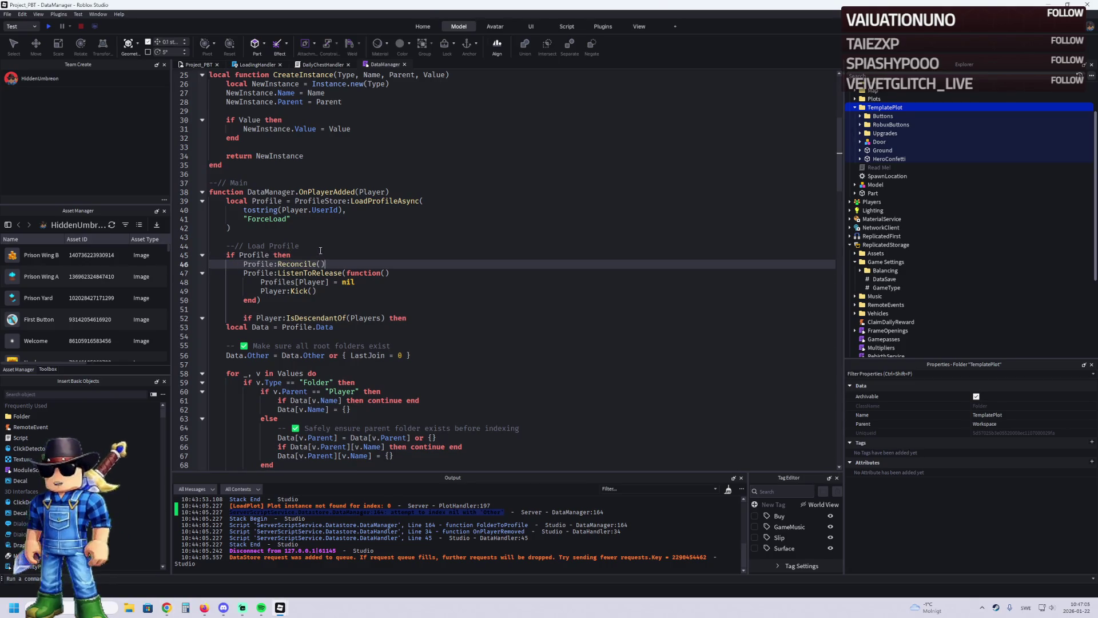
pyautogui.press('F5')
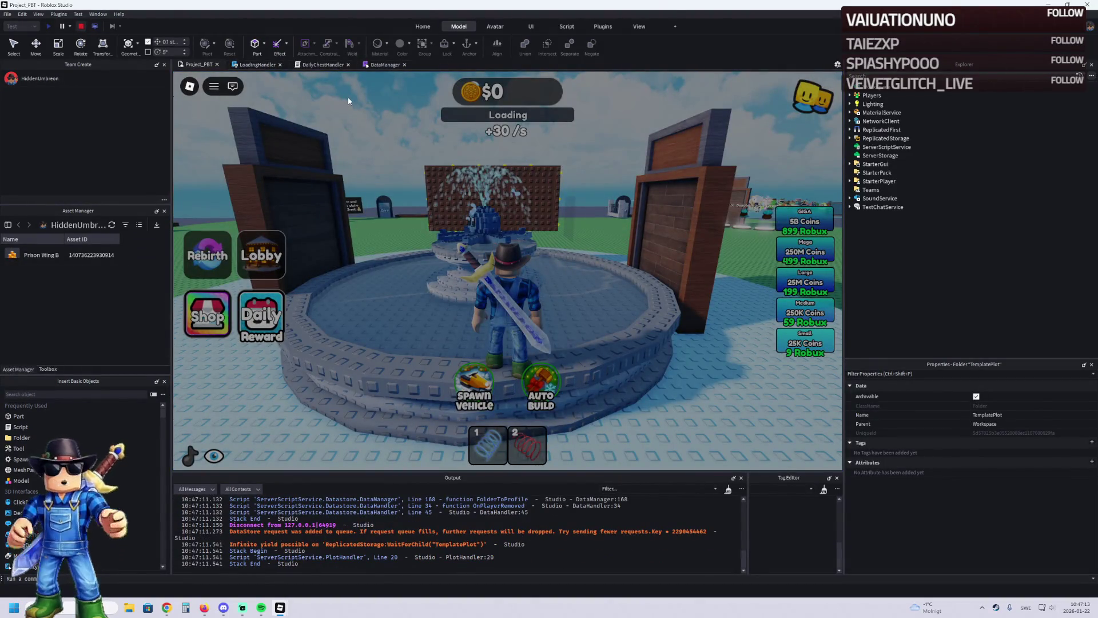
# Step: Stop the test, move TemplatePlot from Workspace into ReplicatedStorage, and playtest again
pyautogui.hotkey('shift', 'F5')
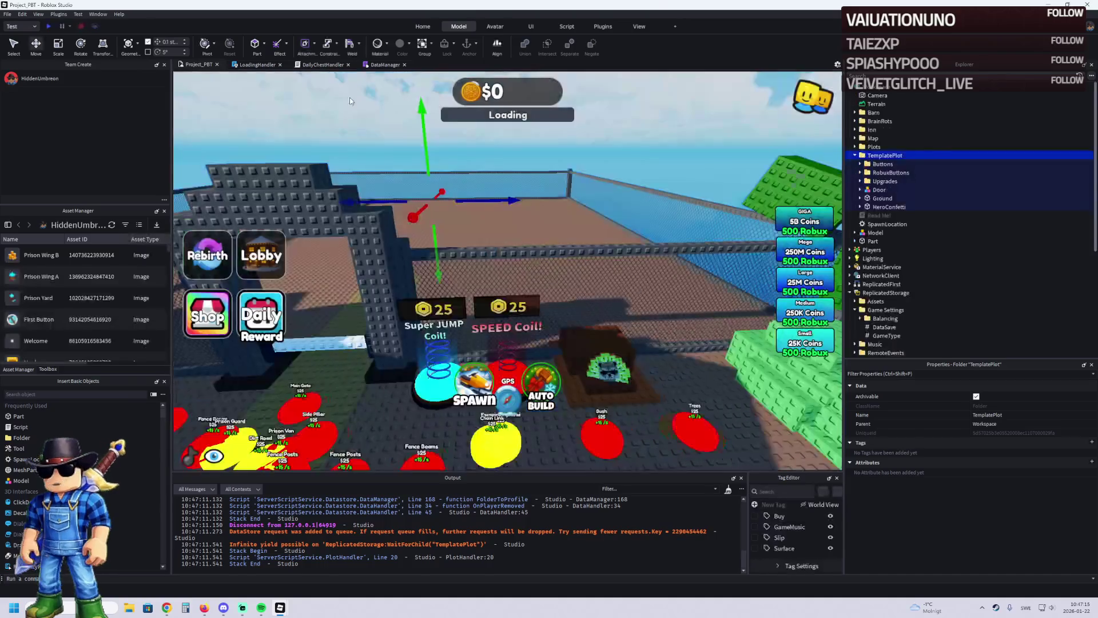
pyautogui.moveTo(872, 156); pyautogui.dragTo(886, 292)
pyautogui.press('F5')
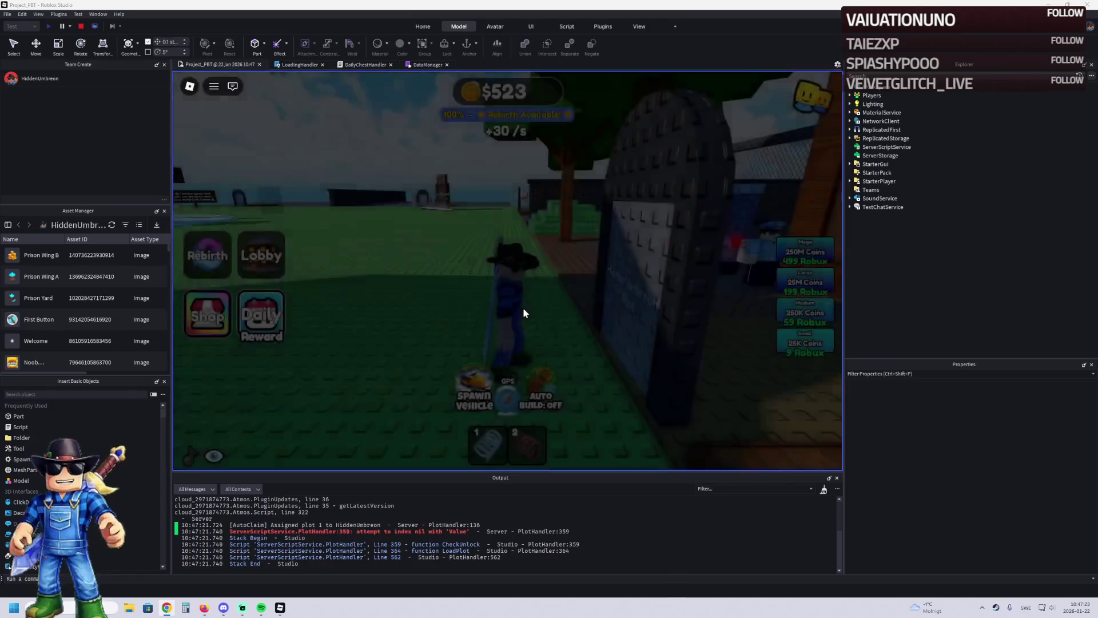
# Step: Walk across the plot, check the PlotHandler line 359 error, then stop the playtest
pyautogui.press('s')
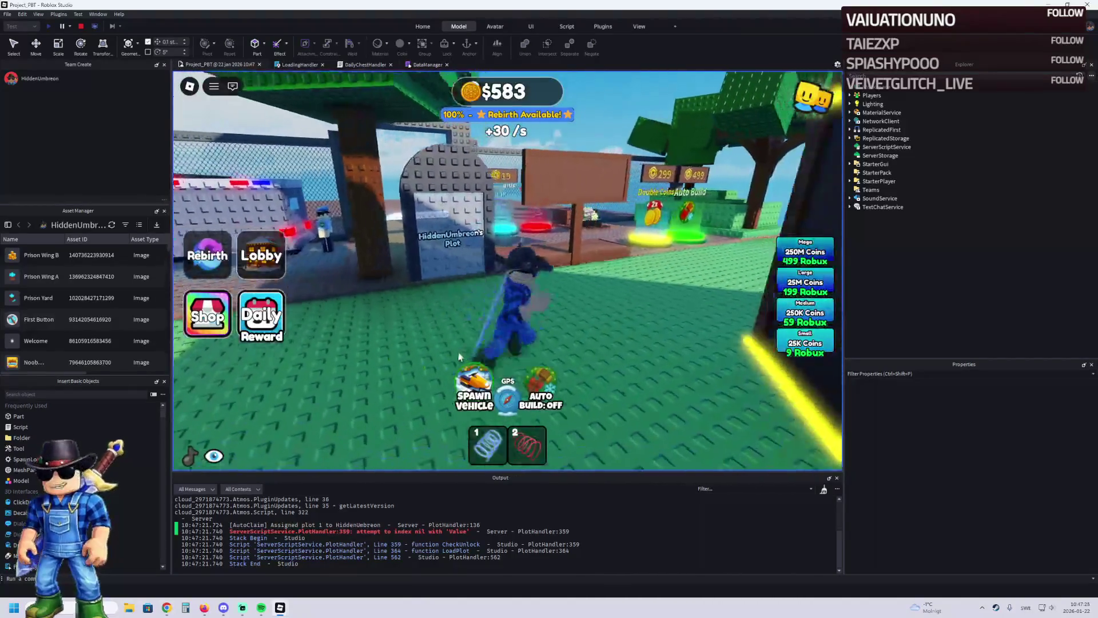
pyautogui.press('w')
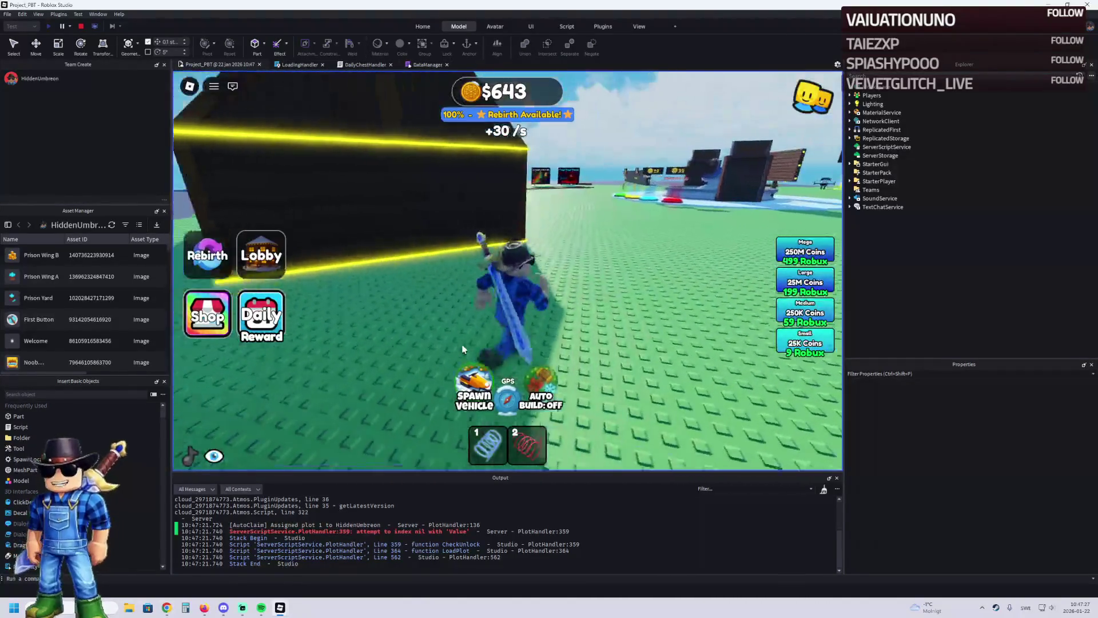
pyautogui.click(292, 532)
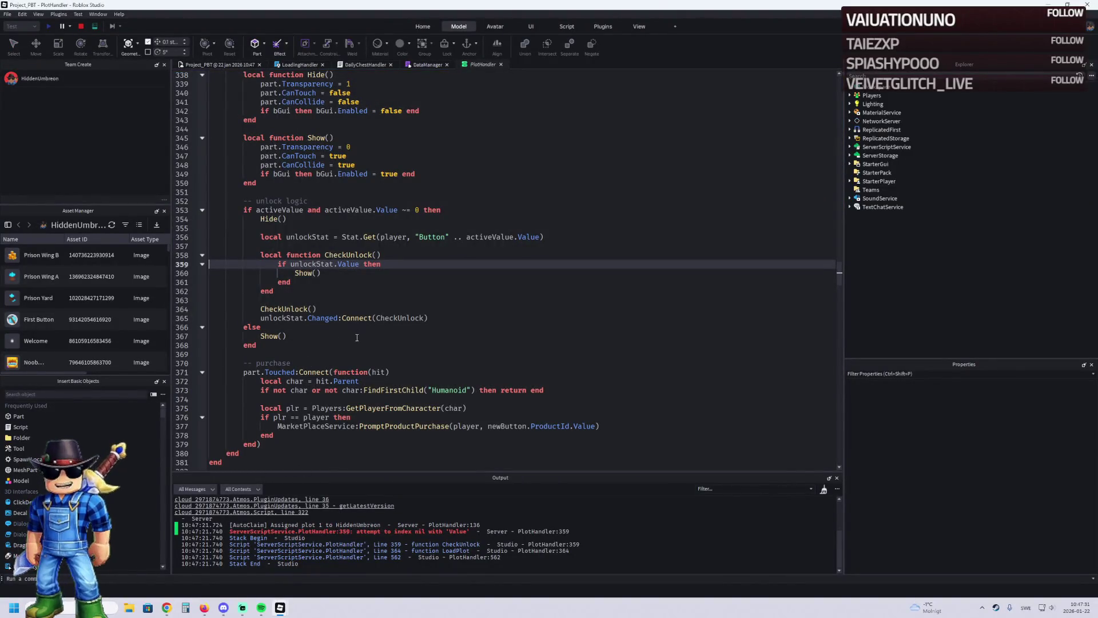
pyautogui.click(220, 64)
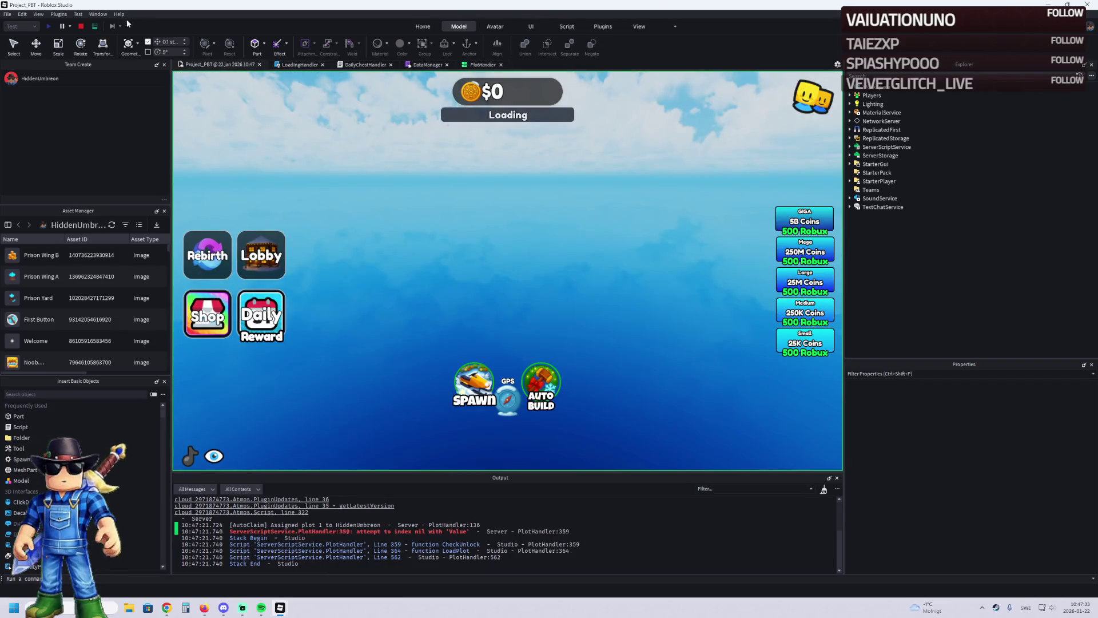
pyautogui.click(82, 27)
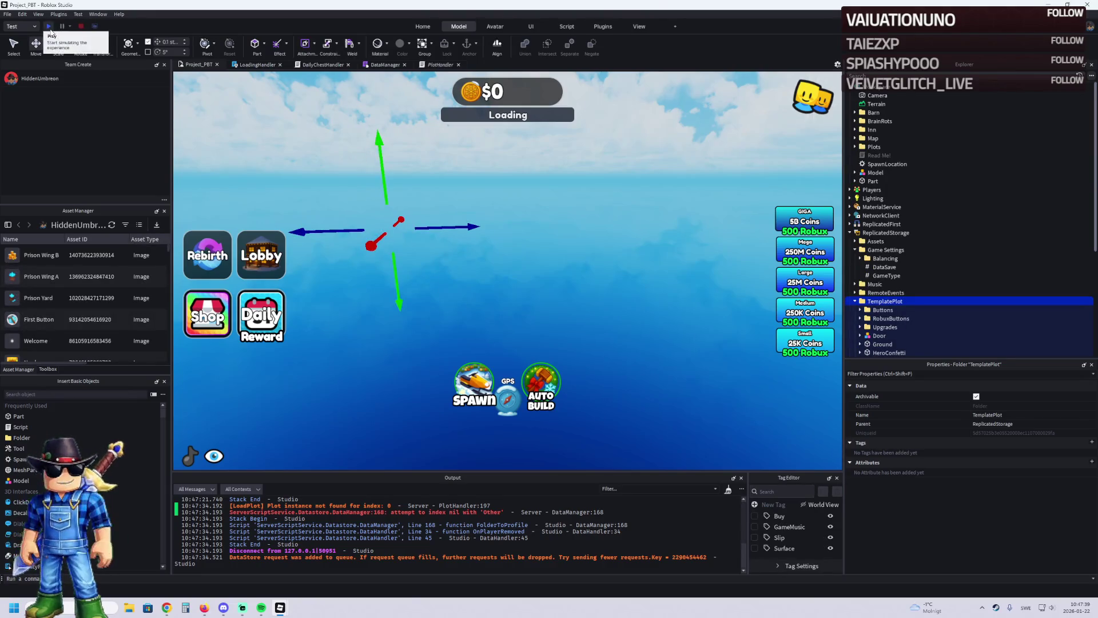
# Step: Paste the new OnPlayerRemoving code into DataManager and playtest it
pyautogui.click(49, 28)
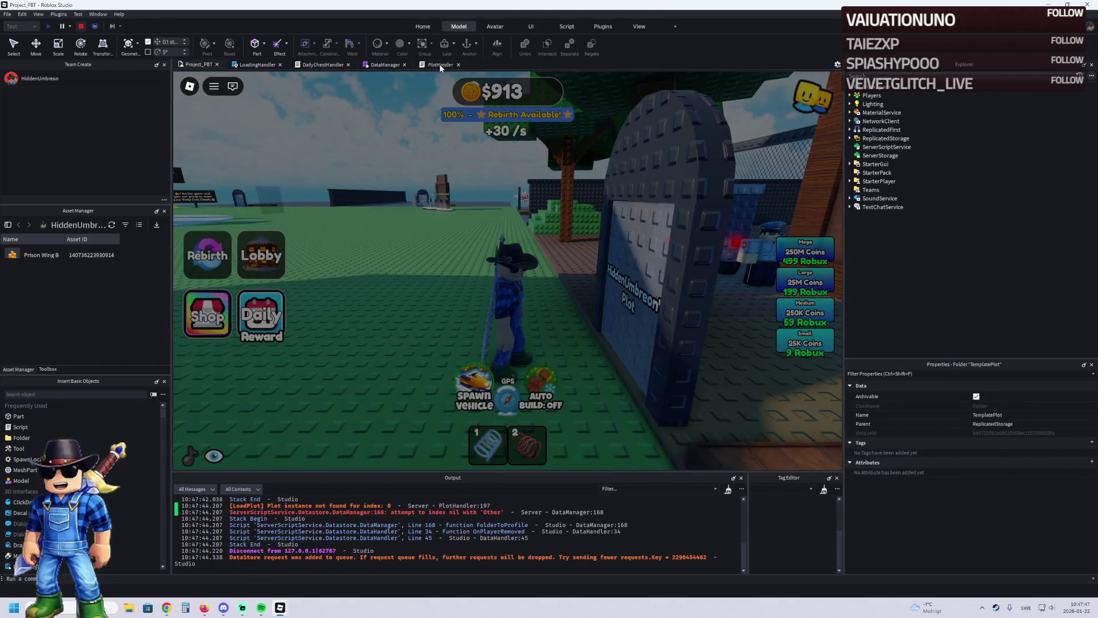
pyautogui.click(385, 65)
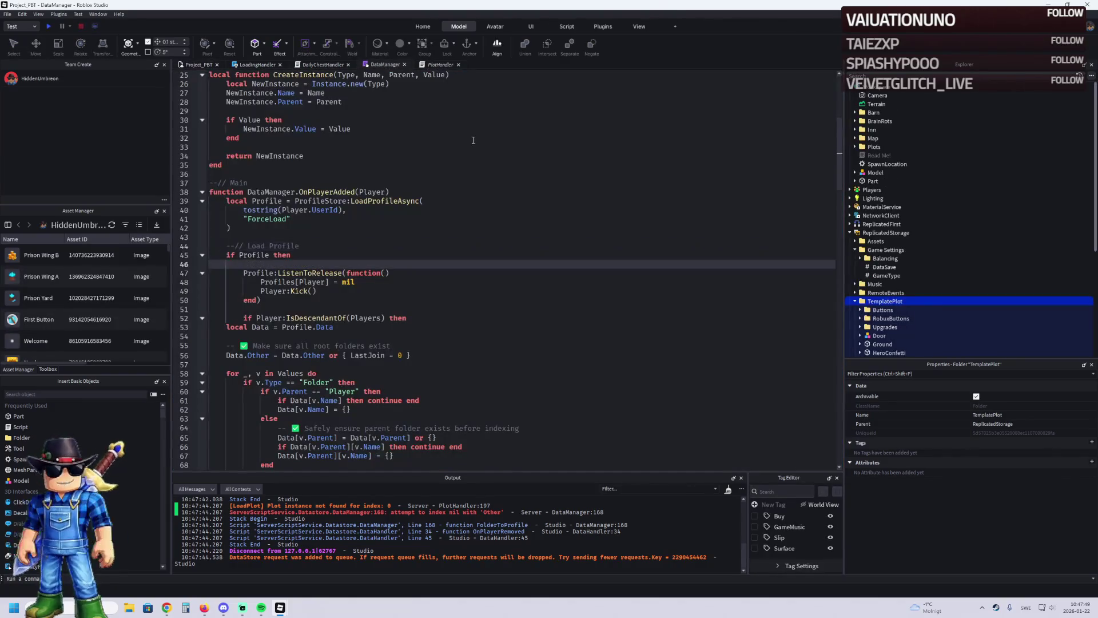
pyautogui.scroll(-5, 473, 229)
pyautogui.hotkey('ctrl', 'v')
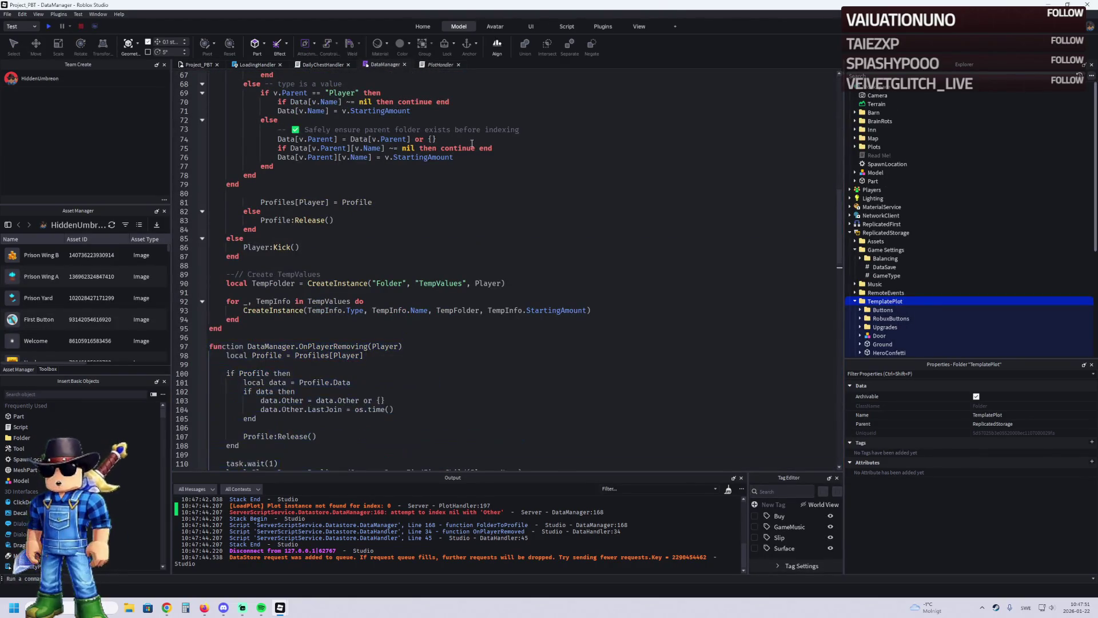
pyautogui.click(452, 262)
pyautogui.press('F5')
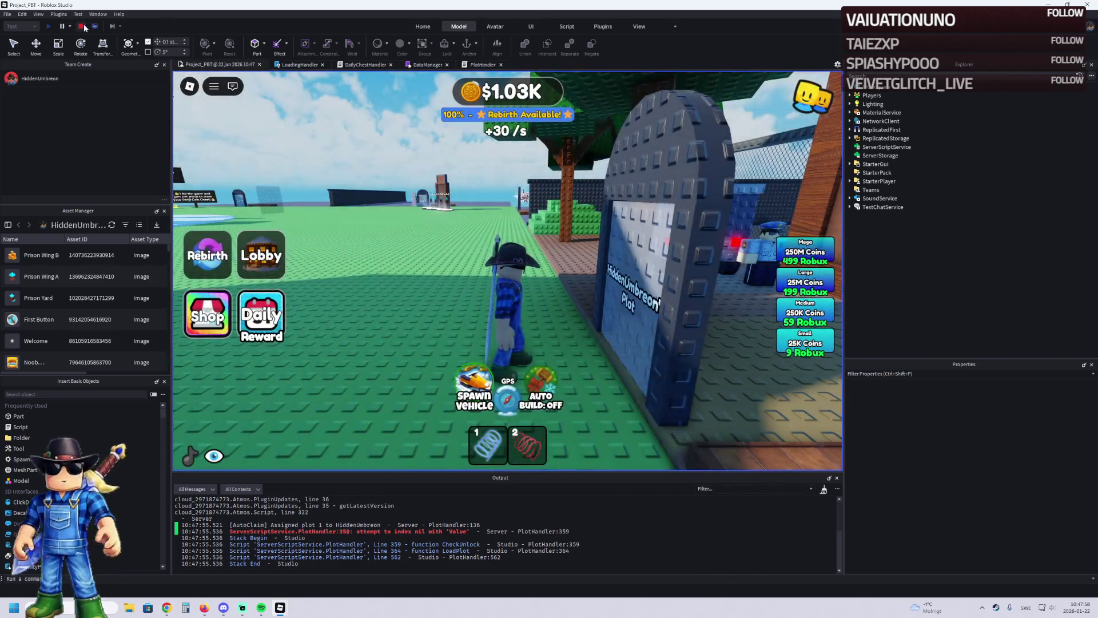
# Step: Restart the playtest, run around the plot, and open the PlotHandler line 359 error
pyautogui.click(82, 26)
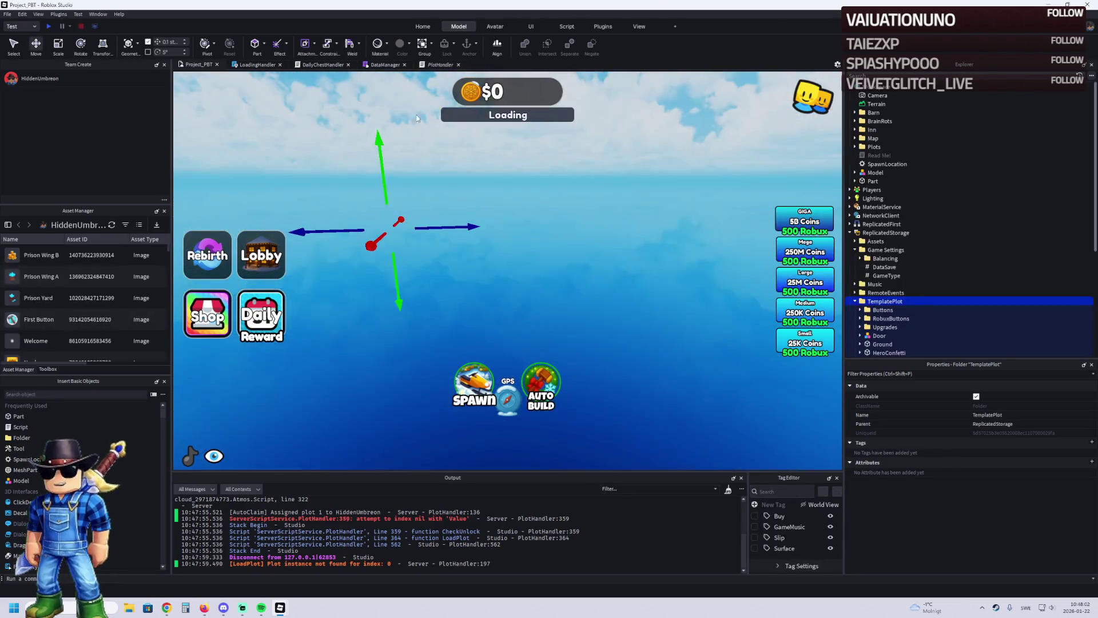
pyautogui.click(383, 64)
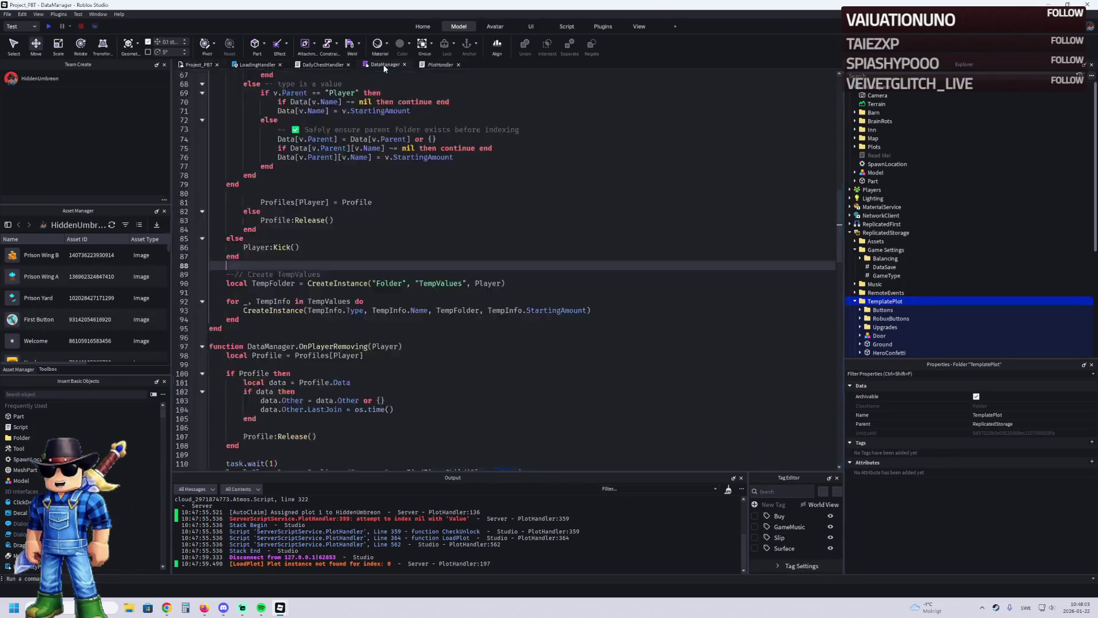
pyautogui.click(369, 245)
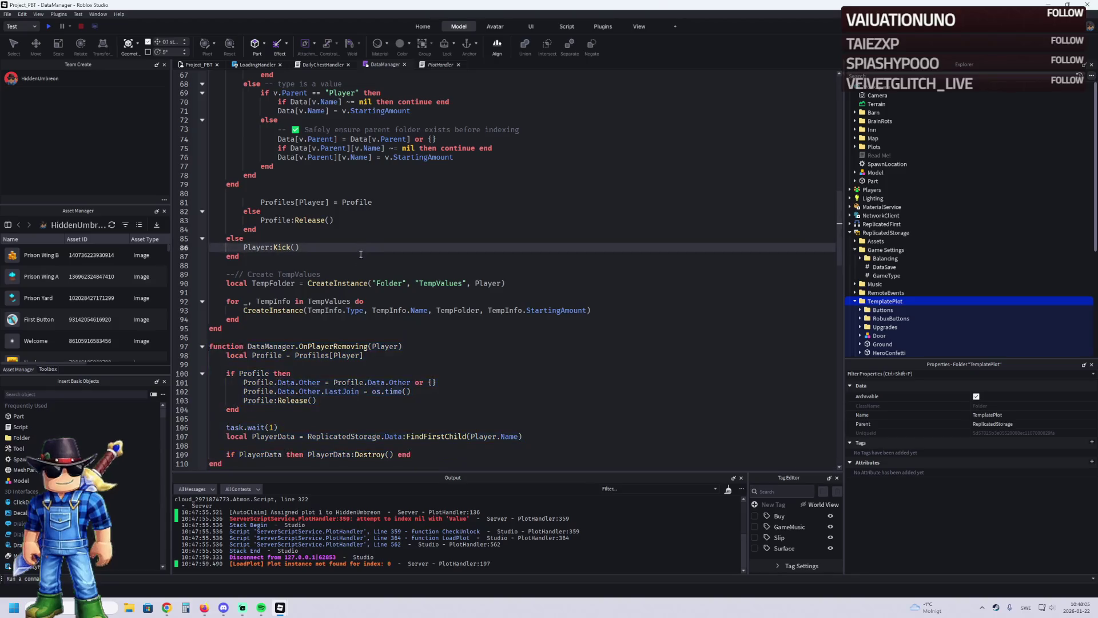
pyautogui.press('F5')
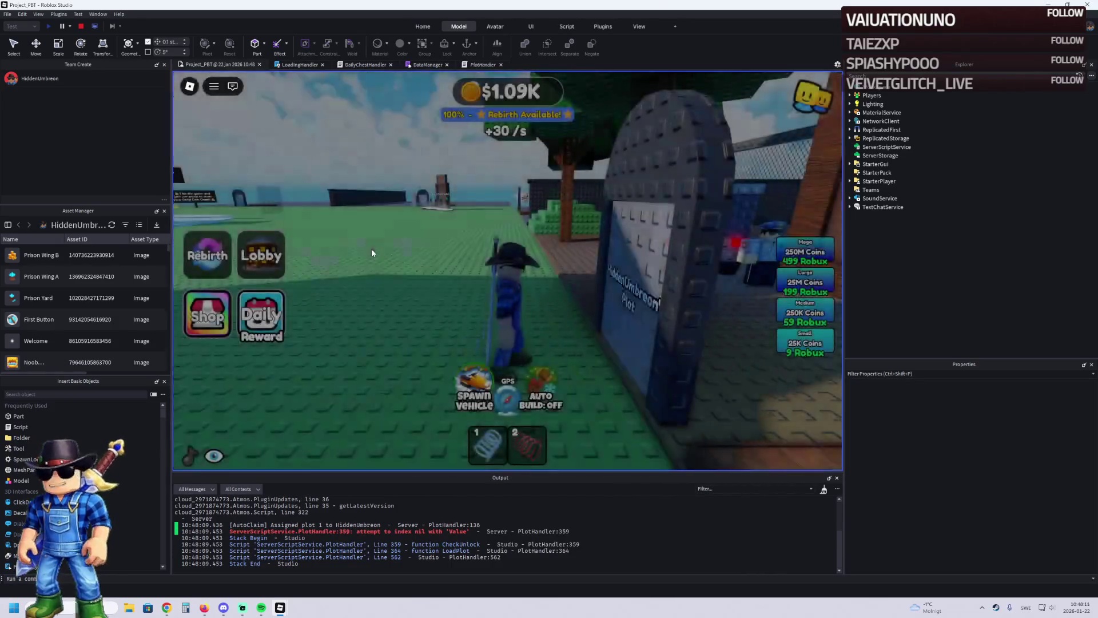
pyautogui.press('a')
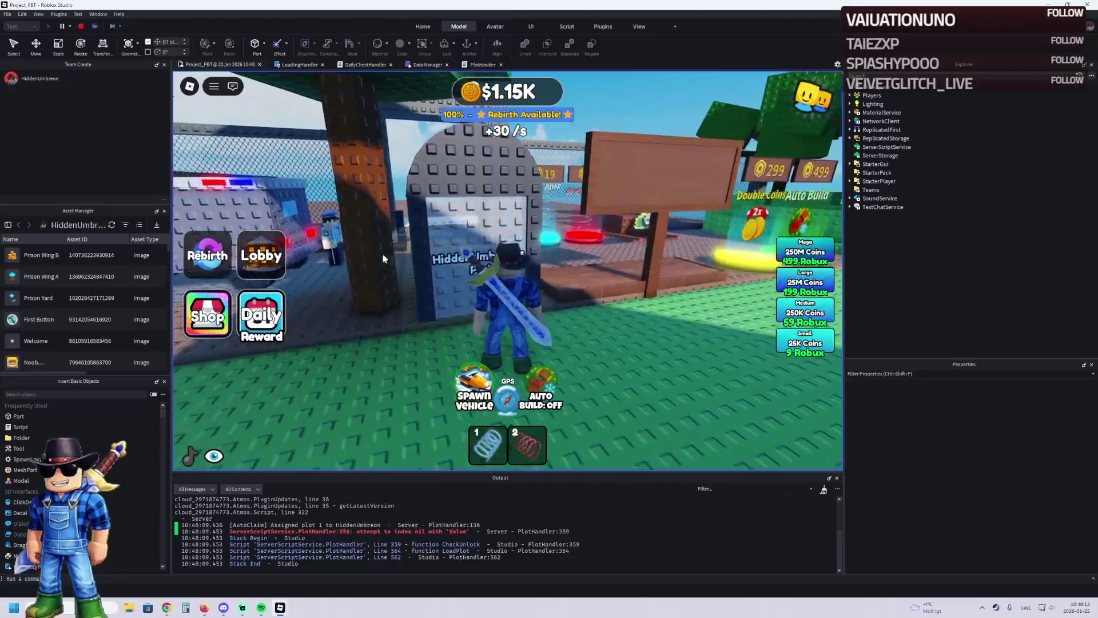
pyautogui.press('w')
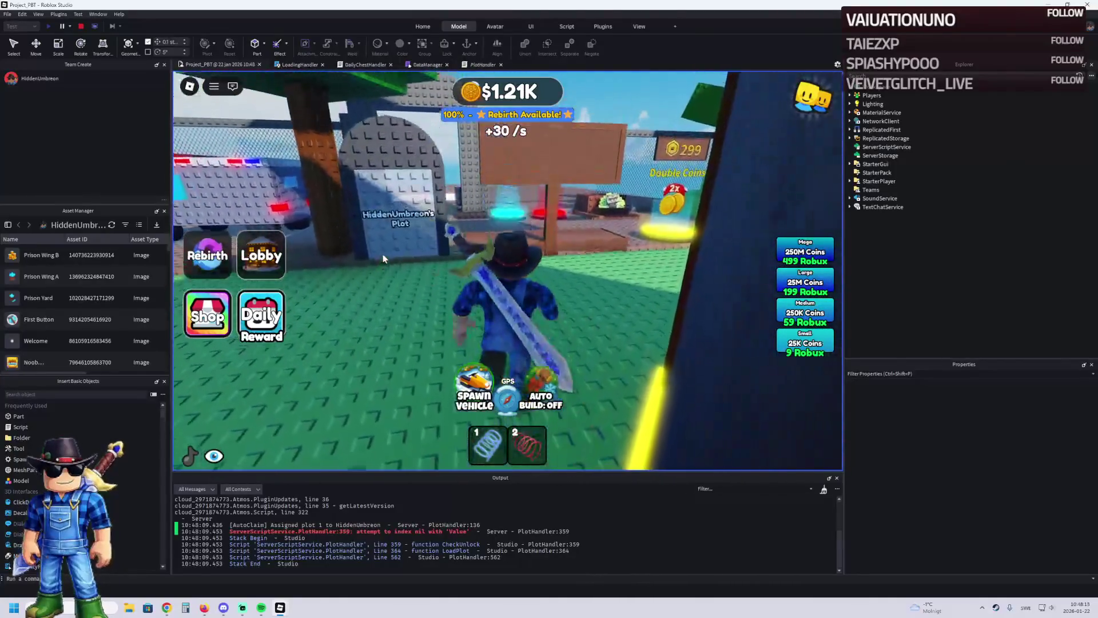
pyautogui.press('s')
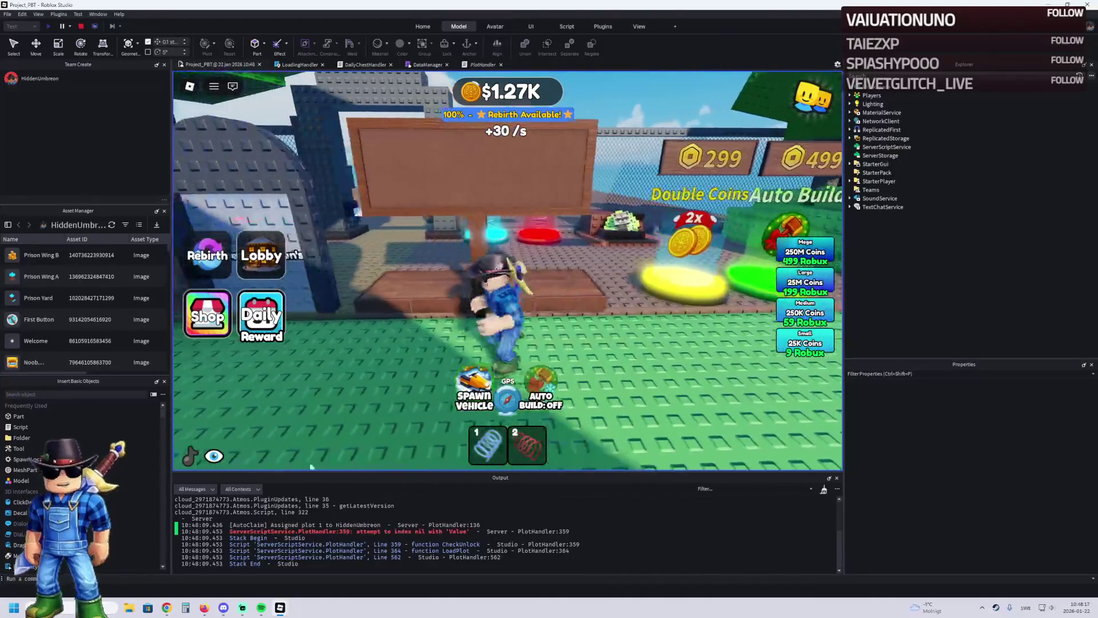
pyautogui.click(357, 532)
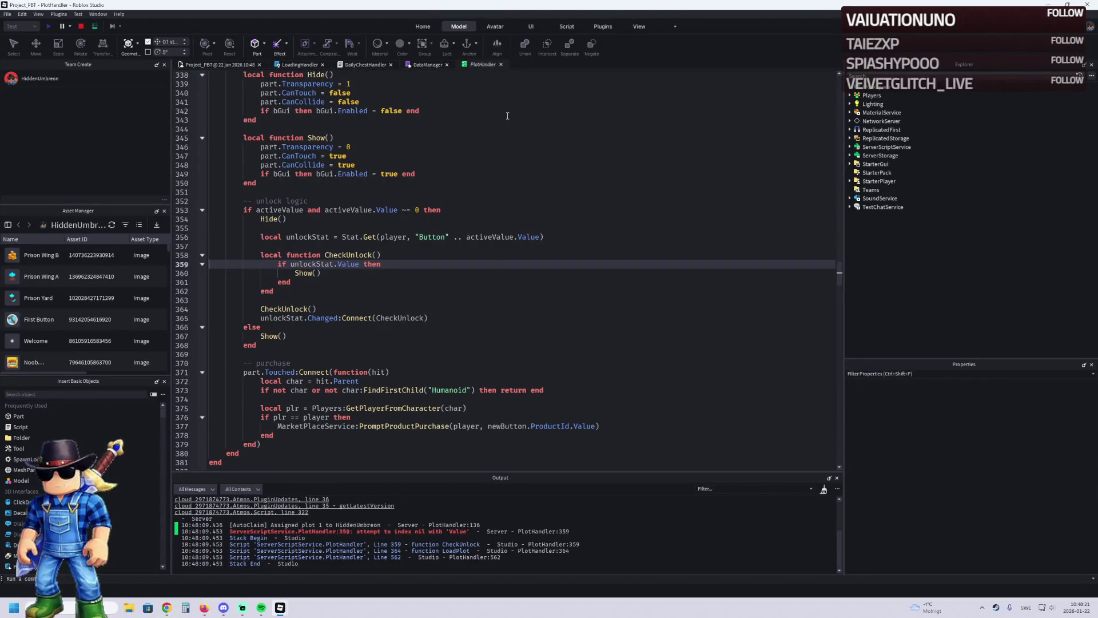
# Step: Review the PlotHandler code around line 359, then return to the running game
pyautogui.scroll(1, 320, 253)
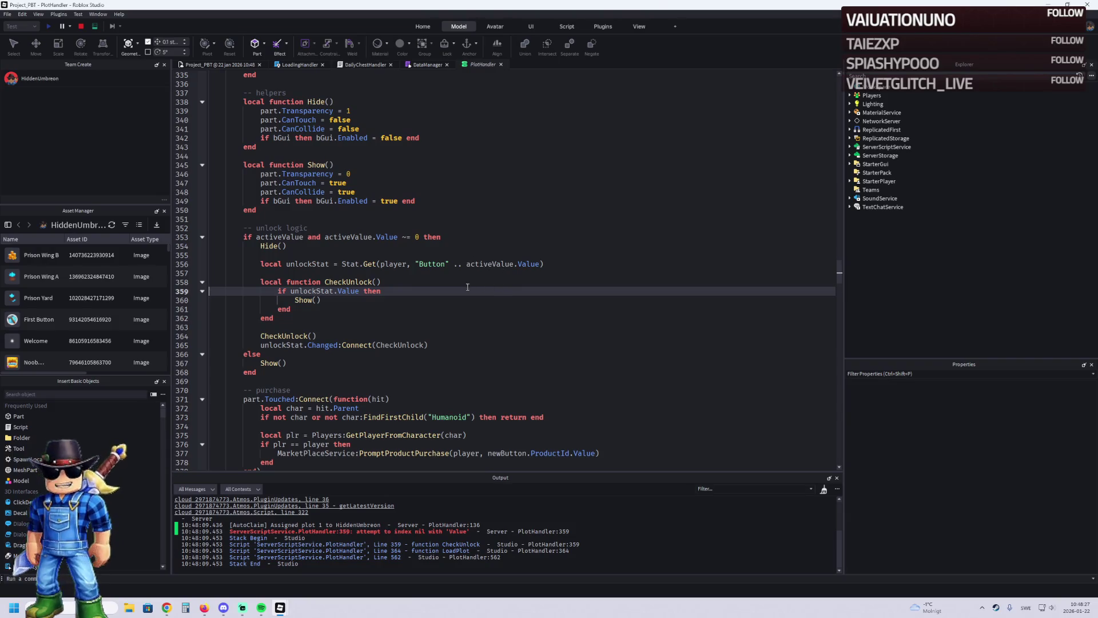
pyautogui.scroll(10, 450, 290)
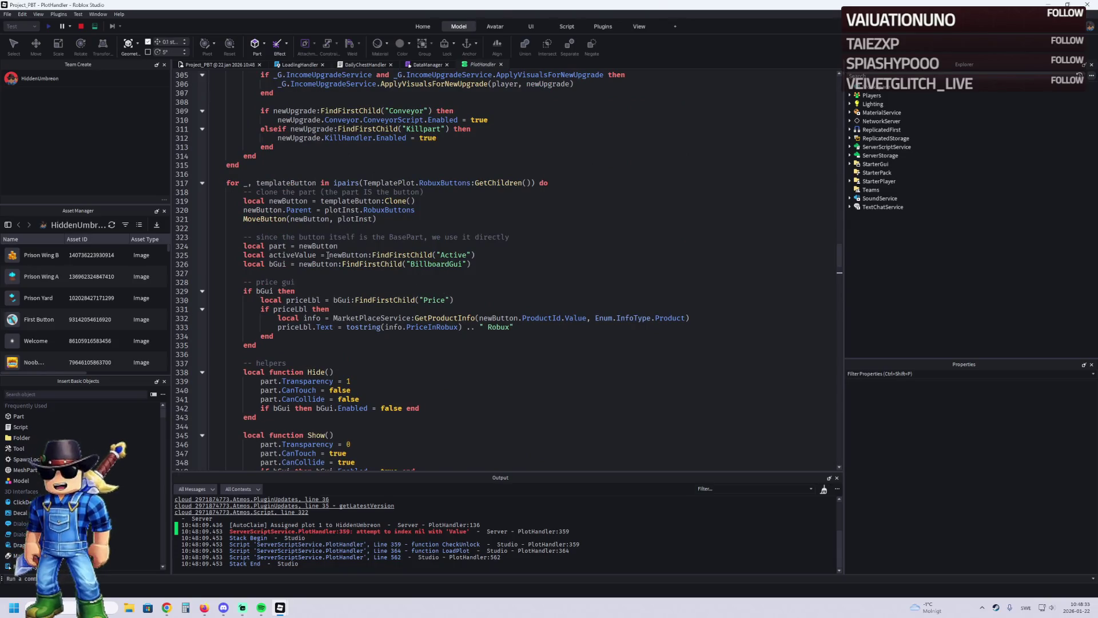
pyautogui.scroll(-7, 346, 236)
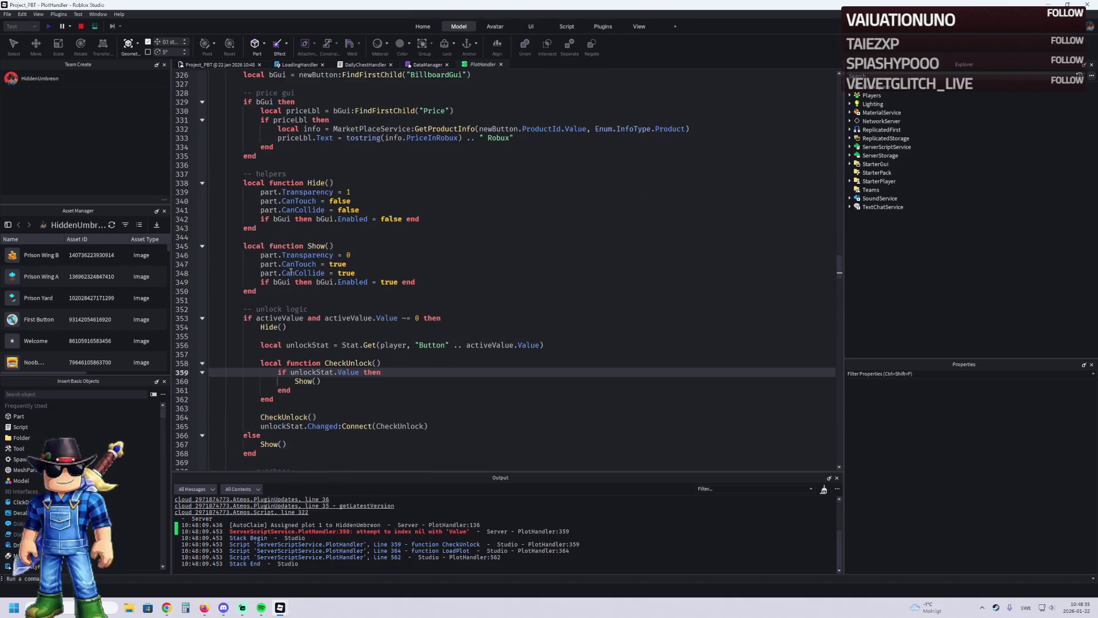
pyautogui.click(197, 65)
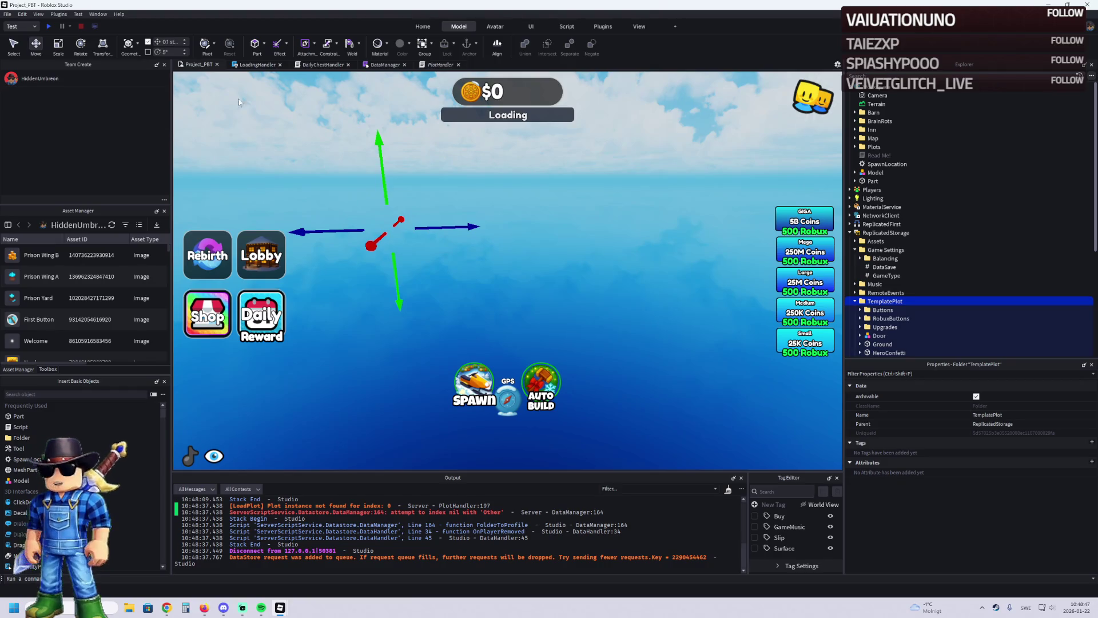
# Step: Move TemplatePlot from ReplicatedStorage back into Workspace
pyautogui.click(380, 66)
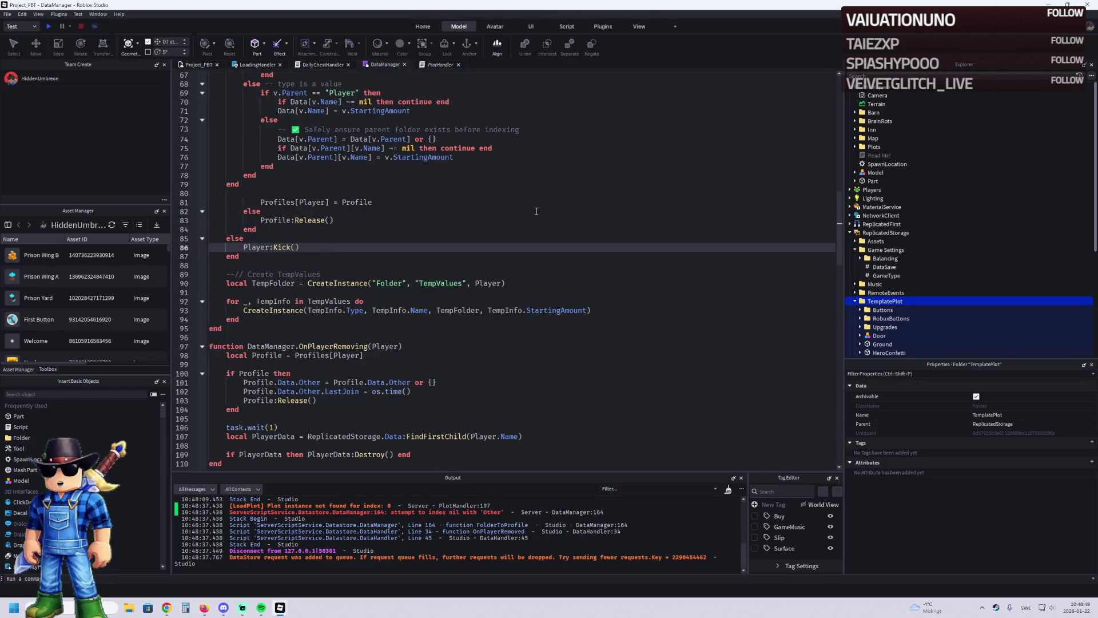
pyautogui.moveTo(883, 302)
pyautogui.mouseDown()
pyautogui.moveTo(895, 184)
pyautogui.moveTo(887, 90)
pyautogui.mouseUp()
pyautogui.click(197, 64)
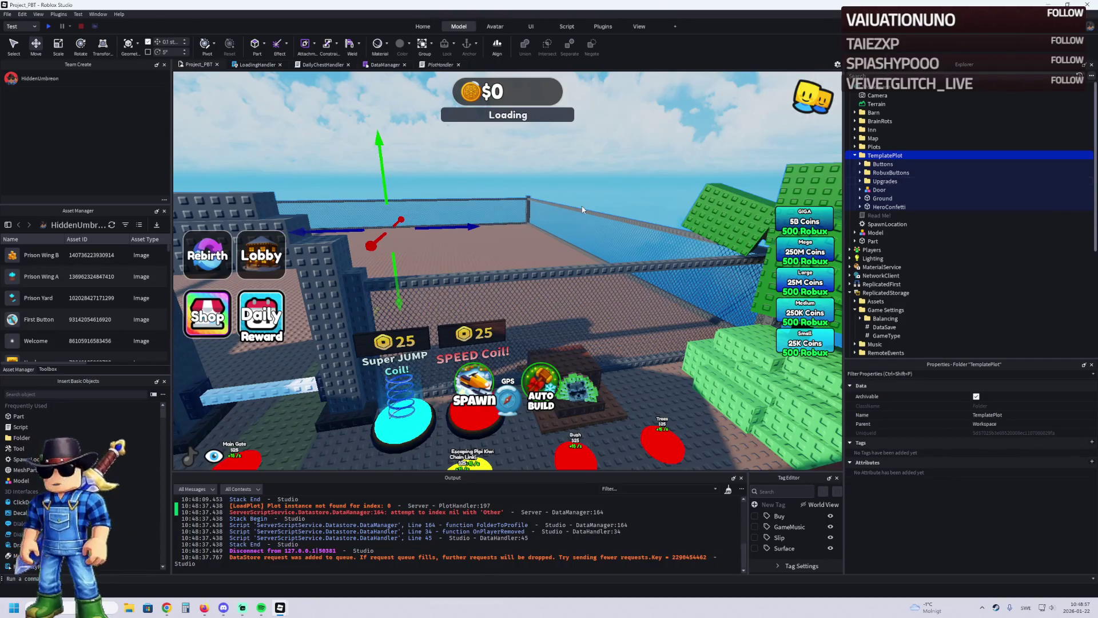
# Step: Select the Old upgrade models and focus the camera on them
pyautogui.click(688, 239)
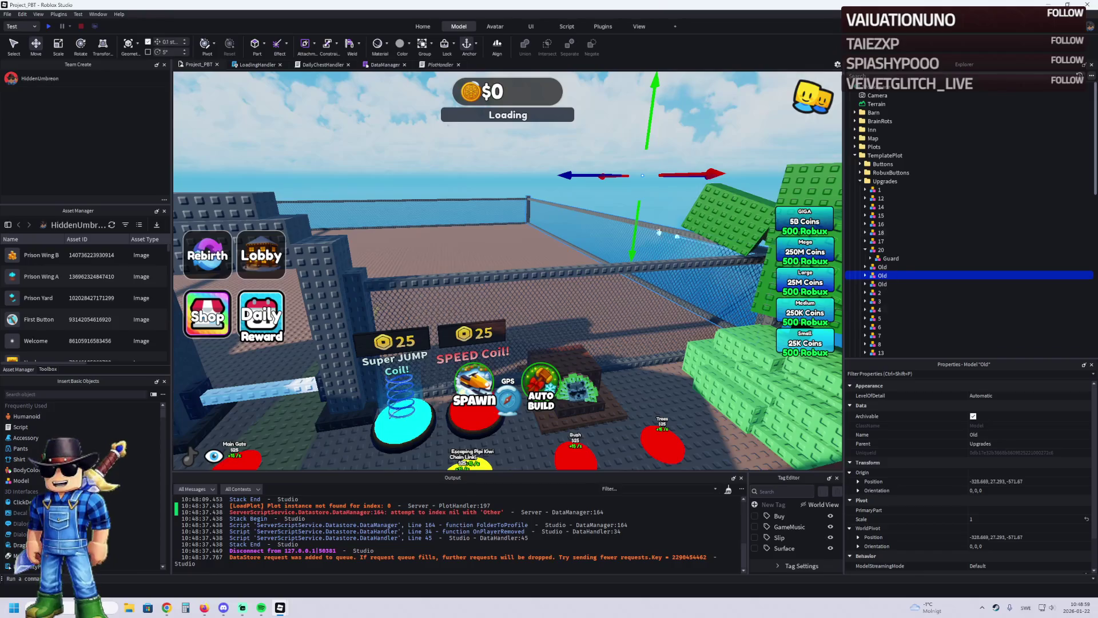
pyautogui.press('w')
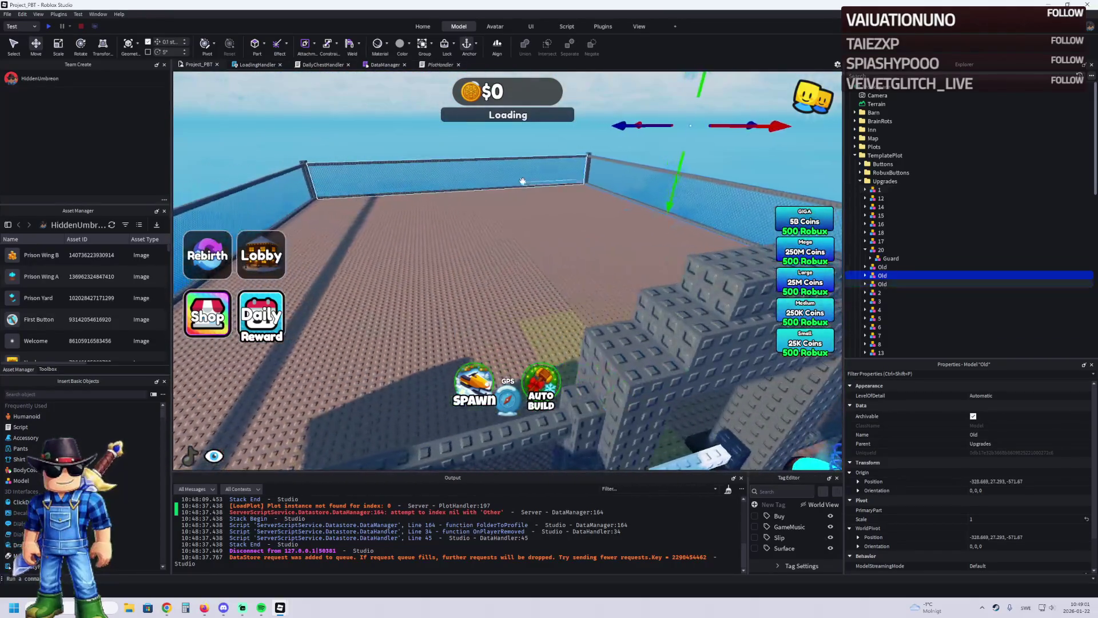
pyautogui.click(429, 200)
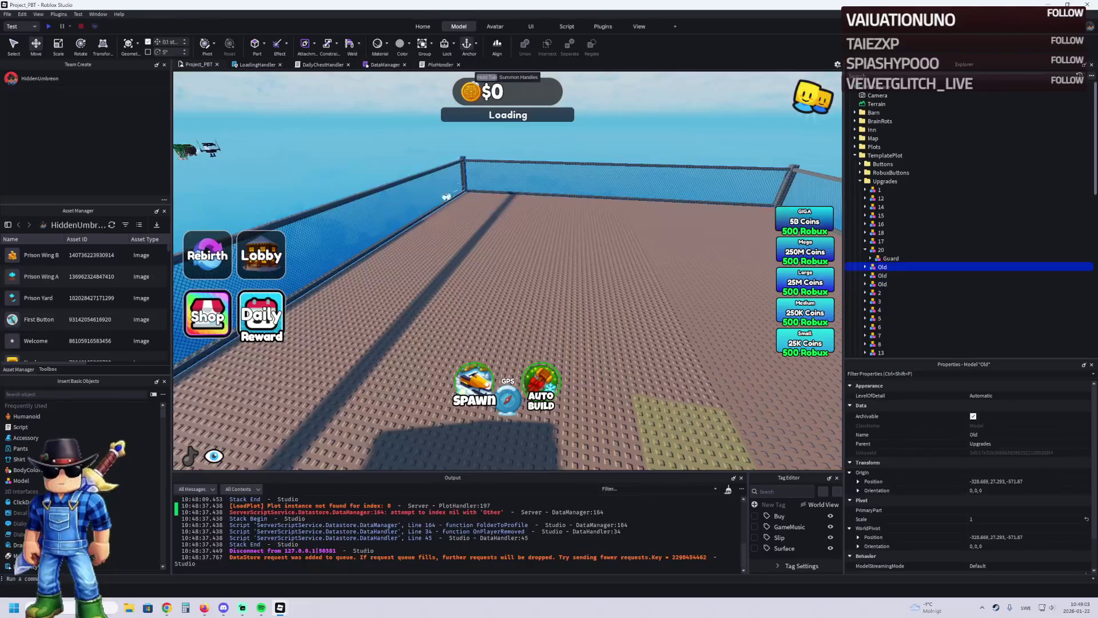
pyautogui.click(621, 155)
pyautogui.press('f')
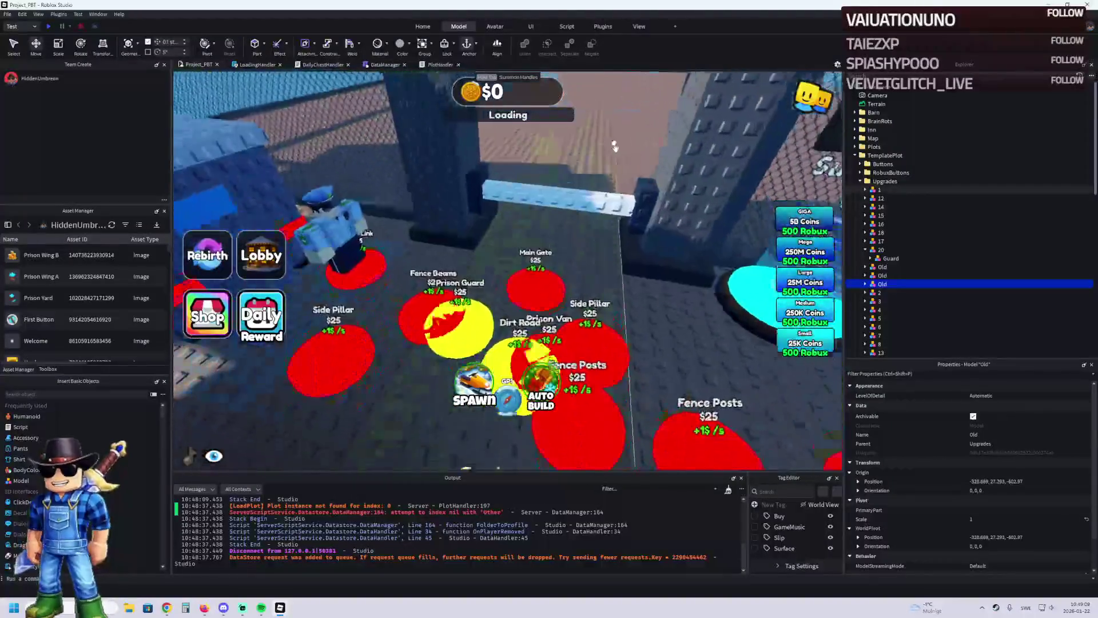
# Step: Duplicate button part 20 as 21, slide it along X, and colour it Really red
pyautogui.click(455, 313)
pyautogui.hotkey('ctrl', 'd')
pyautogui.press('F2')
pyautogui.write('21')
pyautogui.press('Return')
pyautogui.moveTo(474, 269)
pyautogui.mouseDown()
pyautogui.moveTo(483, 251)
pyautogui.moveTo(526, 315)
pyautogui.moveTo(488, 318)
pyautogui.mouseUp()
pyautogui.click(979, 396)
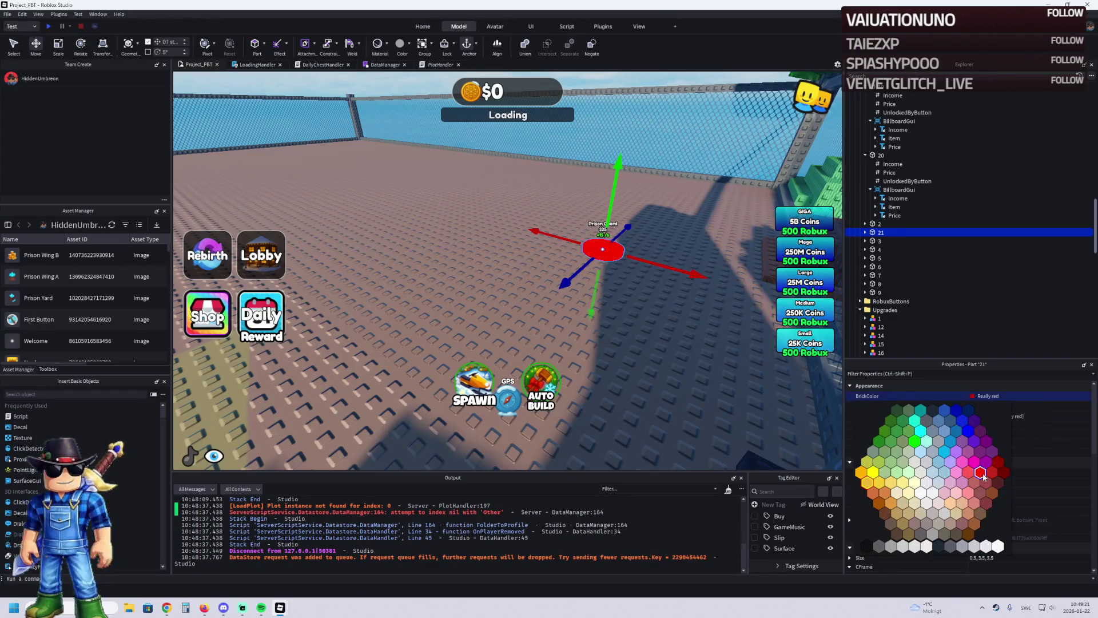
pyautogui.click(980, 472)
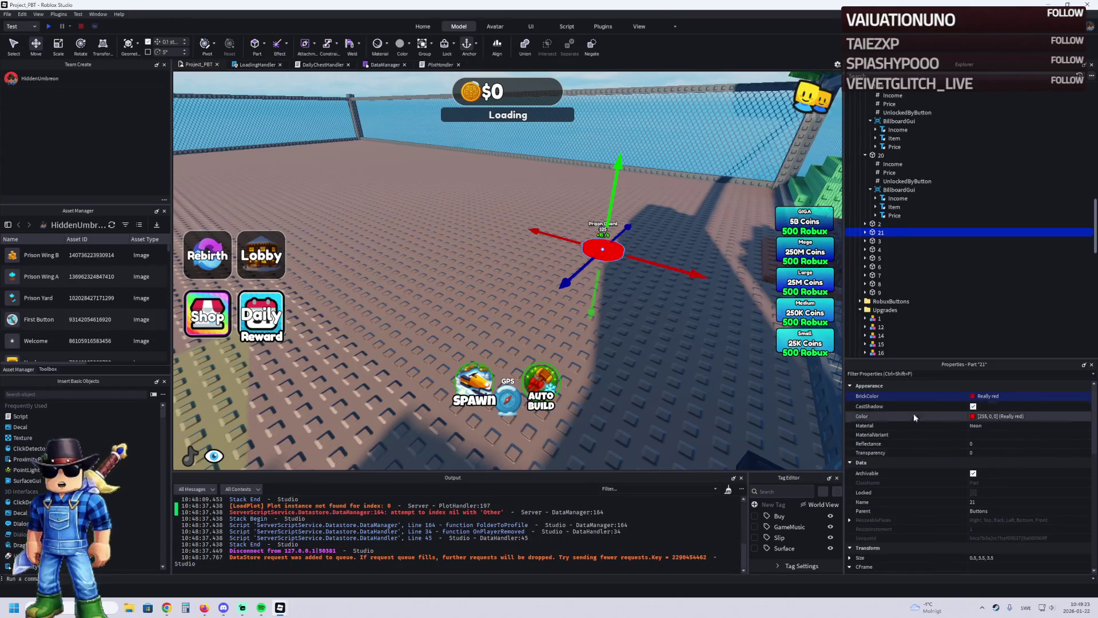
# Step: Set part 21's UnlockedByButton to 20 and button 20's UnlockedByButton to 1
pyautogui.doubleClick(880, 233)
pyautogui.click(886, 267)
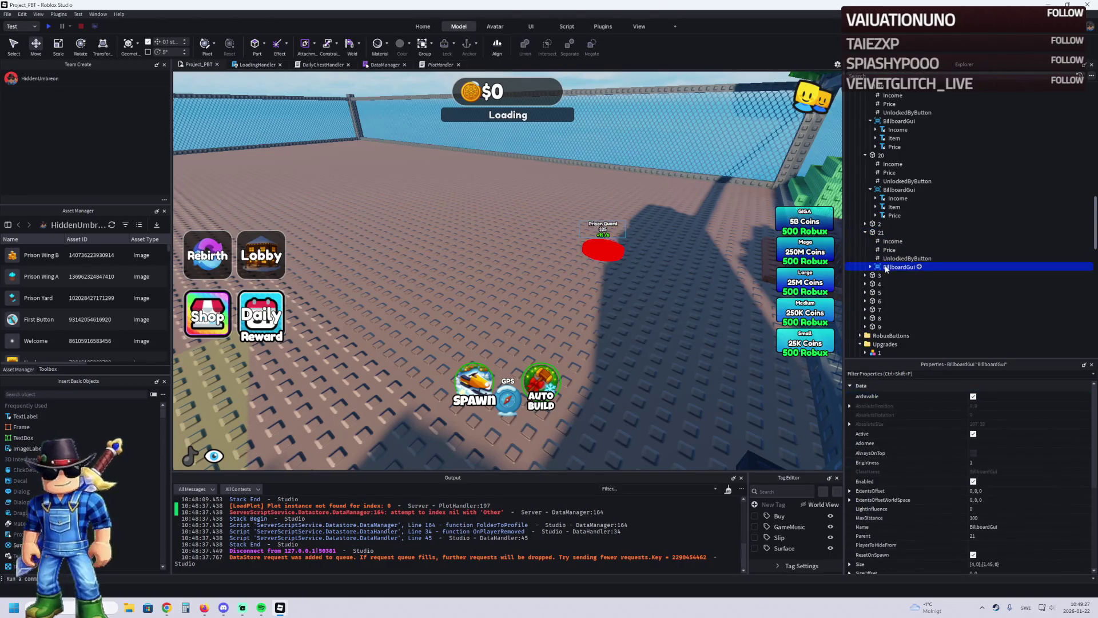
pyautogui.click(896, 258)
pyautogui.click(998, 443)
pyautogui.write('20')
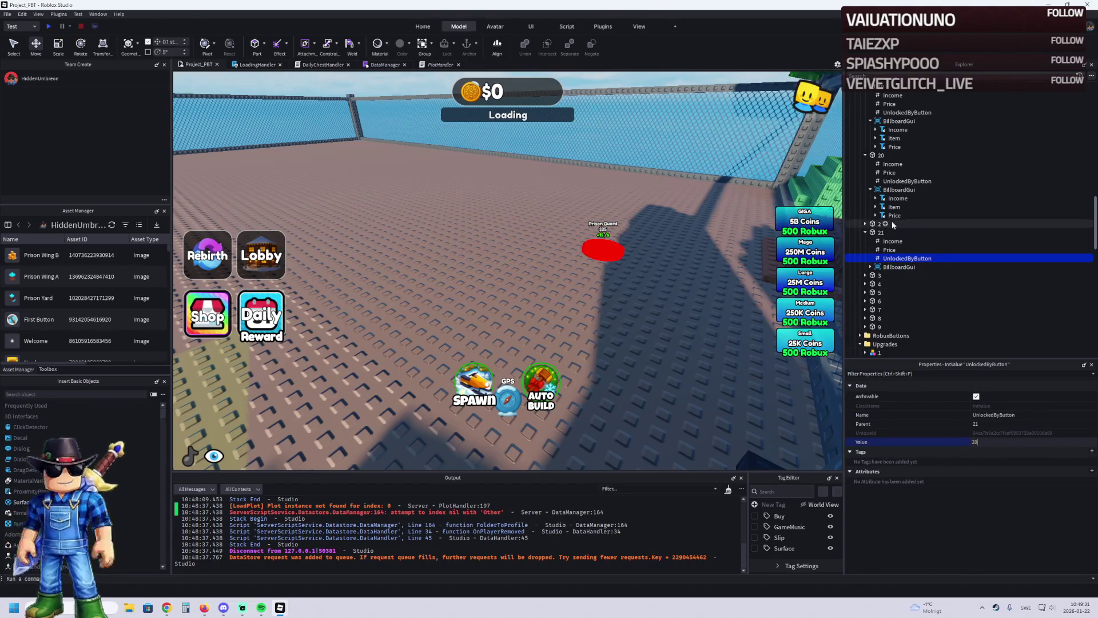
pyautogui.click(907, 180)
pyautogui.click(995, 442)
pyautogui.write('19')
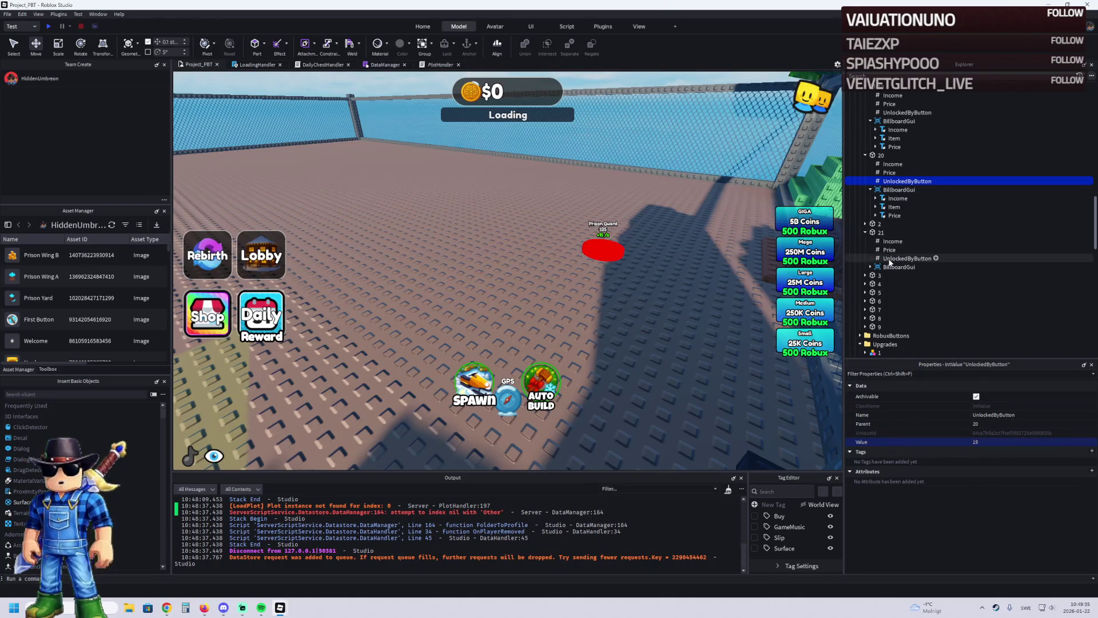
# Step: Set part 21's Price to 100 and Income to 0
pyautogui.click(905, 258)
pyautogui.click(880, 232)
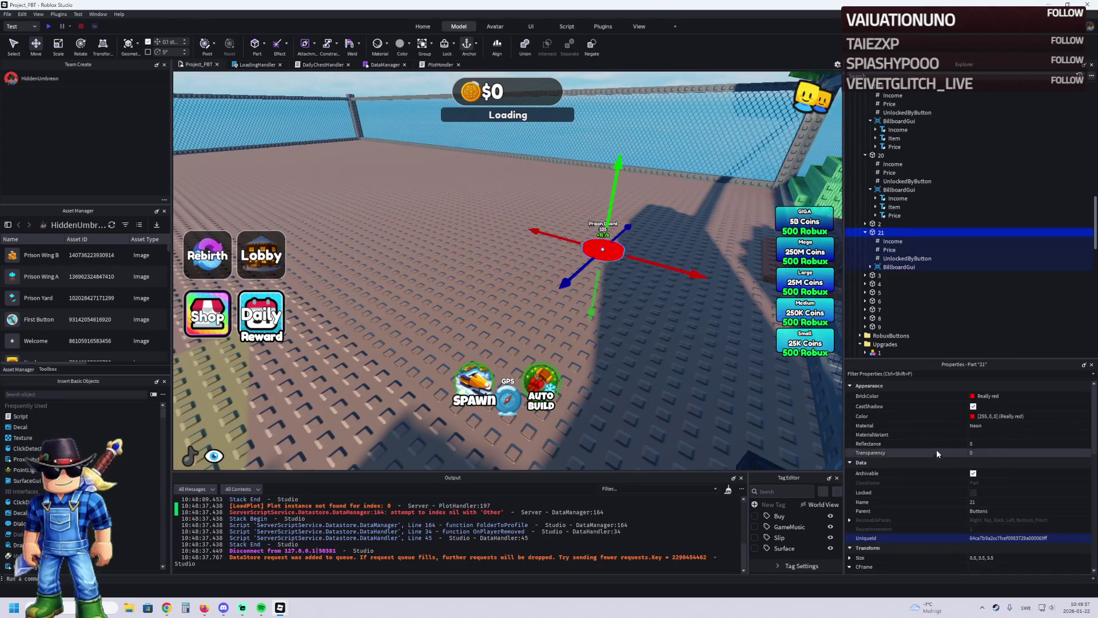
pyautogui.click(888, 250)
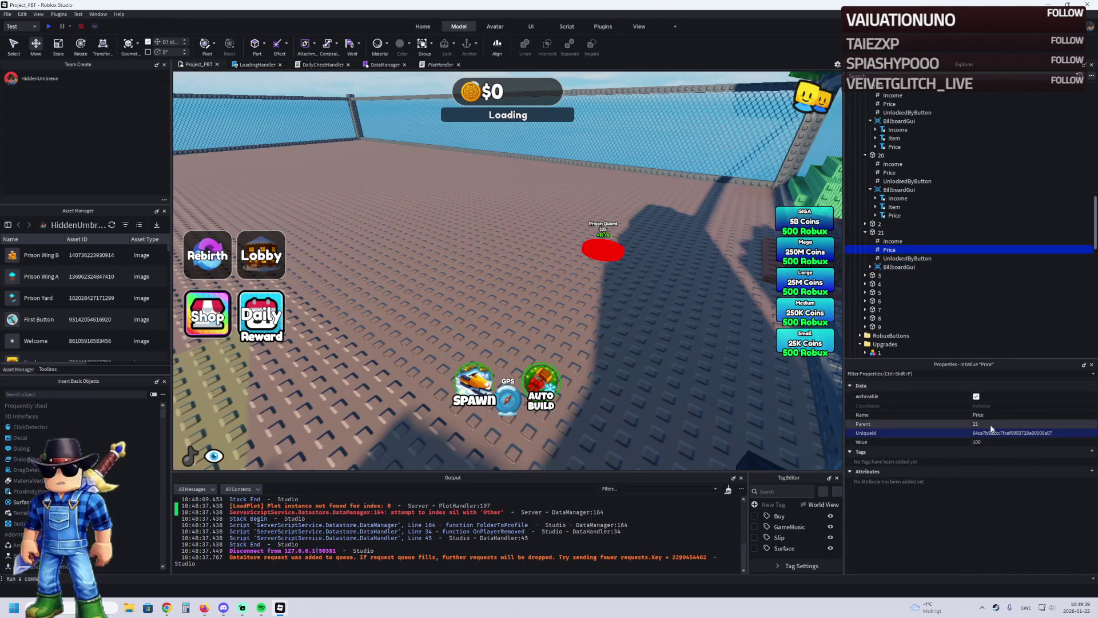
pyautogui.click(987, 441)
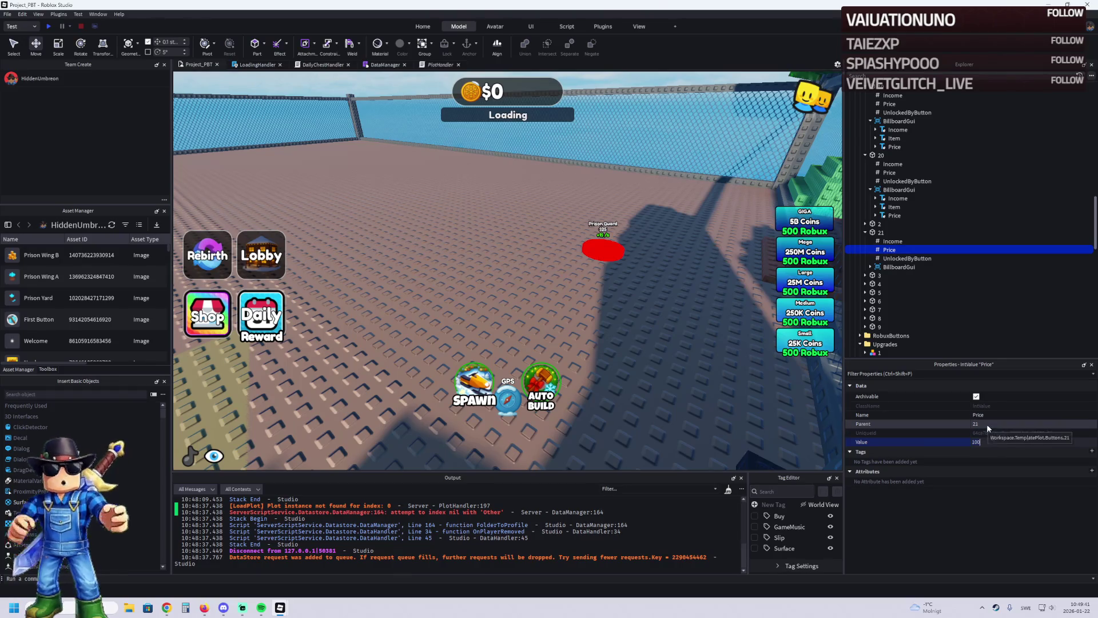
pyautogui.click(884, 241)
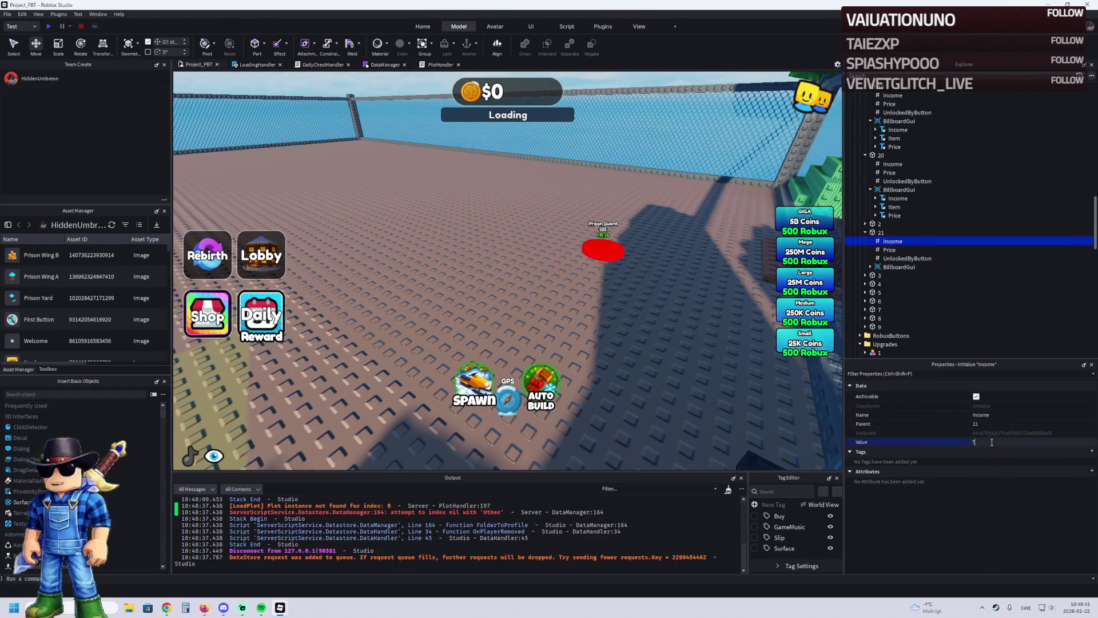
pyautogui.press('Return')
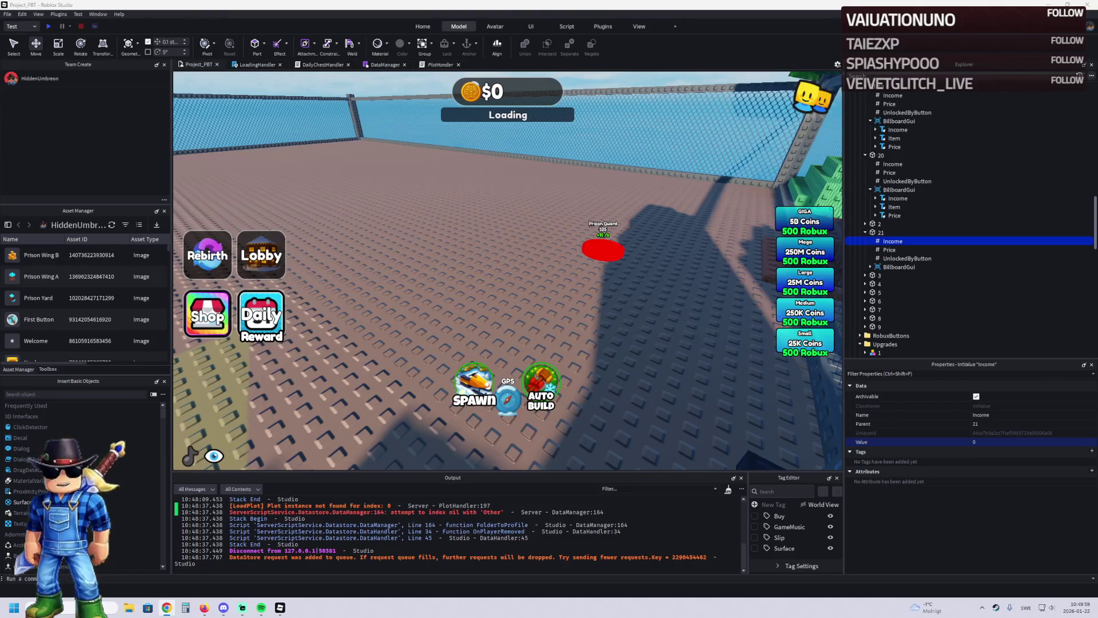
pyautogui.click(603, 250)
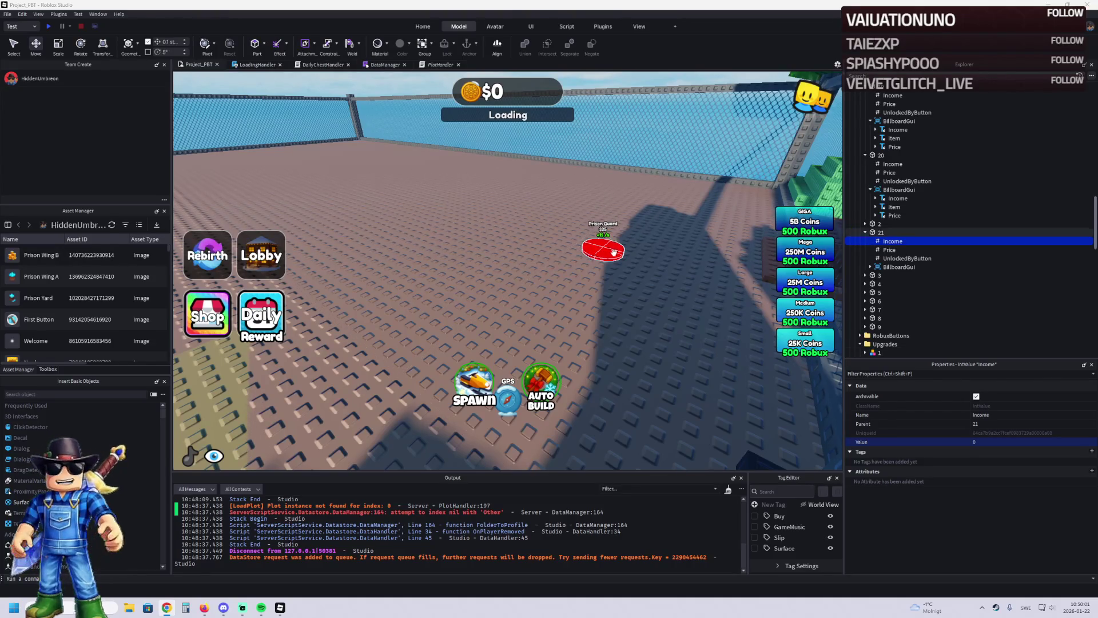
# Step: Change pad 21's billboard Item label text from Prison Guard to Fence Posts
pyautogui.click(871, 268)
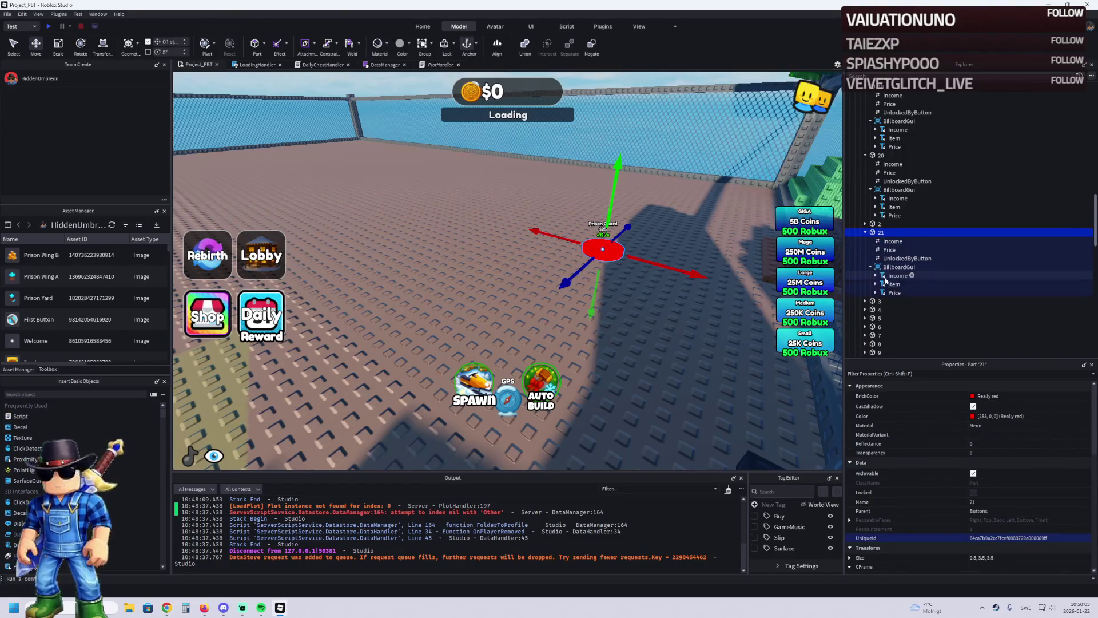
pyautogui.click(894, 283)
pyautogui.scroll(-5, 988, 454)
pyautogui.scroll(-3, 990, 469)
pyautogui.click(1007, 533)
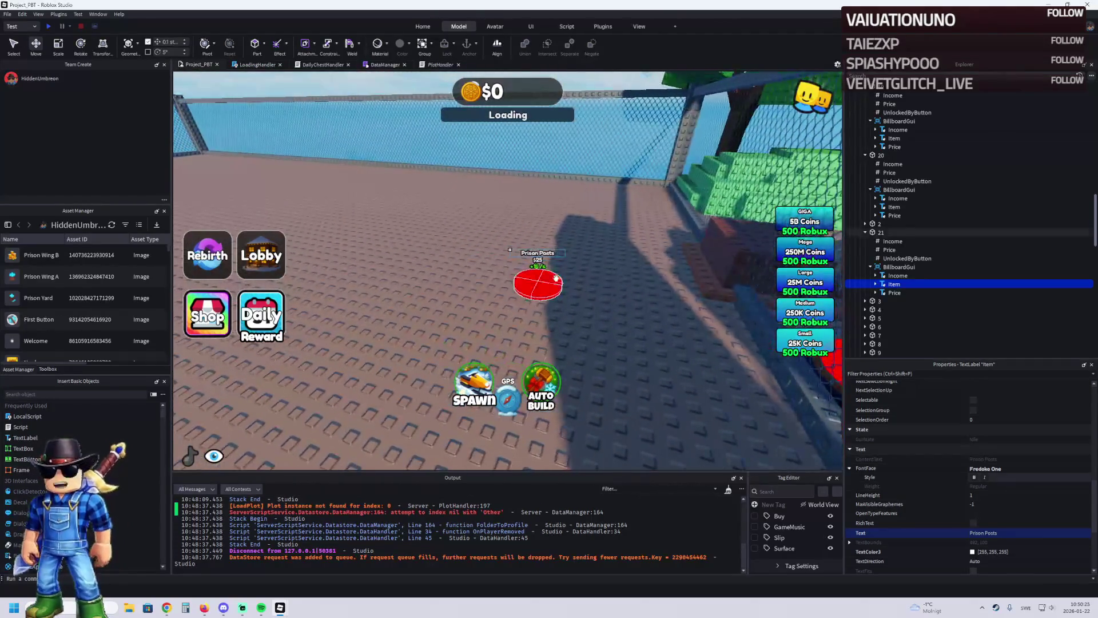
pyautogui.click(539, 275)
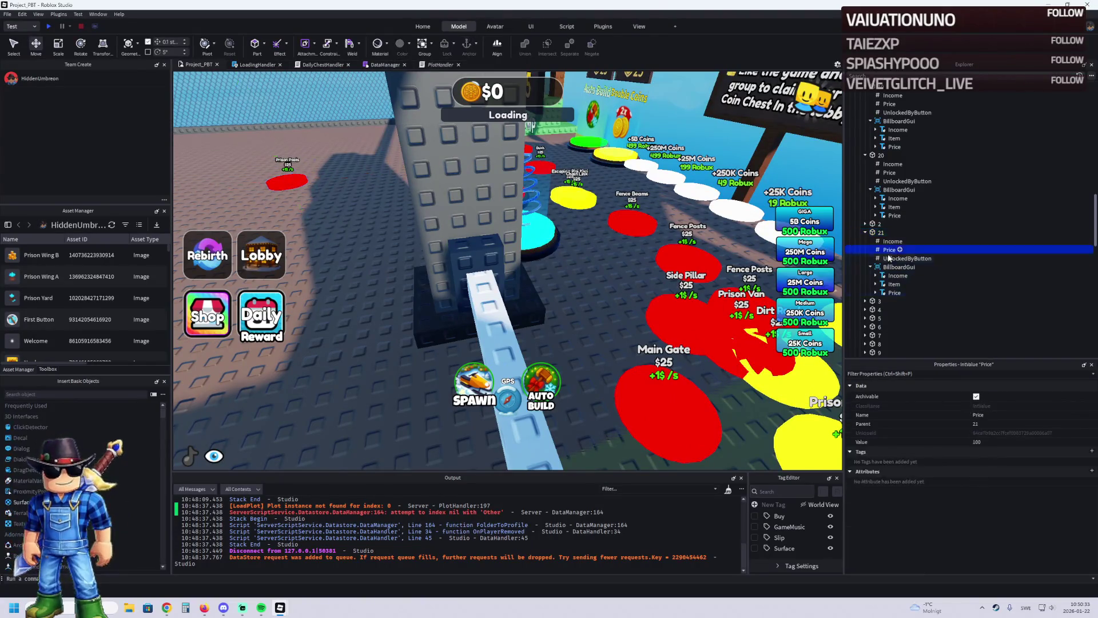
pyautogui.click(894, 284)
pyautogui.scroll(-8, 1004, 446)
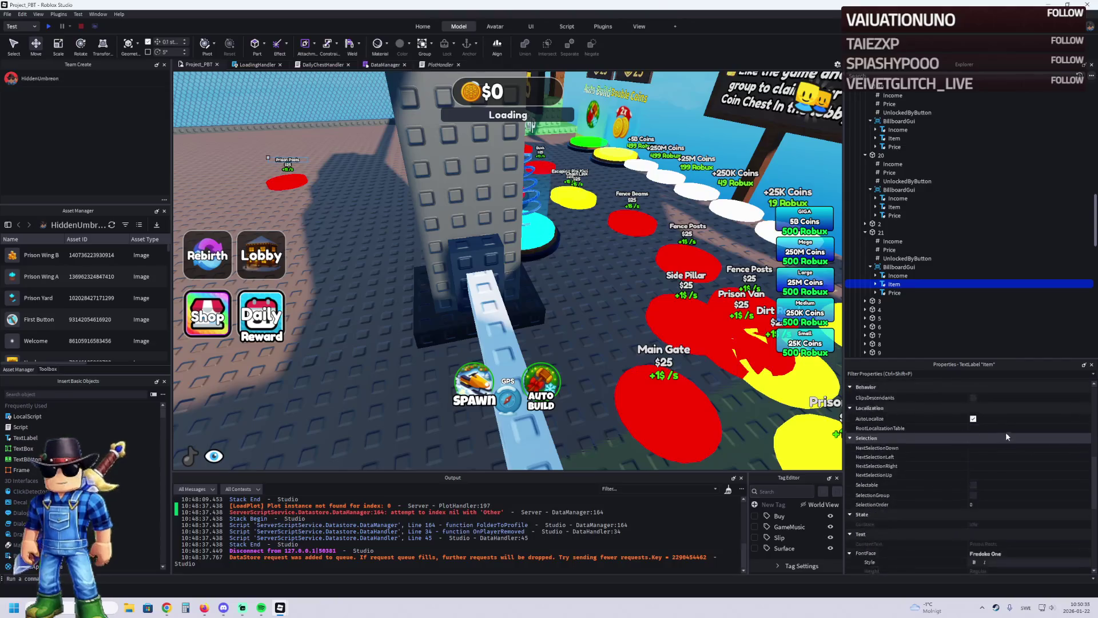
pyautogui.click(1005, 504)
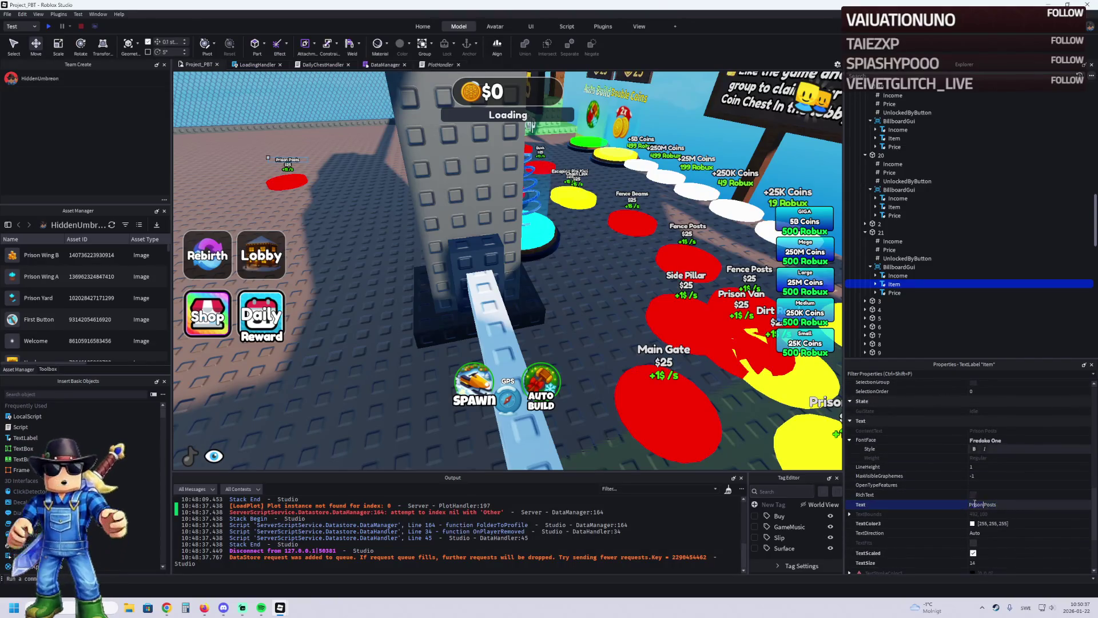
pyautogui.write('Fence')
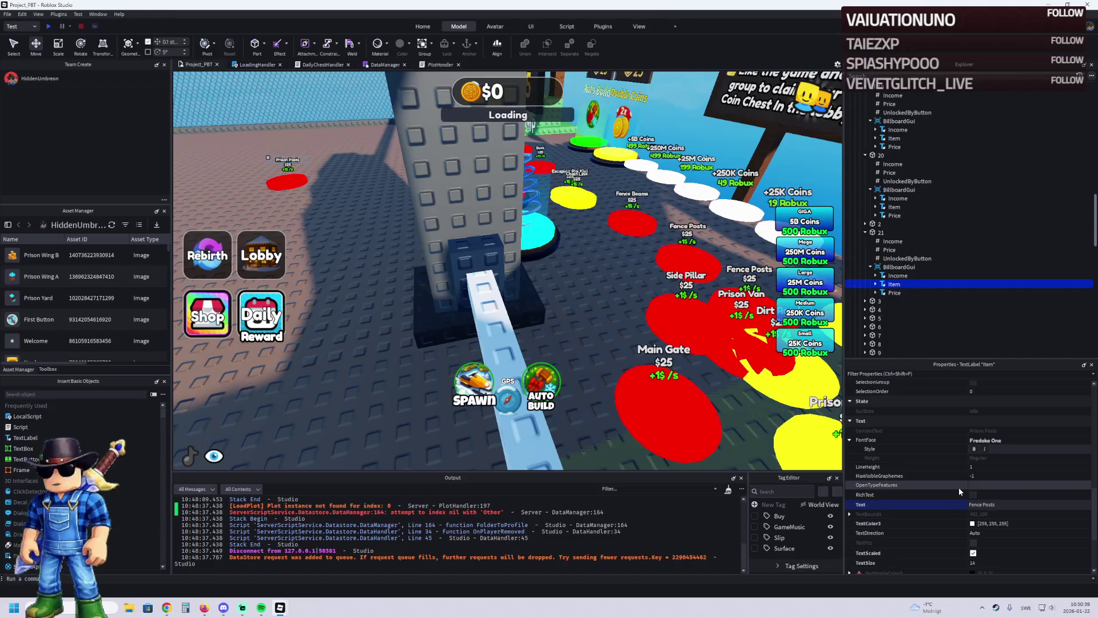
pyautogui.click(875, 232)
# Step: Change pad 21's billboard Item label to 'Prison Fence'
pyautogui.press('f')
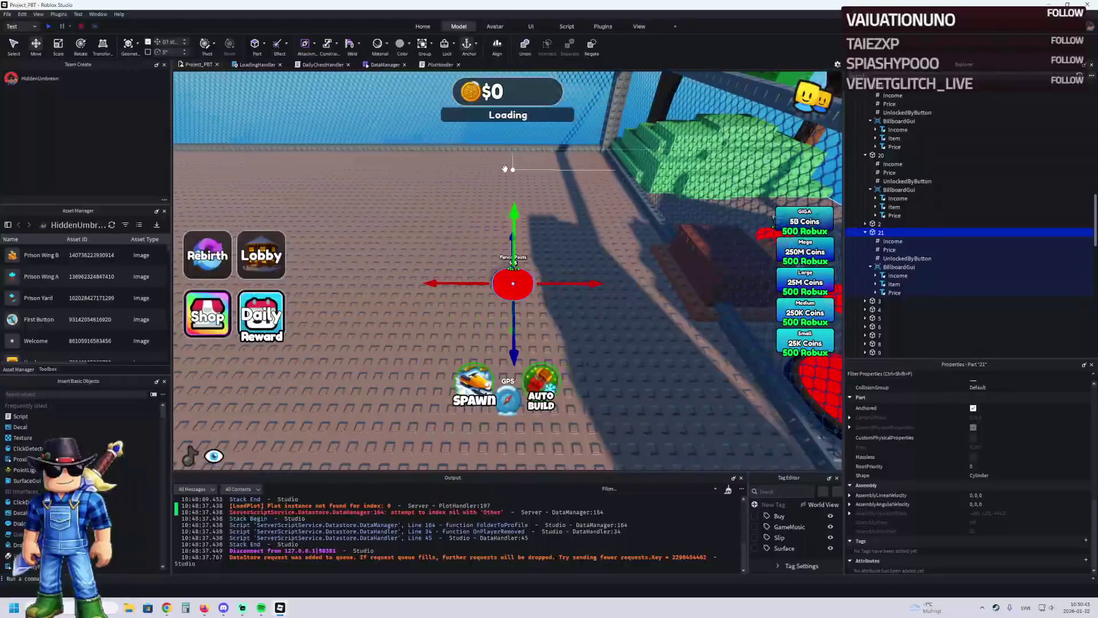
pyautogui.moveTo(504, 169); pyautogui.dragTo(505, 166)
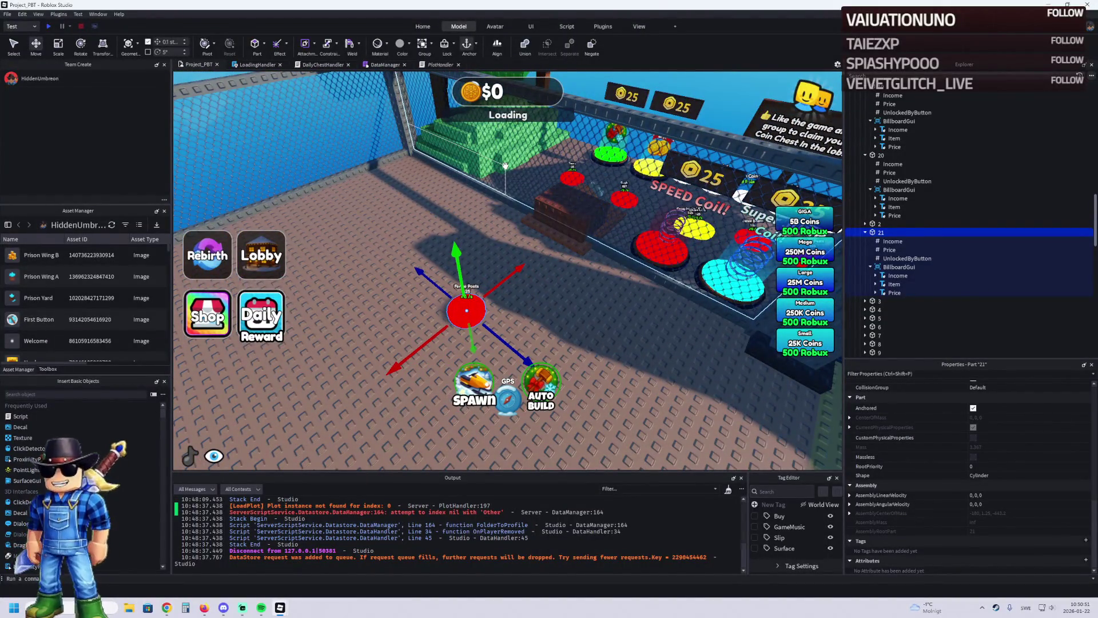
pyautogui.moveTo(505, 166)
pyautogui.mouseDown()
pyautogui.moveTo(541, 180)
pyautogui.moveTo(629, 276)
pyautogui.mouseUp()
pyautogui.click(894, 283)
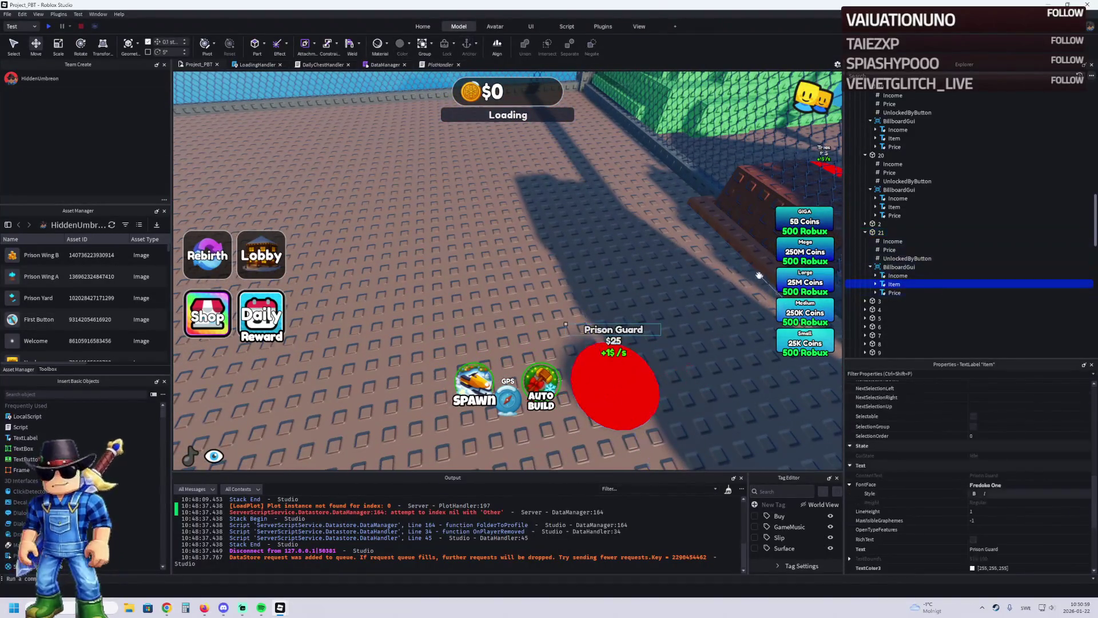
pyautogui.click(711, 320)
pyautogui.press('f')
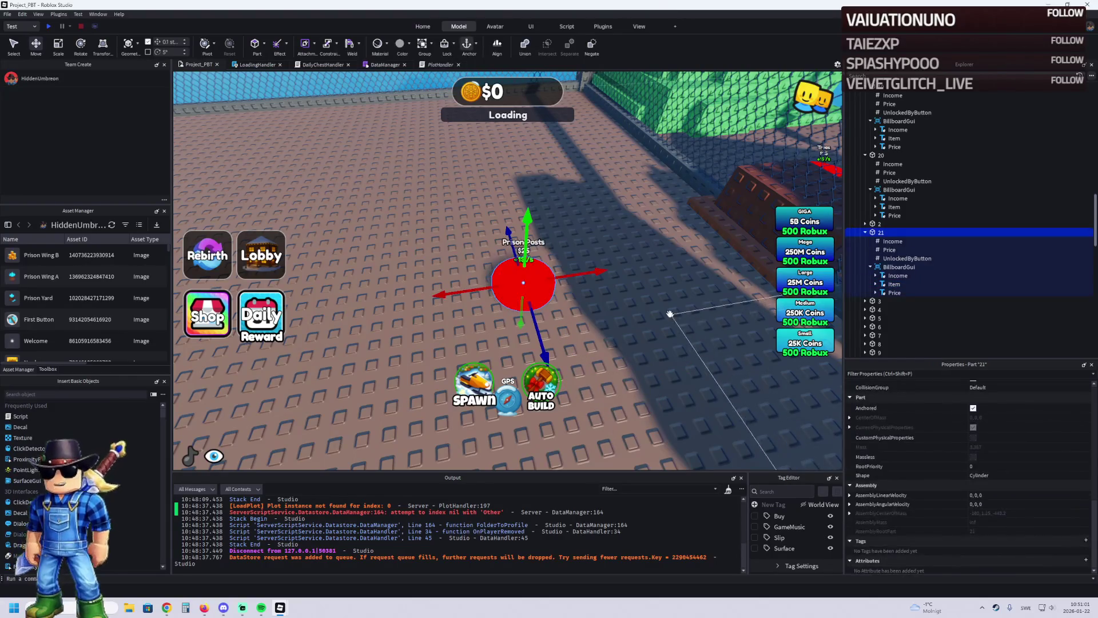
pyautogui.click(892, 284)
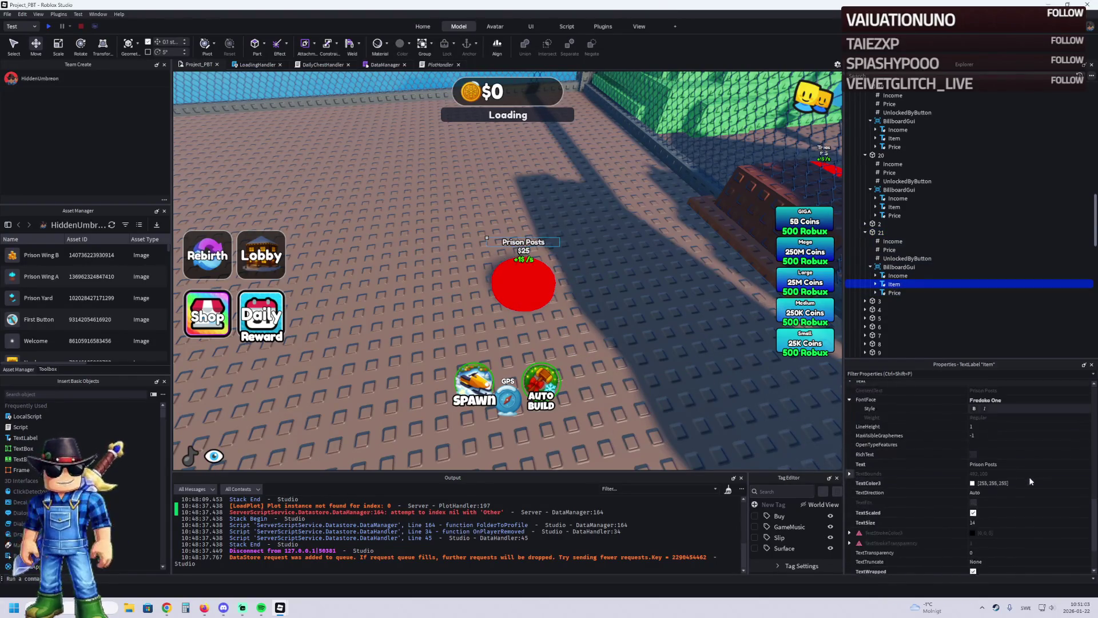
pyautogui.click(1027, 465)
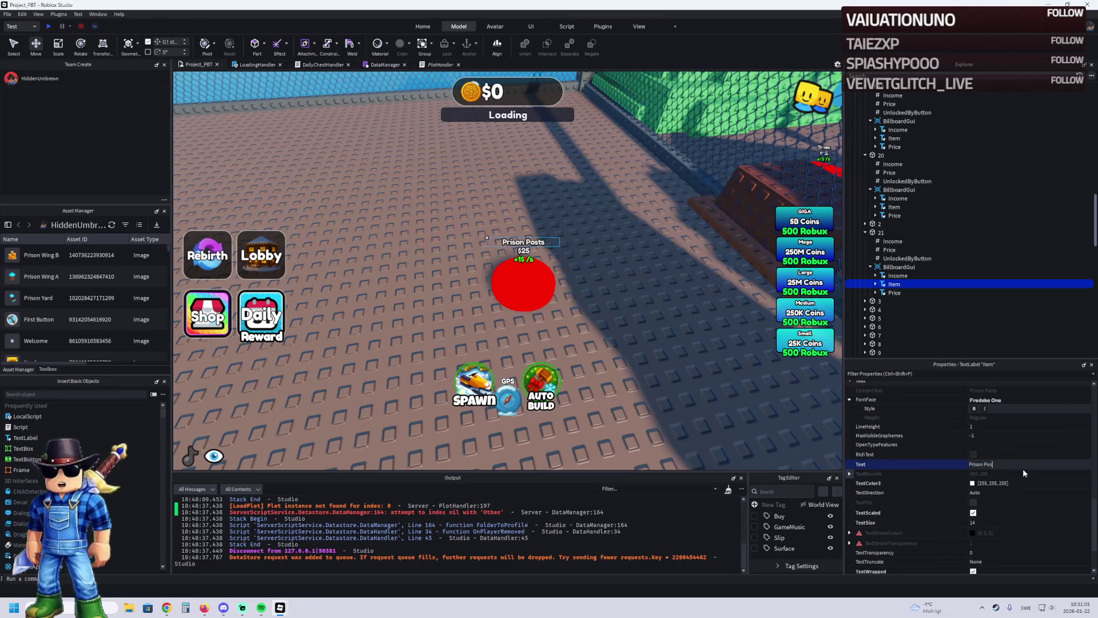
pyautogui.press('BackSpace')
pyautogui.press('BackSpace')
pyautogui.press('BackSpace')
pyautogui.press('Return')
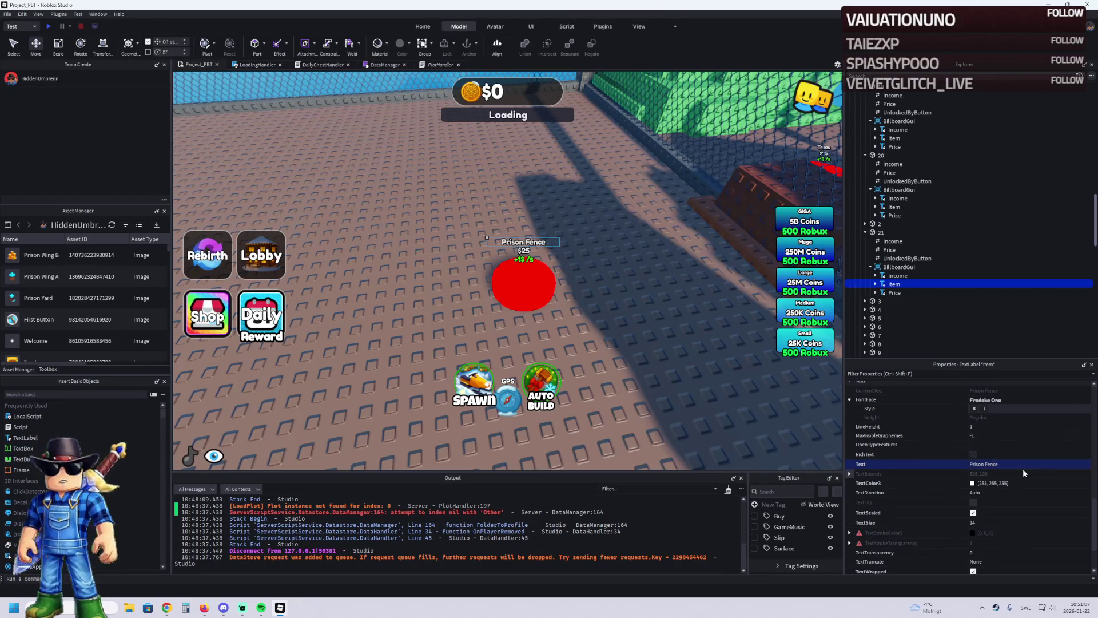
# Step: Move pad 21 on the plot and place a duplicate up-left of it
pyautogui.moveTo(522, 282)
pyautogui.mouseDown()
pyautogui.moveTo(508, 289)
pyautogui.moveTo(511, 313)
pyautogui.moveTo(520, 313)
pyautogui.moveTo(501, 274)
pyautogui.moveTo(465, 246)
pyautogui.mouseUp()
pyautogui.hotkey('ctrl', 'd')
pyautogui.moveTo(609, 291)
pyautogui.mouseDown()
pyautogui.moveTo(502, 289)
pyautogui.moveTo(404, 253)
pyautogui.moveTo(405, 274)
pyautogui.mouseUp()
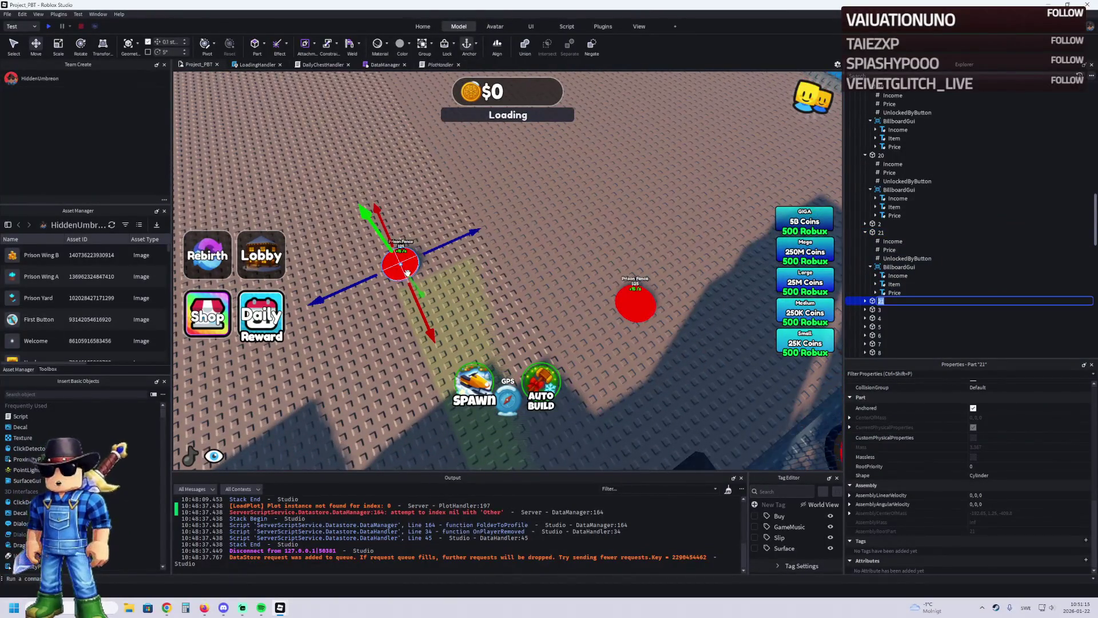
# Step: Name the first copy 22, then add a second copy up-left named 23
pyautogui.write('22')
pyautogui.press('Return')
pyautogui.hotkey('ctrl', 'd')
pyautogui.moveTo(583, 347)
pyautogui.mouseDown()
pyautogui.moveTo(429, 314)
pyautogui.moveTo(429, 327)
pyautogui.mouseUp()
pyautogui.press('w')
pyautogui.press('F2')
pyautogui.write('23')
pyautogui.press('Return')
# Step: Set pad 21's Price to 105 and pad 23's Price to 137, then select an Old upgrade model
pyautogui.click(888, 250)
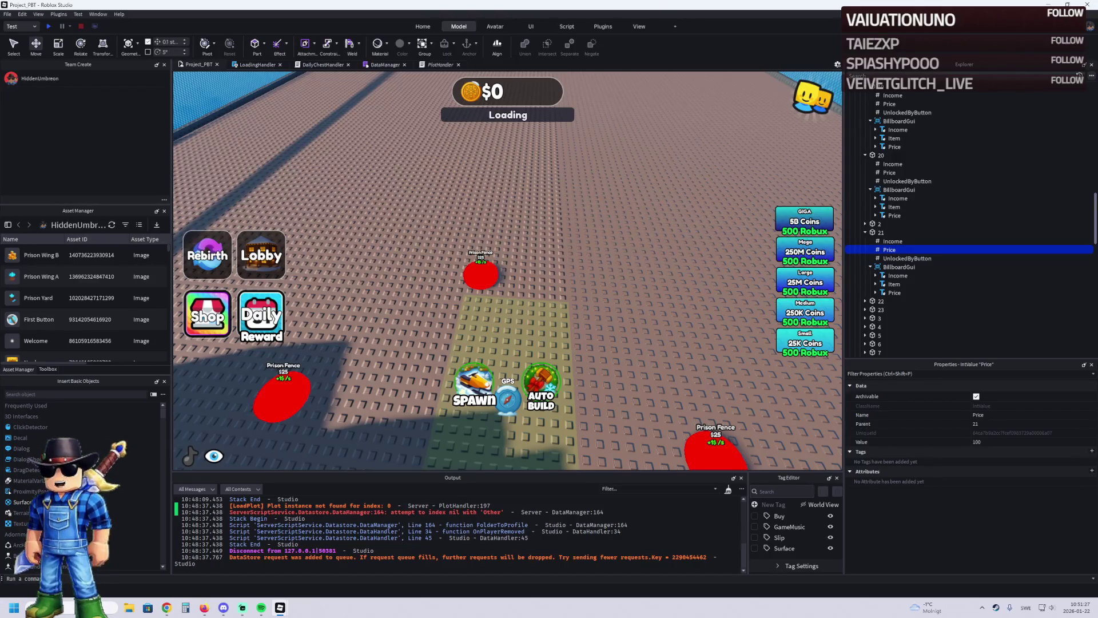
pyautogui.click(990, 441)
pyautogui.write('1')
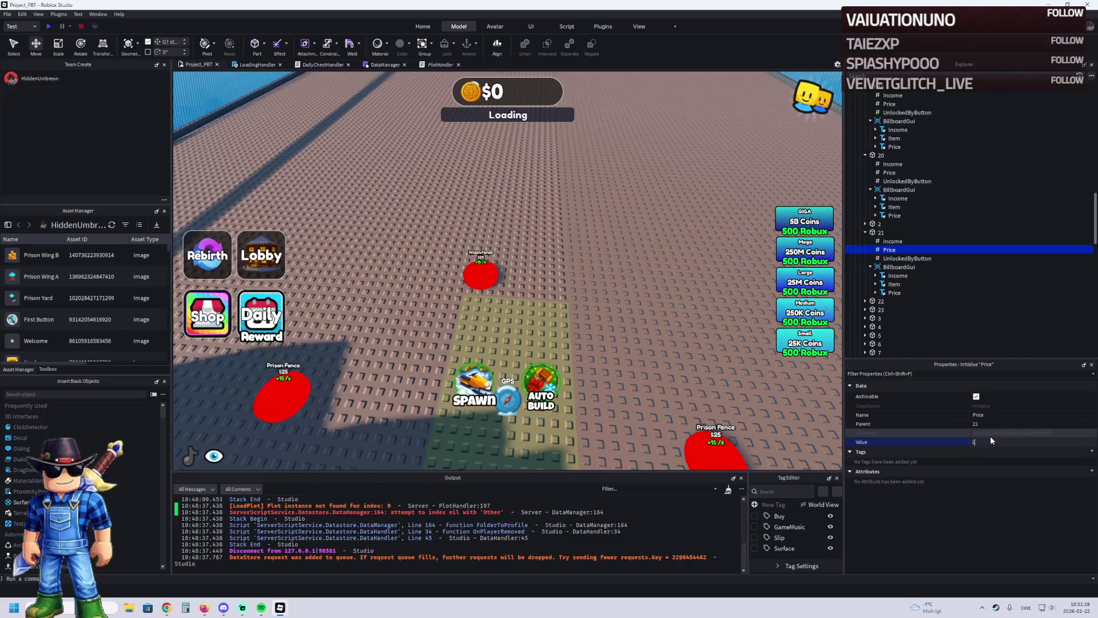
pyautogui.press('Return')
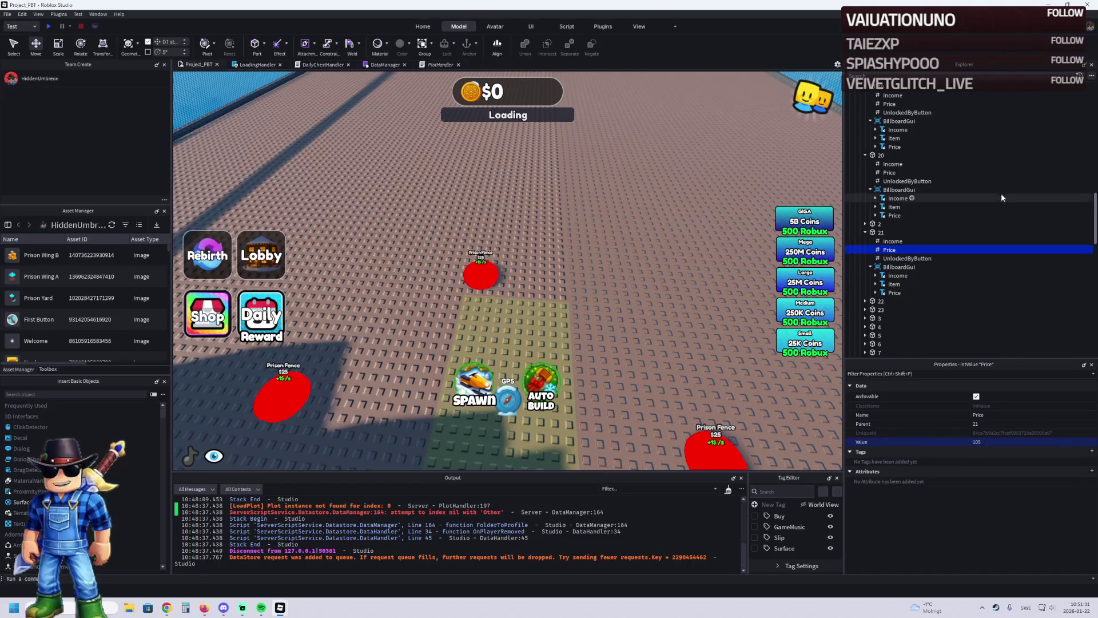
pyautogui.click(865, 301)
pyautogui.click(890, 318)
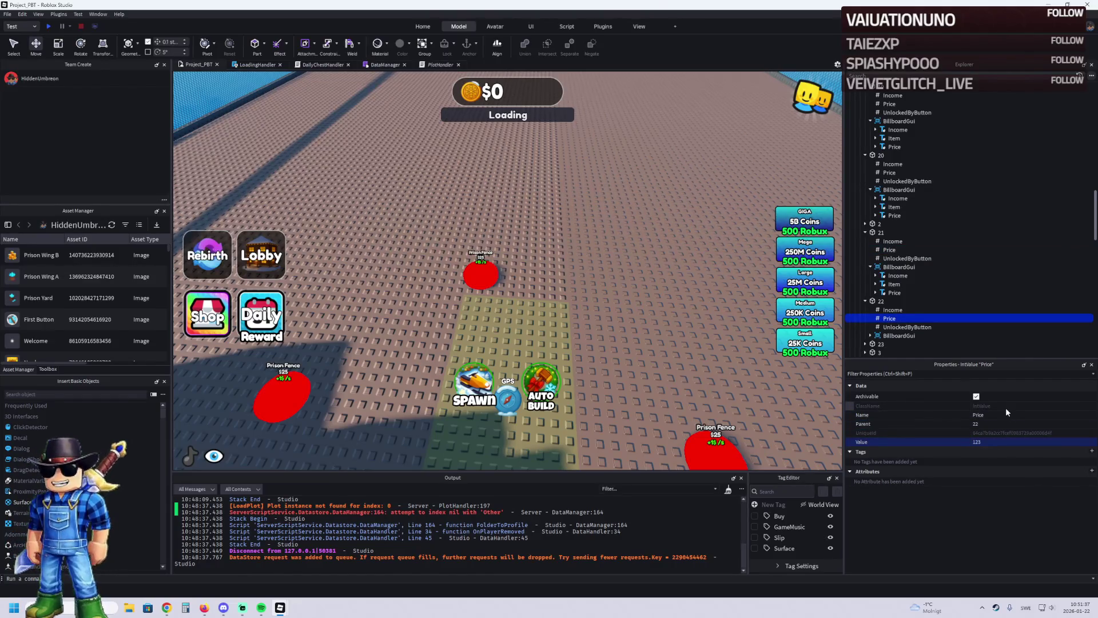
pyautogui.scroll(-2, 915, 268)
pyautogui.click(865, 296)
pyautogui.click(887, 314)
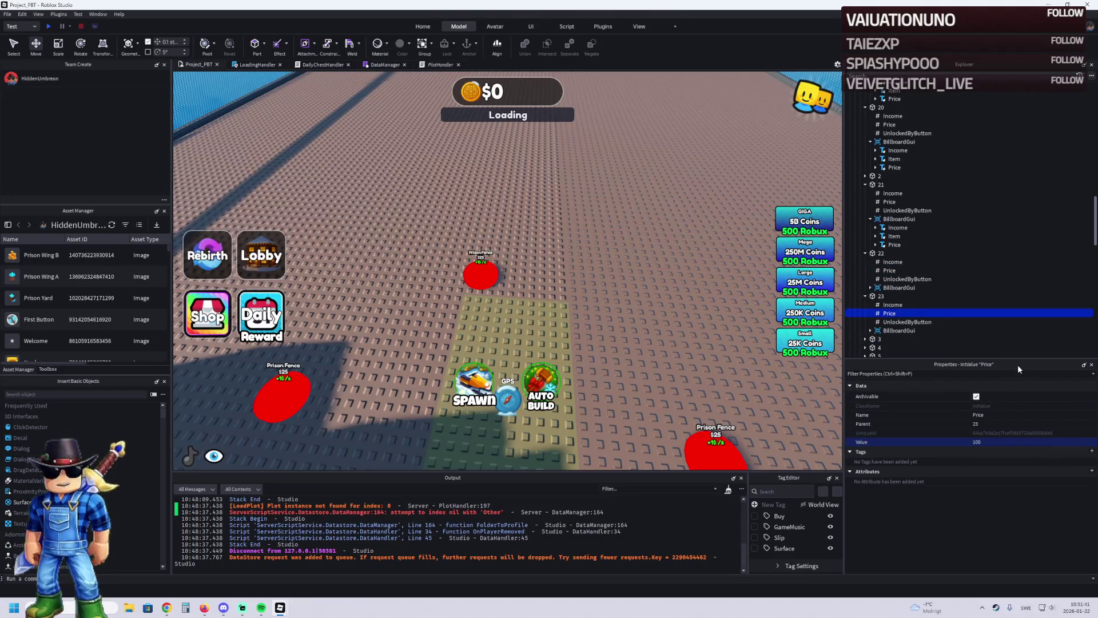
pyautogui.click(1007, 442)
pyautogui.write('137')
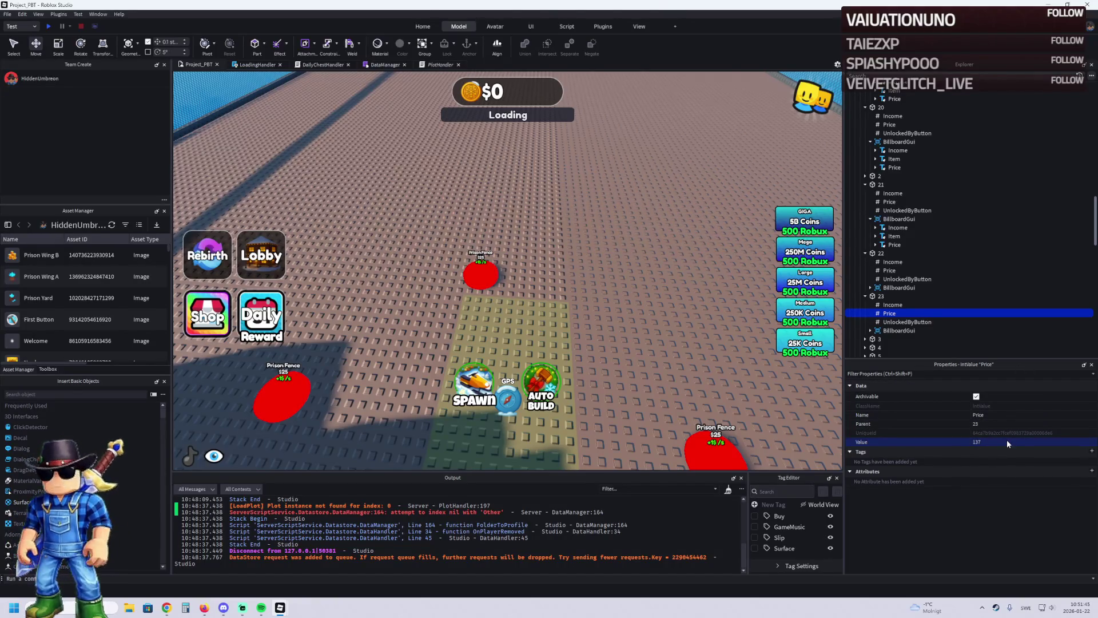
pyautogui.write('s')
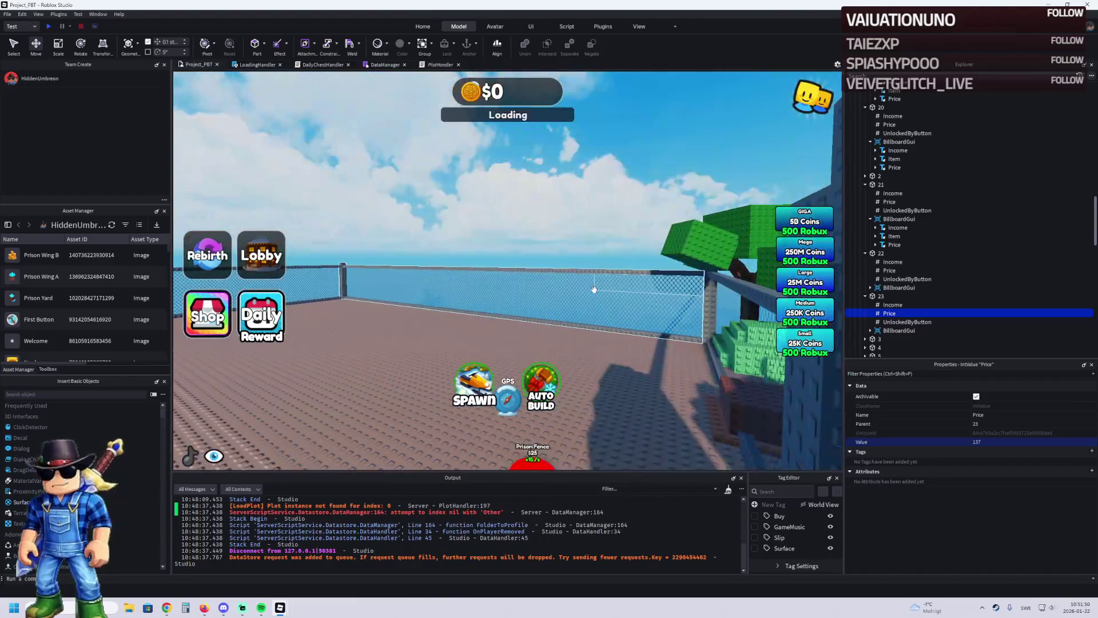
pyautogui.click(440, 246)
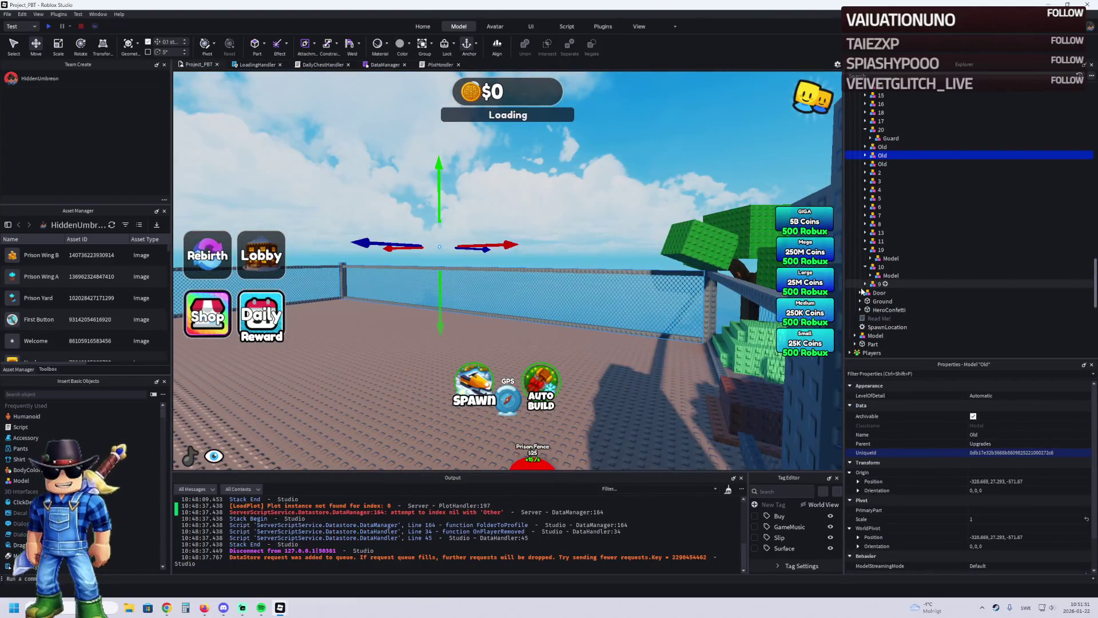
# Step: Rename the two Old upgrade models to 22 and 23
pyautogui.click(881, 165)
pyautogui.press('F2')
pyautogui.write('22')
pyautogui.click(891, 147)
pyautogui.press('Escape')
pyautogui.press('F2')
pyautogui.write('23')
pyautogui.press('Return')
# Step: Collapse the expanded upgrade models 20, 19 and 10 in Explorer
pyautogui.click(880, 129)
pyautogui.click(864, 130)
pyautogui.click(880, 241)
pyautogui.click(864, 241)
pyautogui.click(881, 249)
pyautogui.click(865, 250)
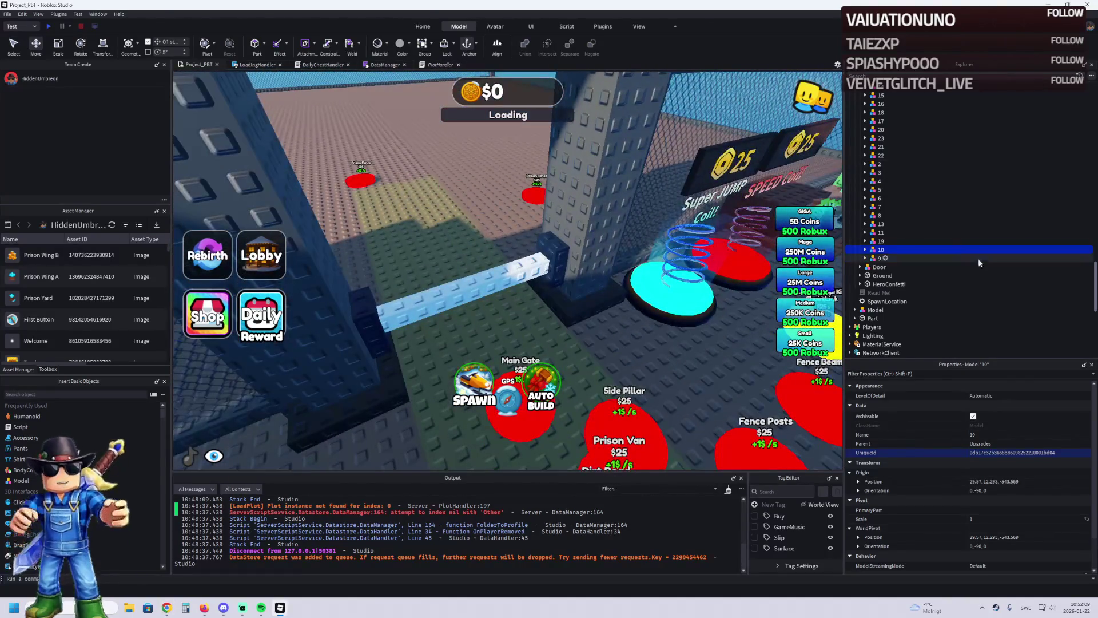
# Step: Move TemplatePlot from Workspace into ReplicatedStorage and start a playtest
pyautogui.click(977, 253)
pyautogui.moveTo(886, 162); pyautogui.dragTo(886, 241)
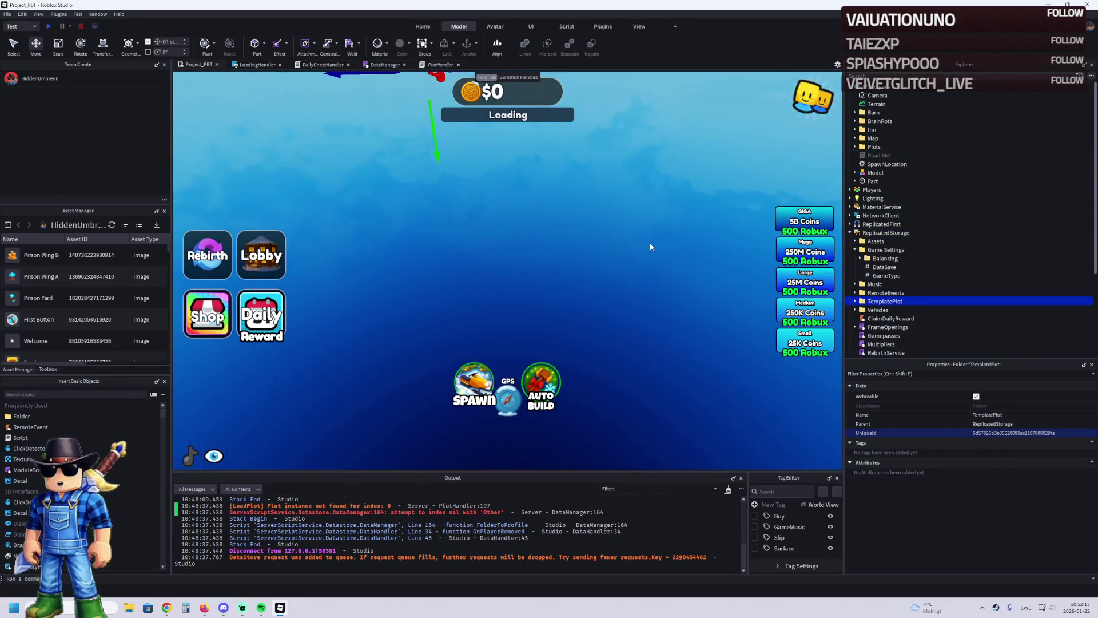
pyautogui.press('F5')
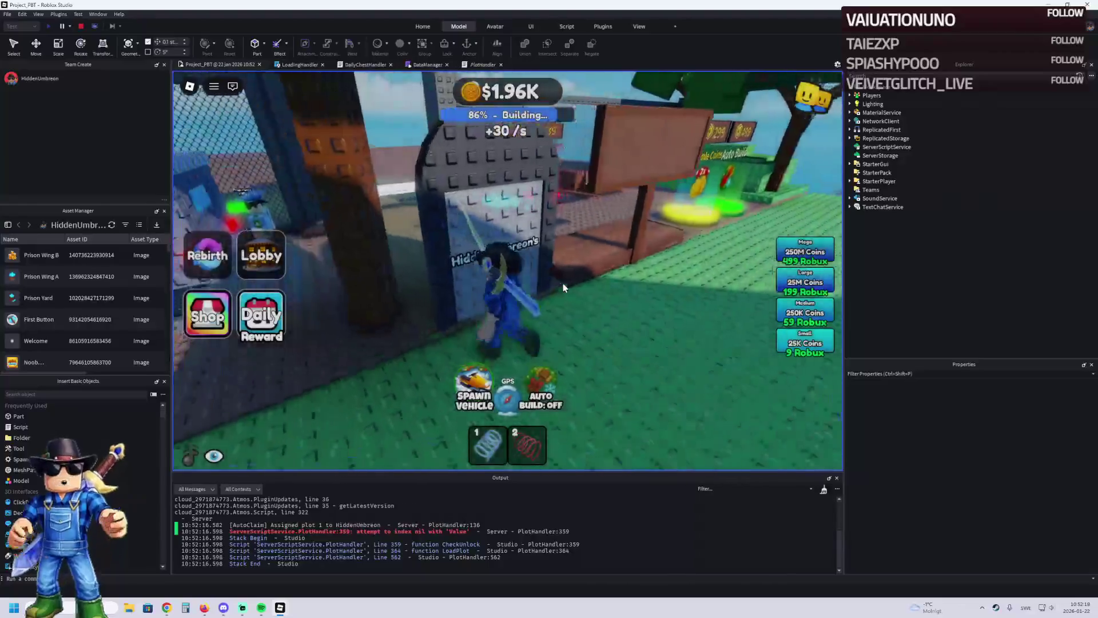
# Step: Walk the avatar around the plot until it reaches 100% built, then open the Rebirth window
pyautogui.press('w')
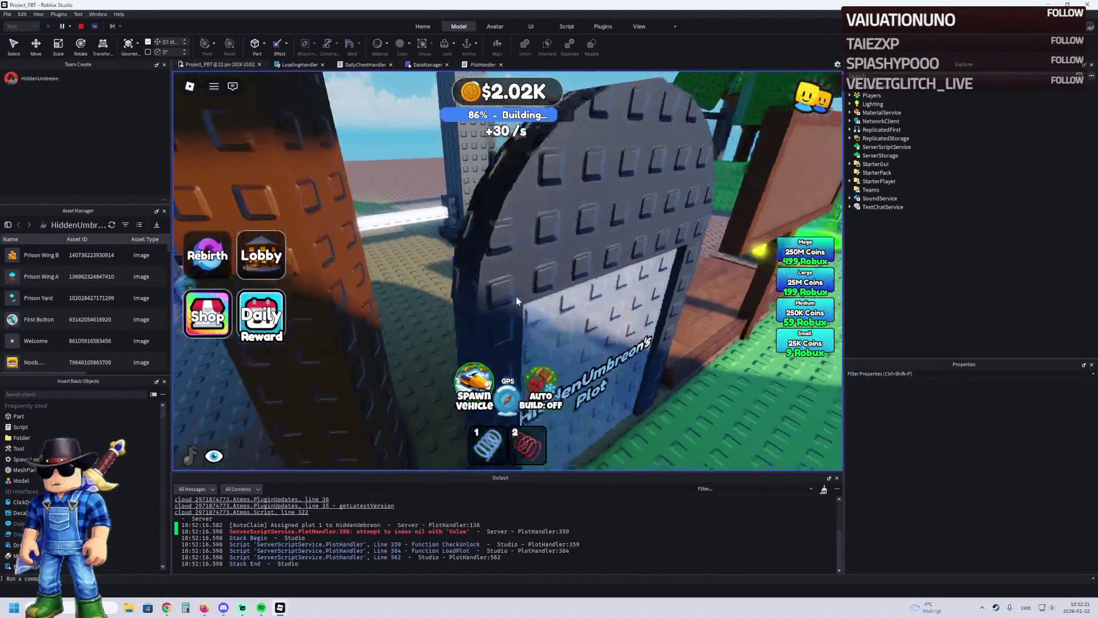
pyautogui.press('w')
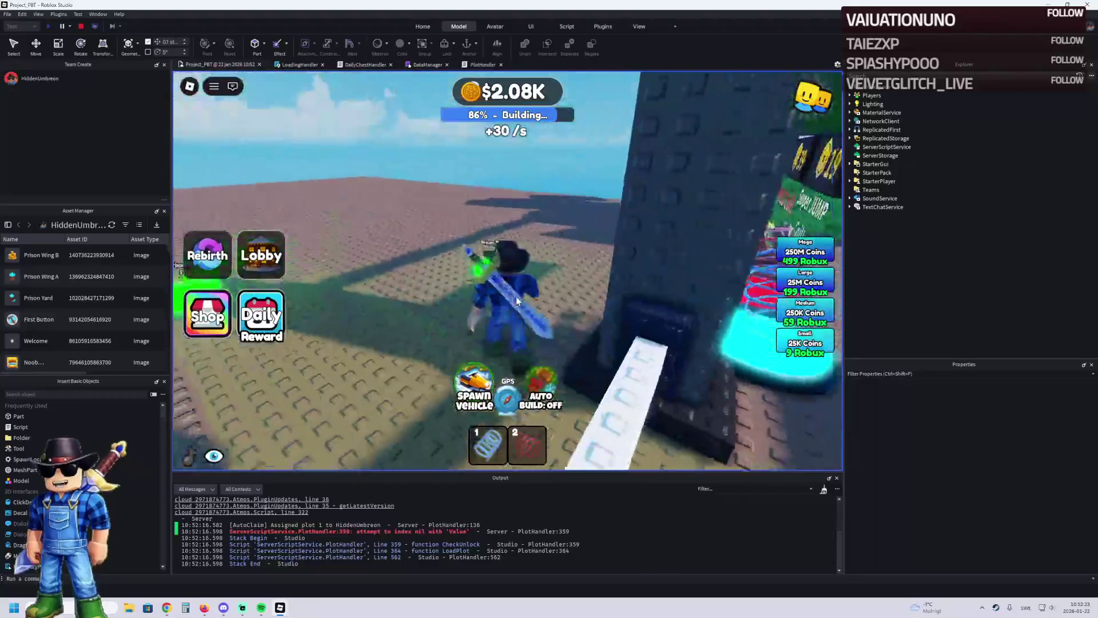
pyautogui.press('w')
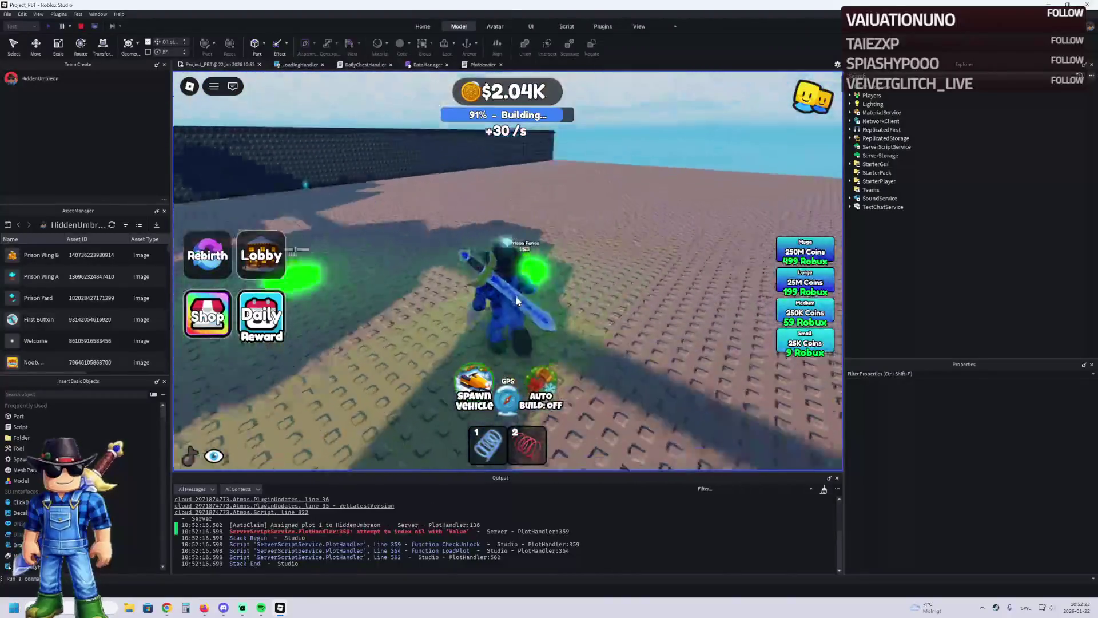
pyautogui.press('w')
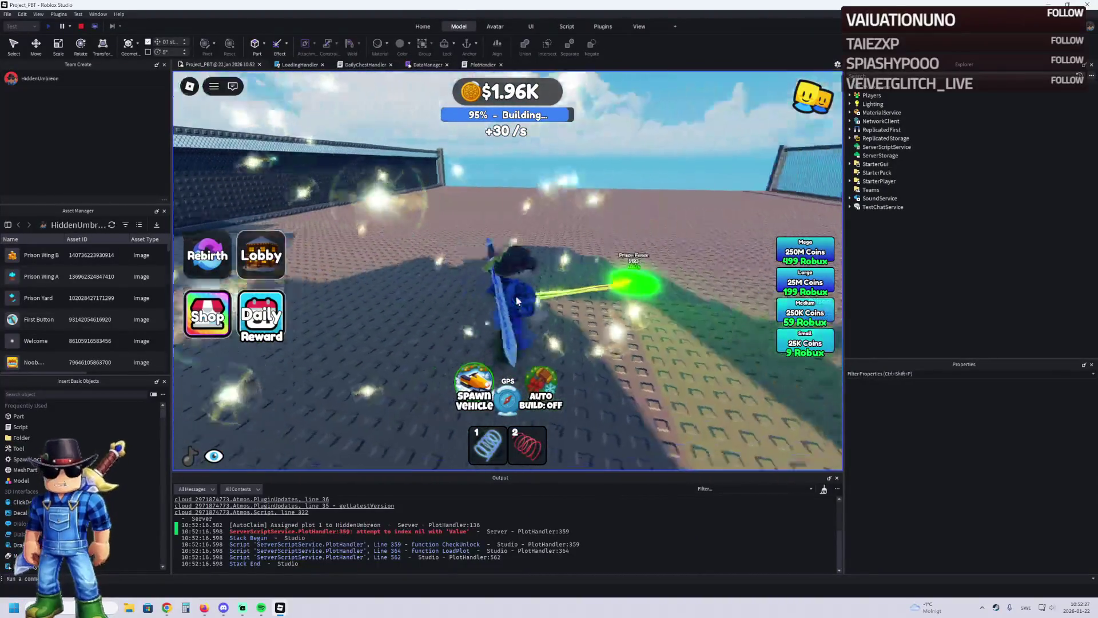
pyautogui.press('w')
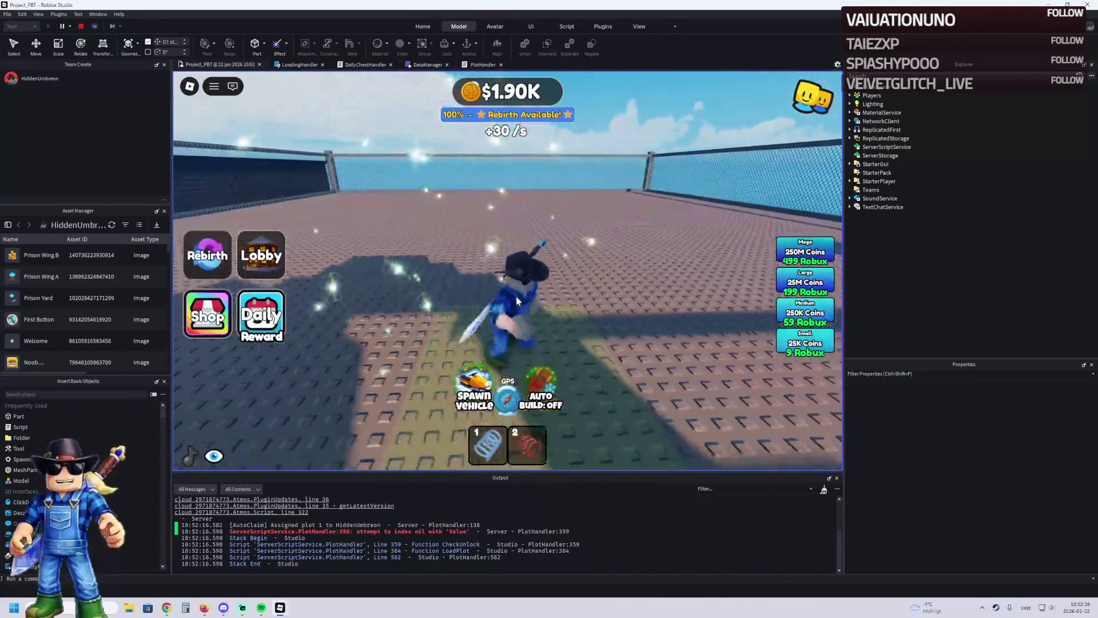
pyautogui.press('w')
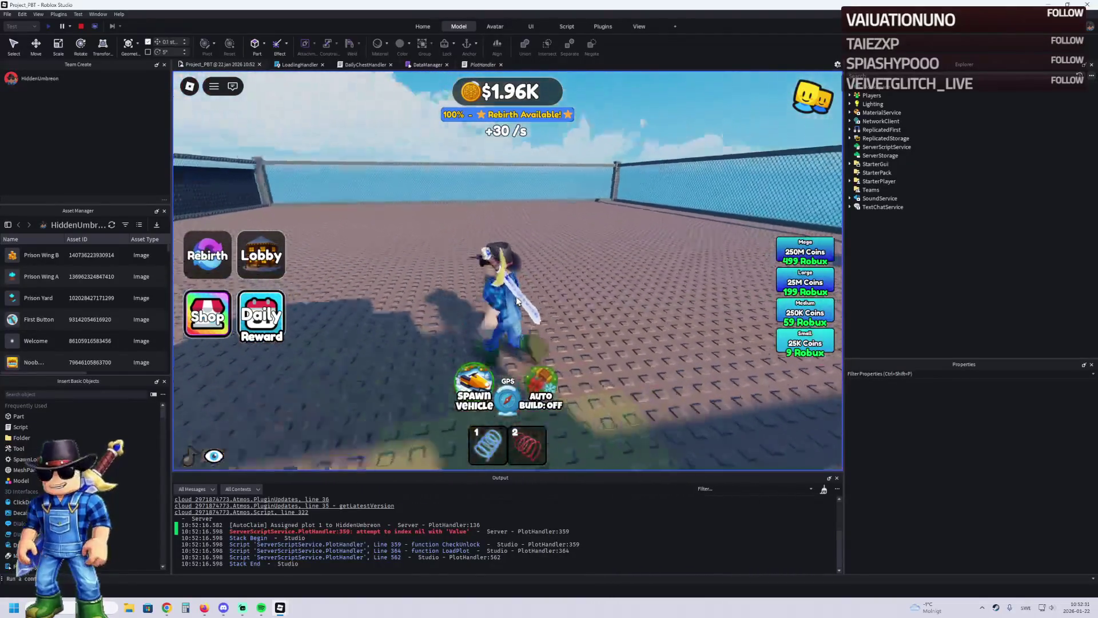
pyautogui.press('w')
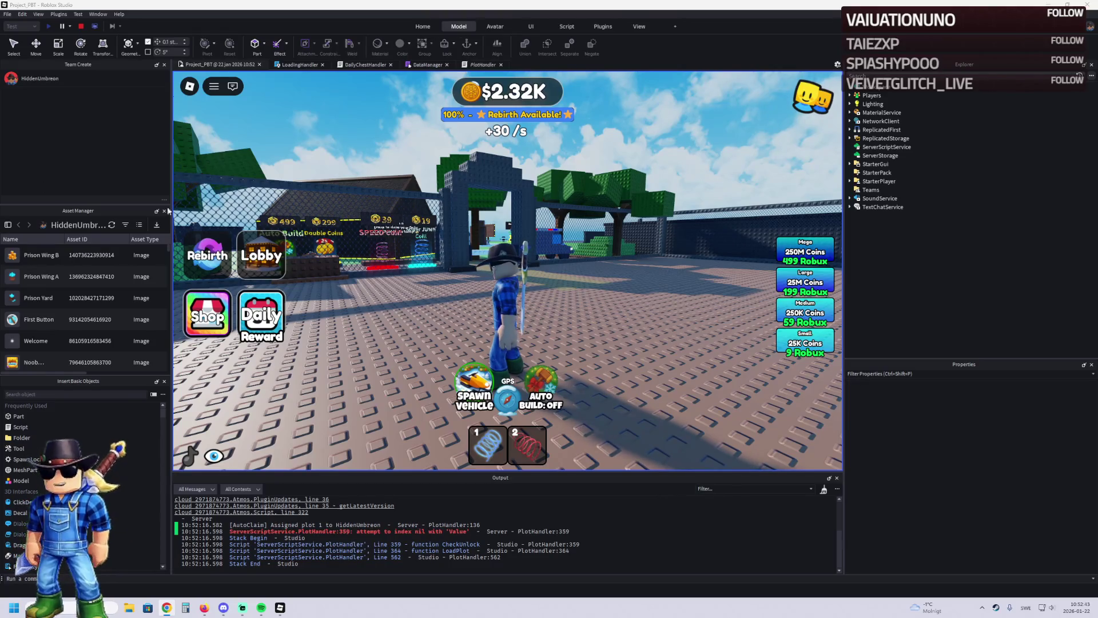
pyautogui.press('a')
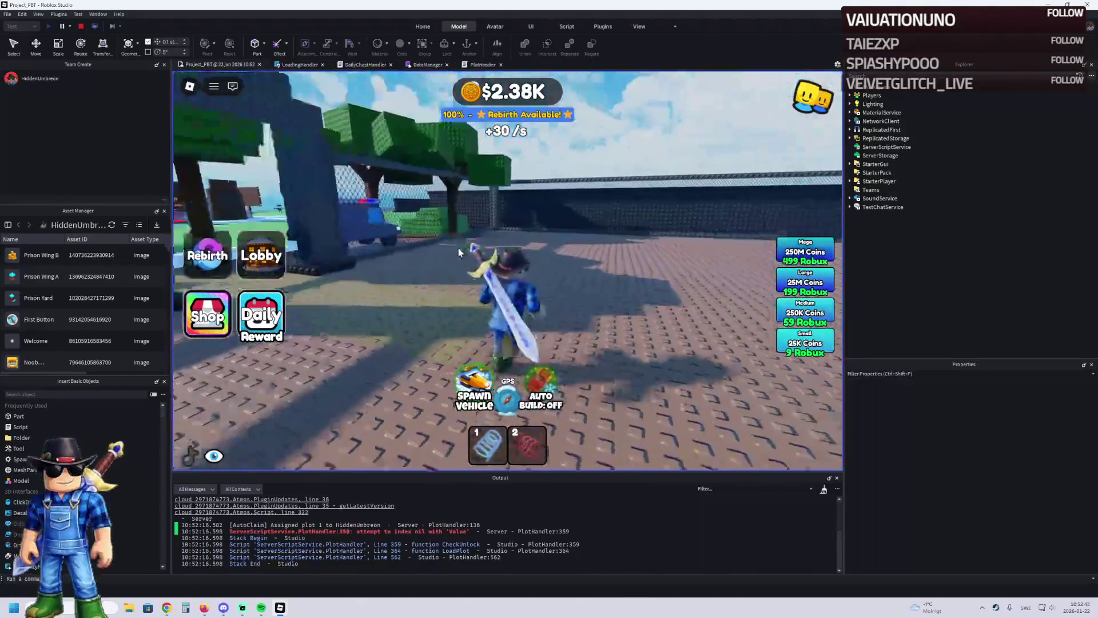
pyautogui.press('w')
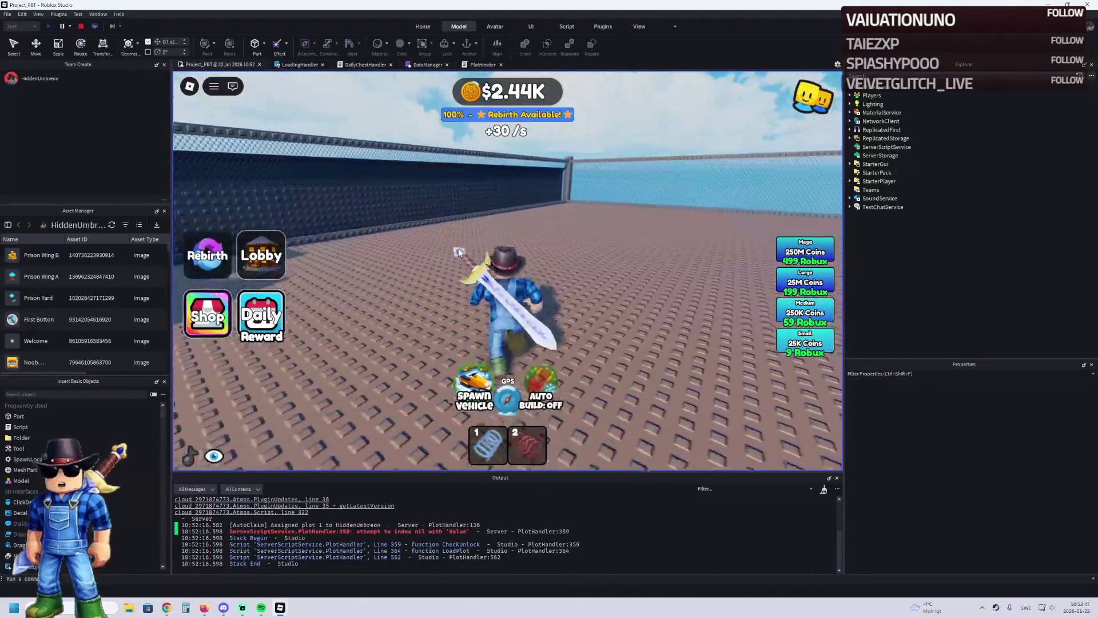
pyautogui.press('d')
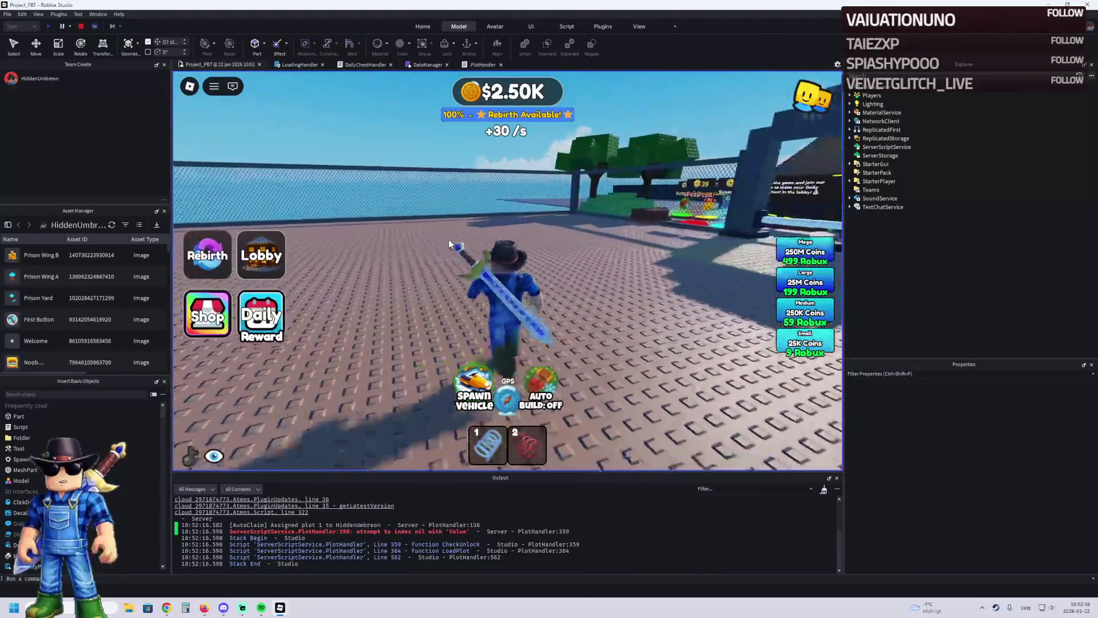
pyautogui.press('w')
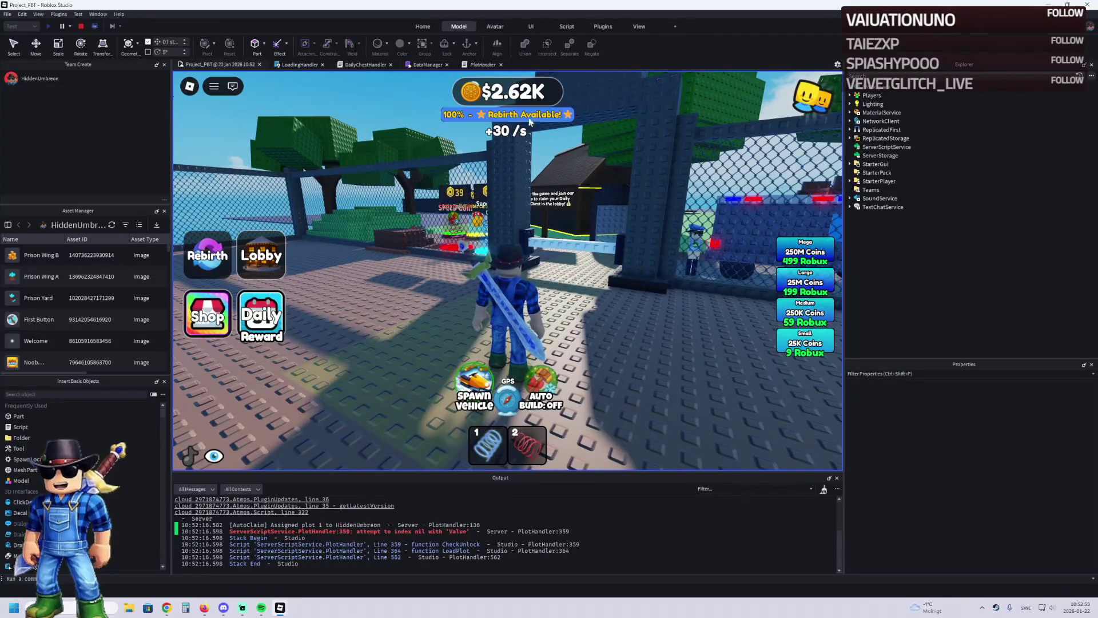
pyautogui.click(217, 262)
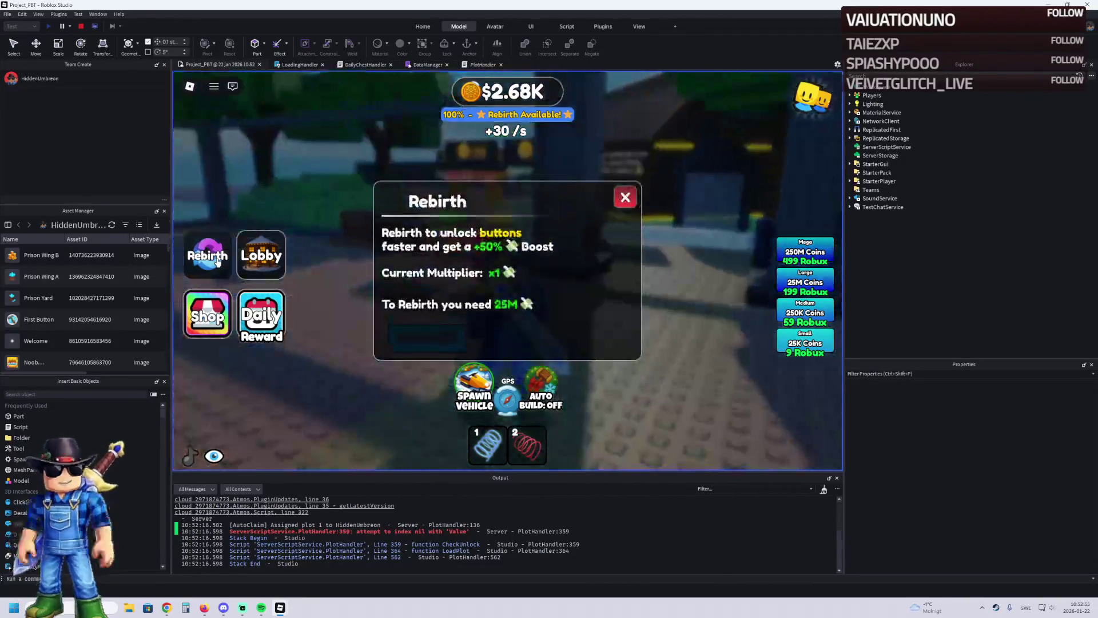
# Step: Close the Rebirth window and keep playing at 100% built
pyautogui.click(217, 262)
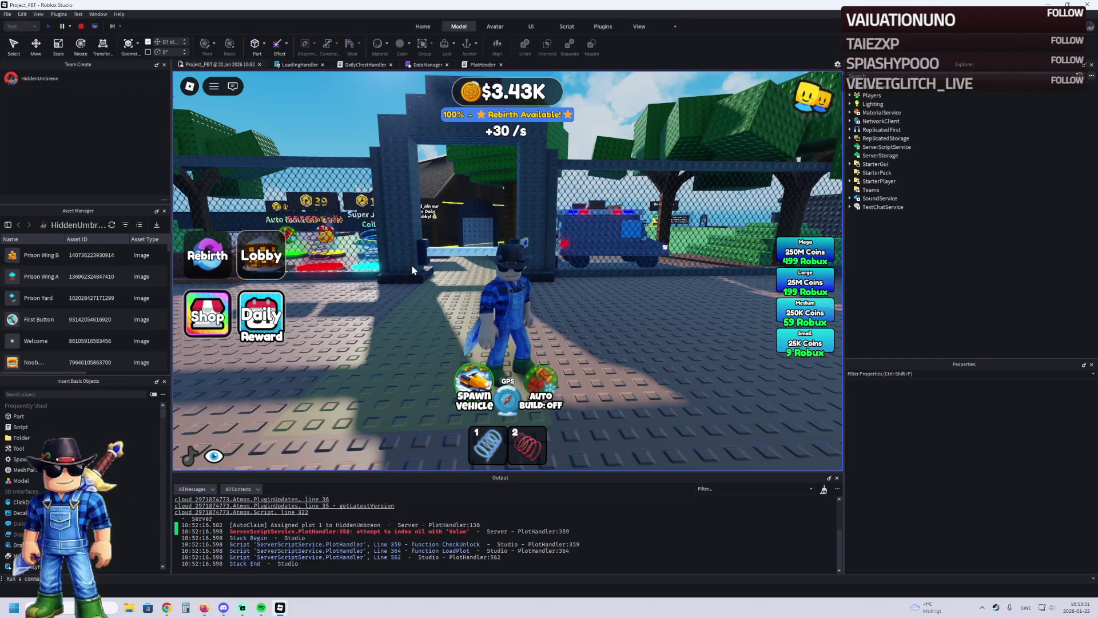
# Step: Walk the character past the plot gate and prison yard toward the central platform
pyautogui.moveTo(485, 237); pyautogui.dragTo(448, 244)
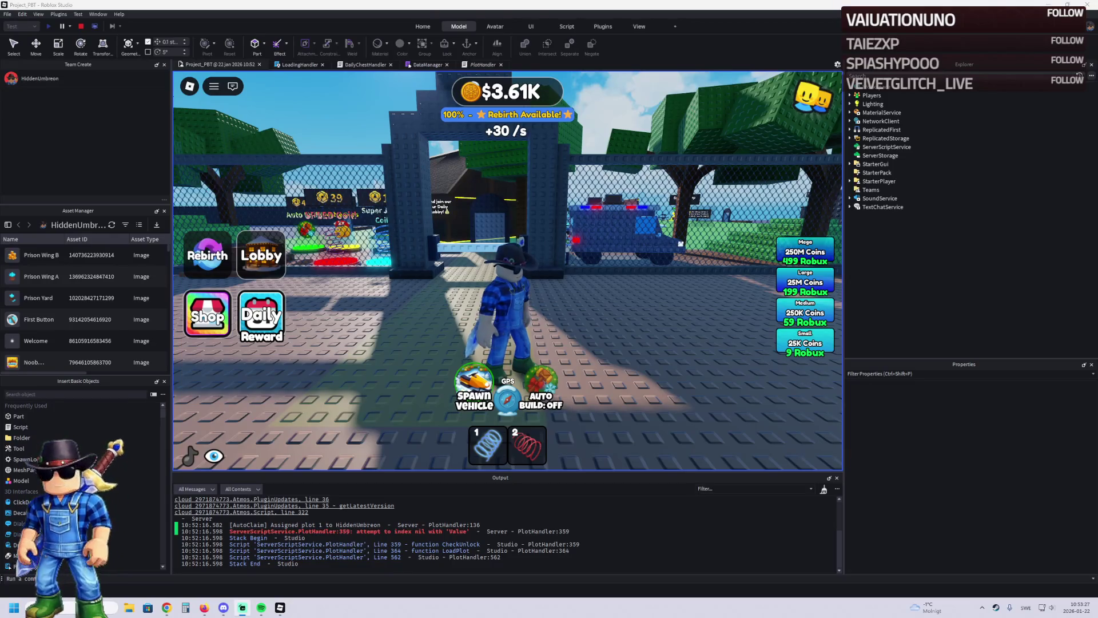
pyautogui.press('w')
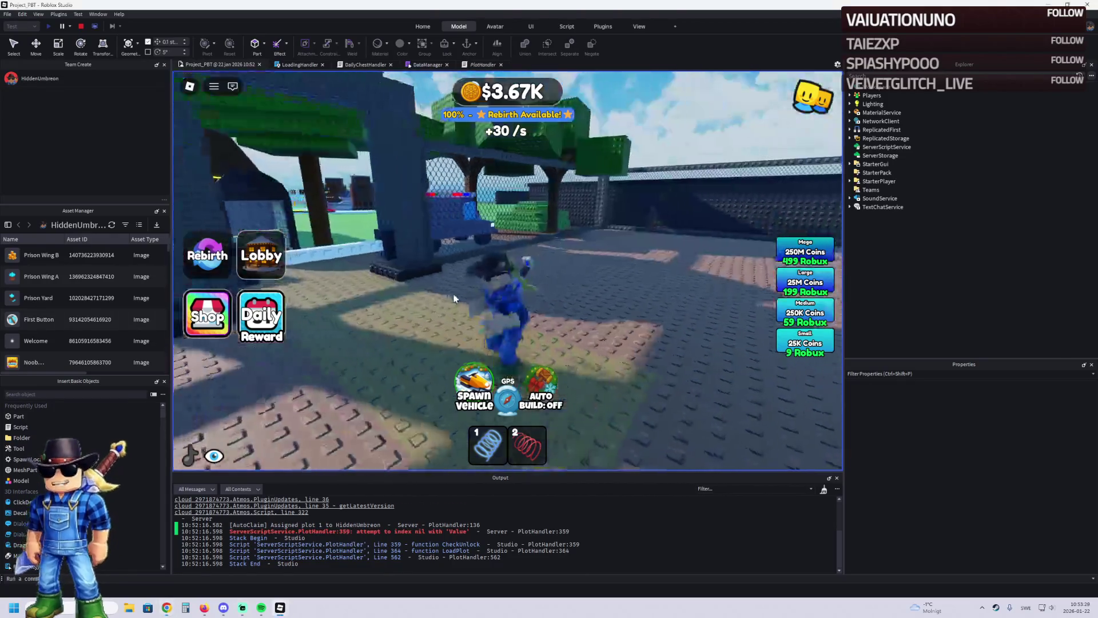
pyautogui.press('a')
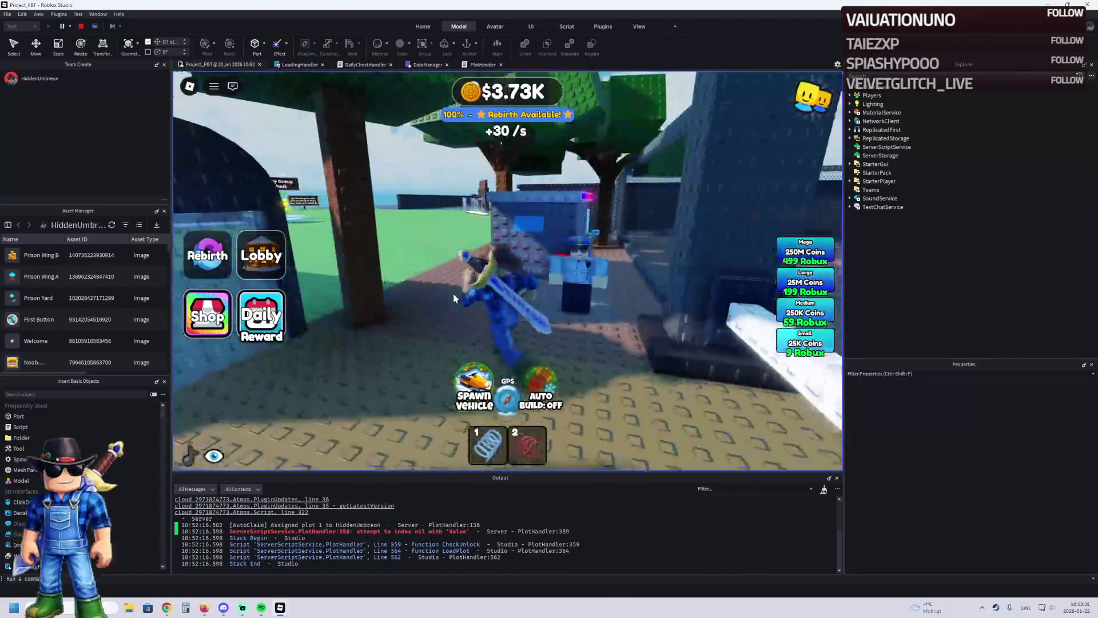
pyautogui.press('d')
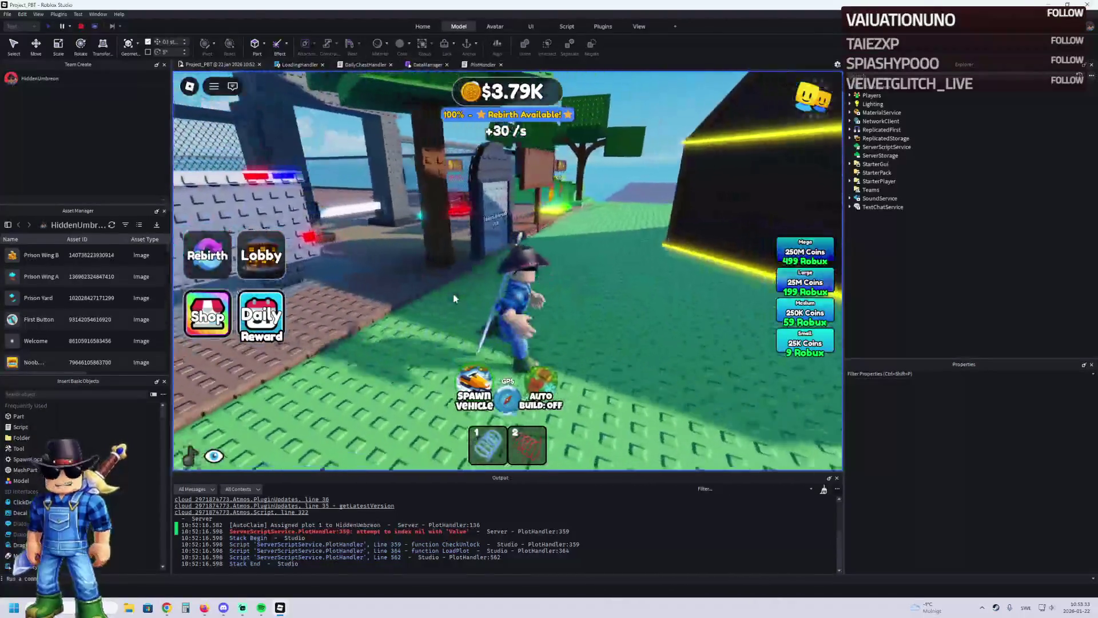
pyautogui.press('w')
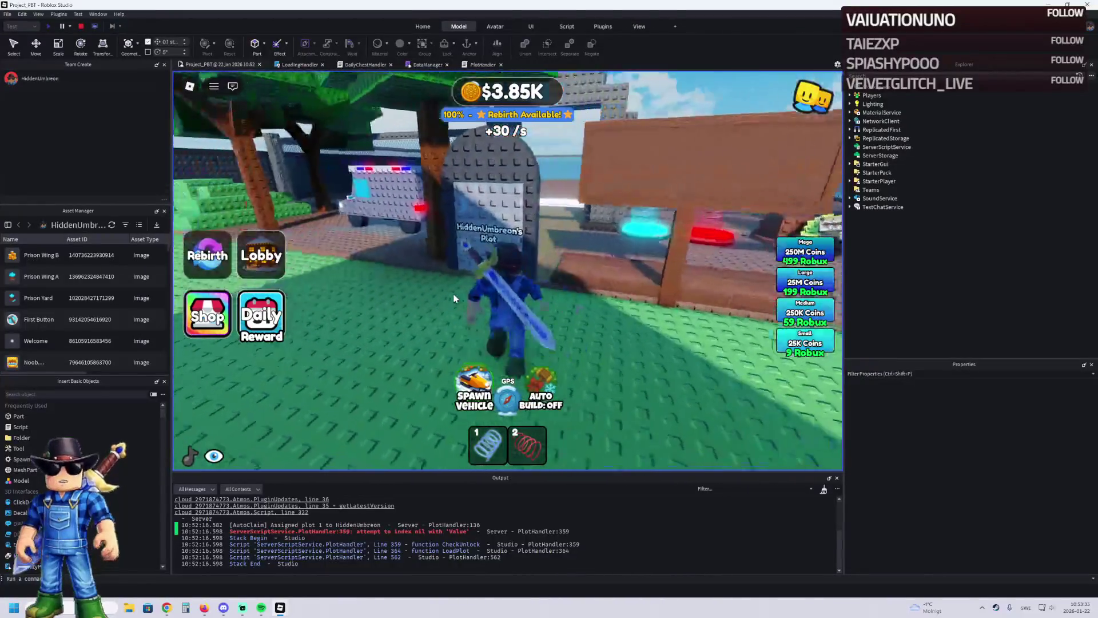
pyautogui.press('w')
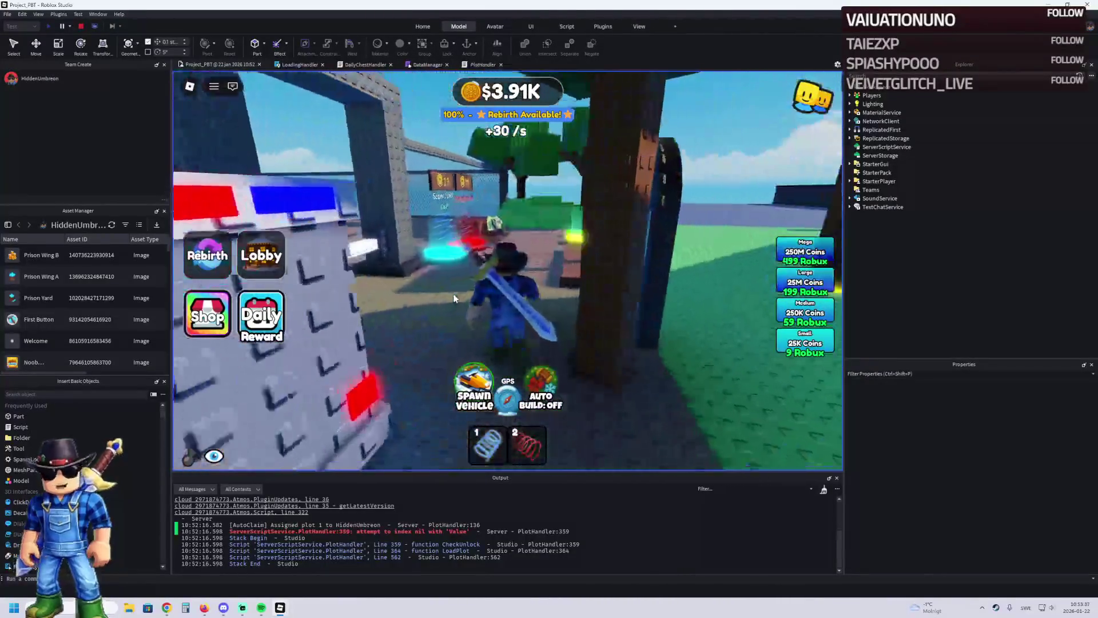
pyautogui.press('a')
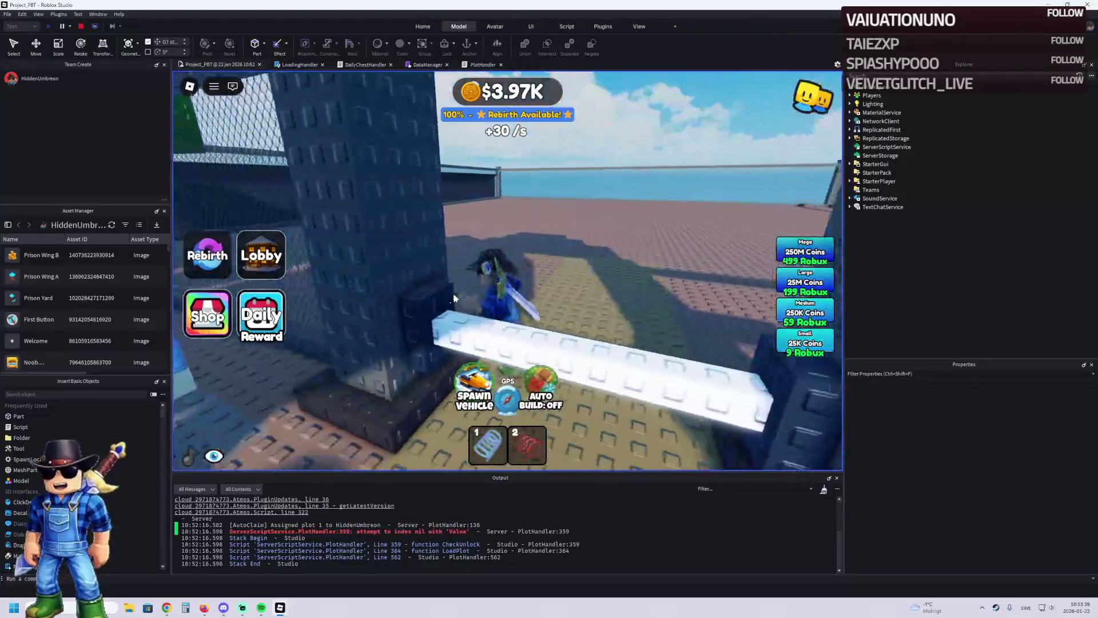
pyautogui.press('a')
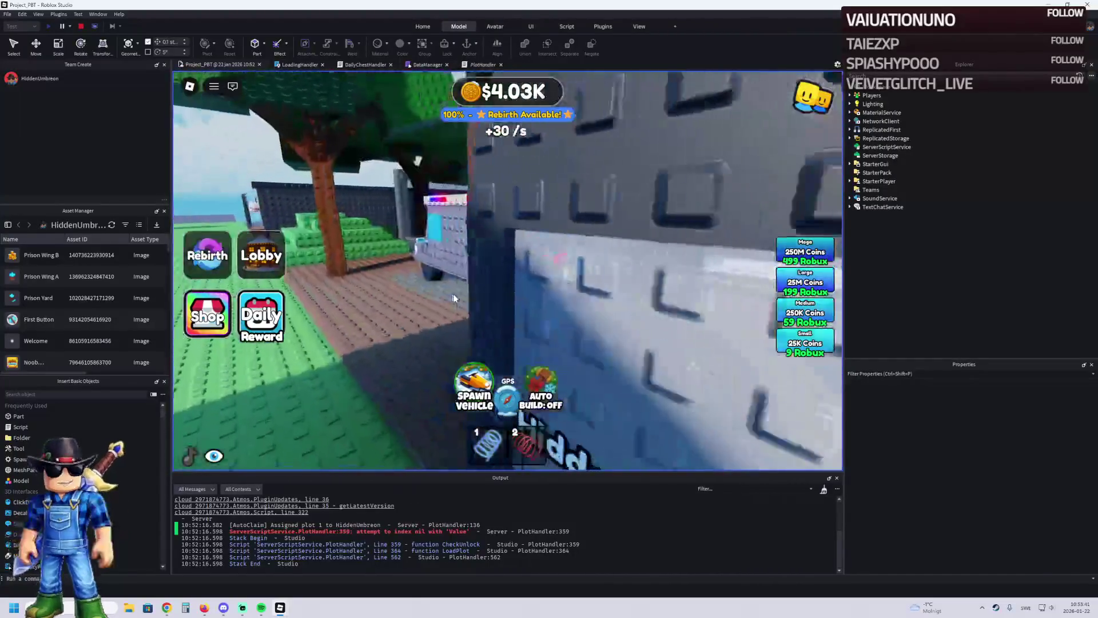
pyautogui.press('w')
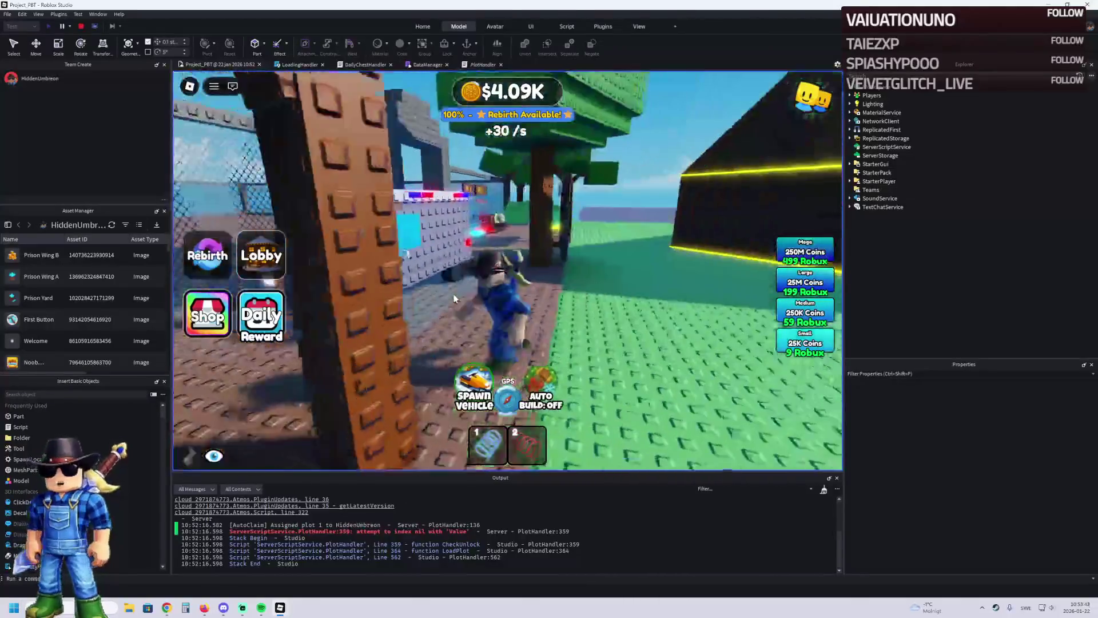
pyautogui.press('w')
# Step: Equip the spring, circle the fountain into the Daily Group Chest, then open the PlotHandler:359 error
pyautogui.press('2')
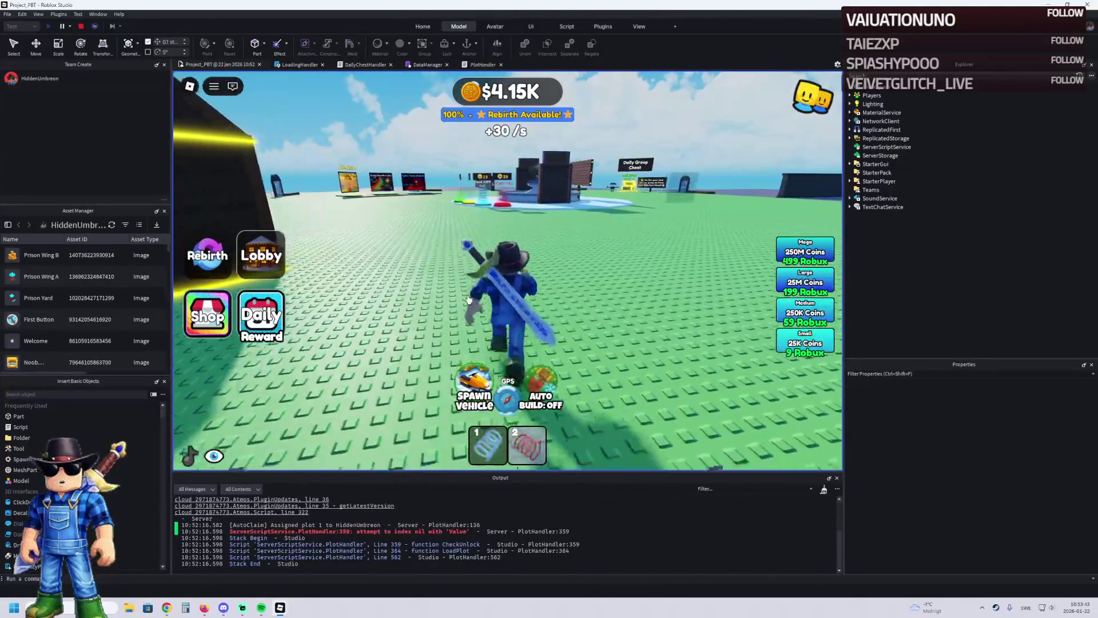
pyautogui.press('w')
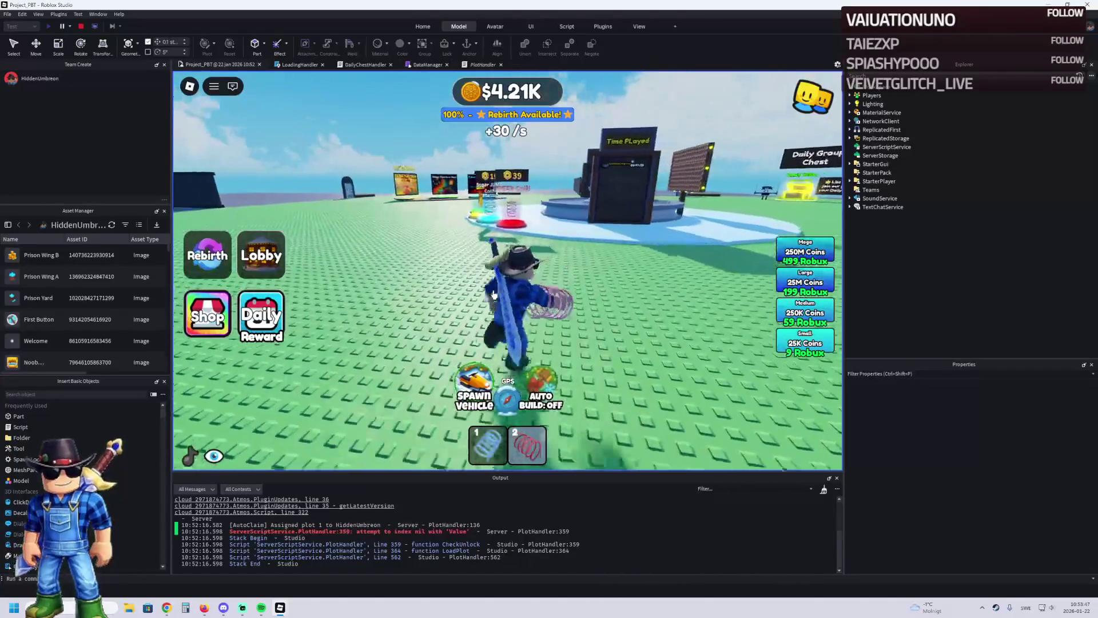
pyautogui.press('w')
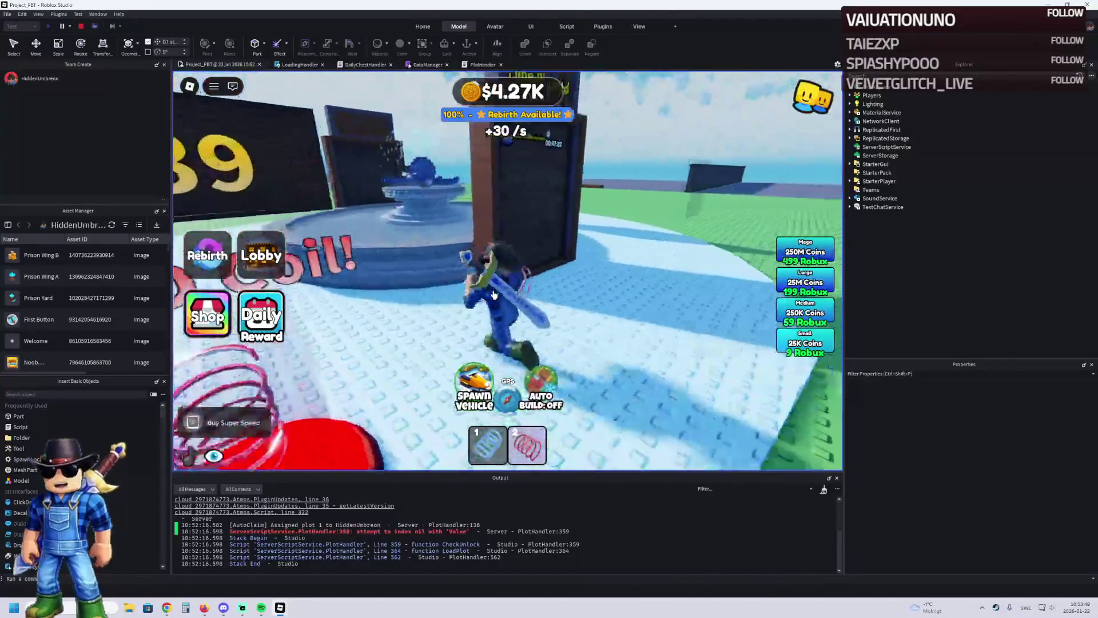
pyautogui.press('a')
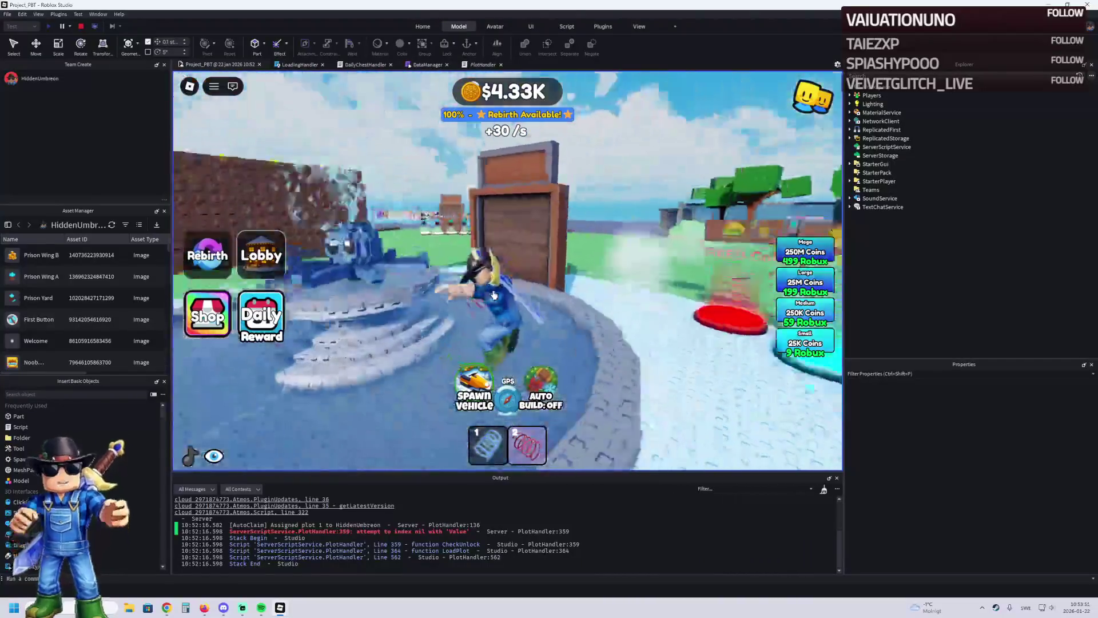
pyautogui.press('a')
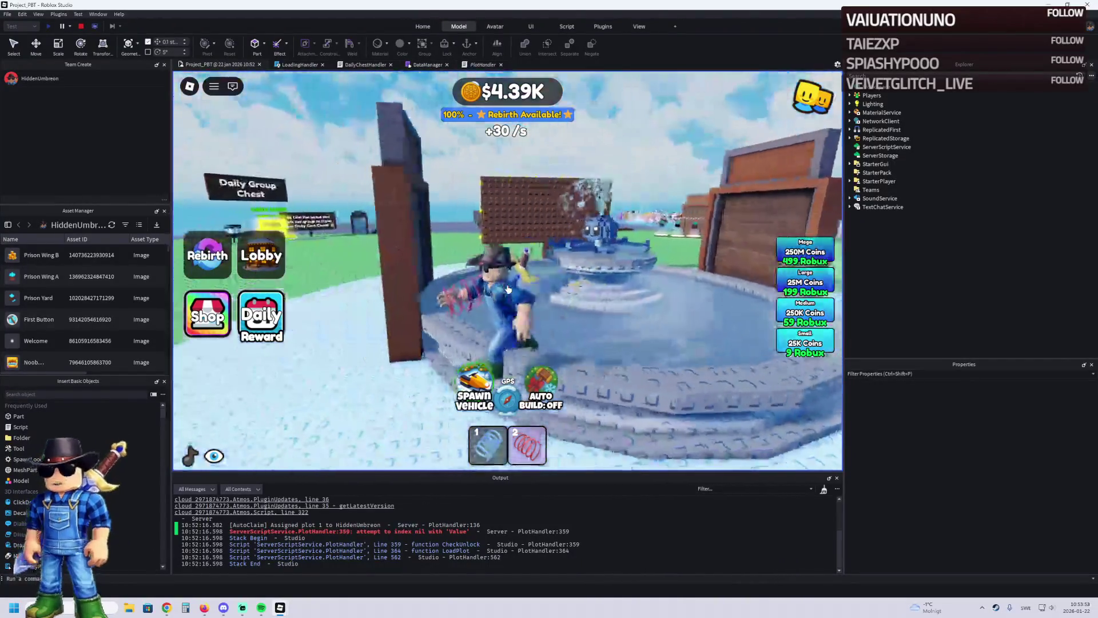
pyautogui.press('a')
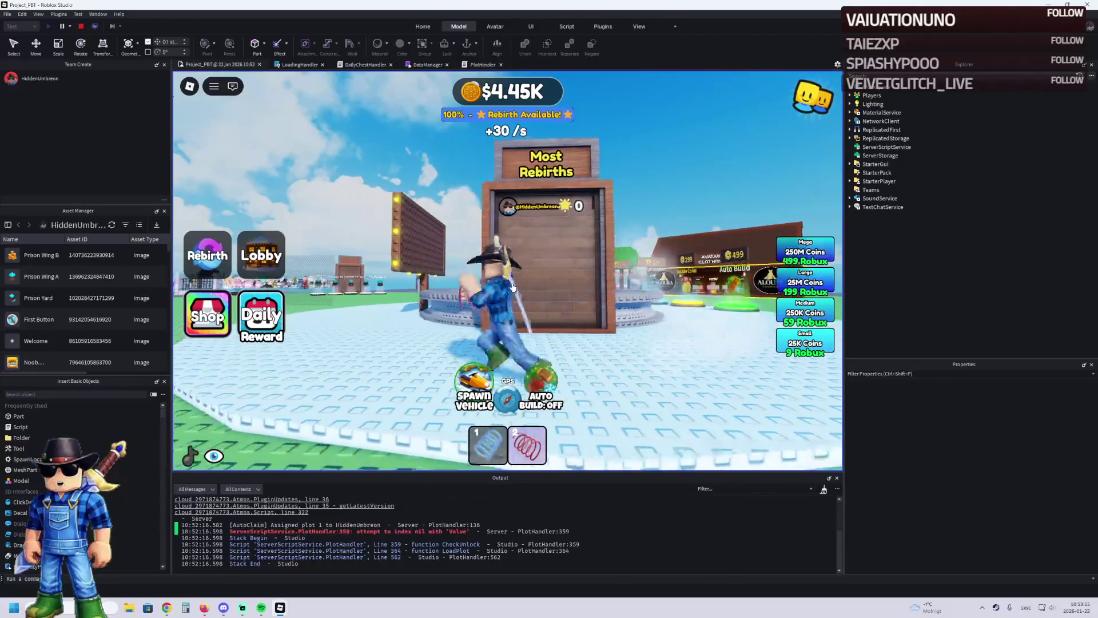
pyautogui.press('a')
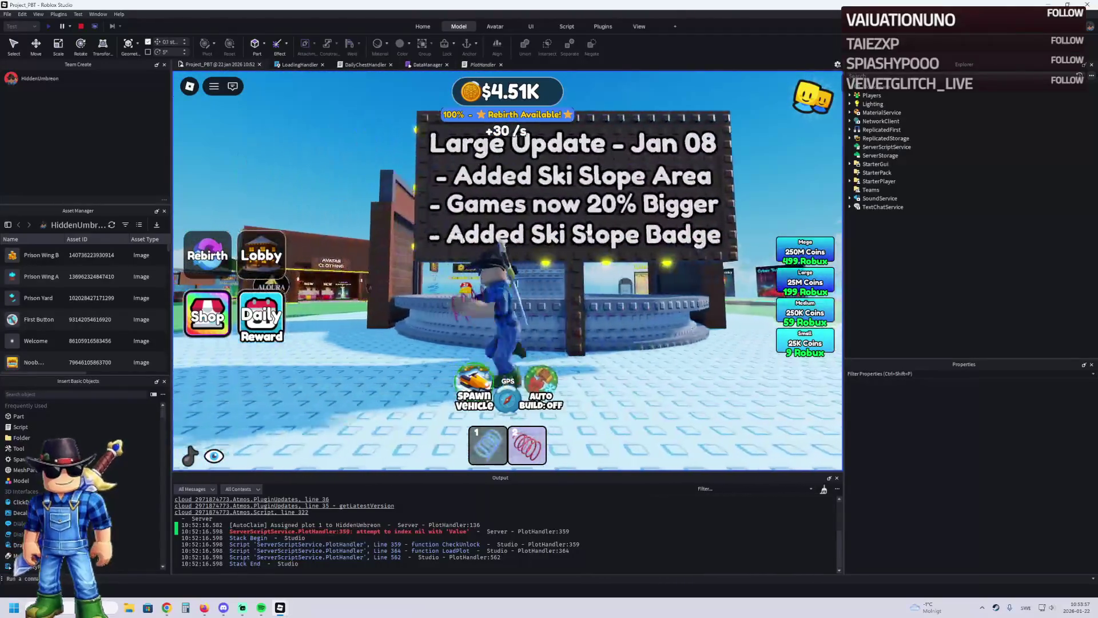
pyautogui.press('a')
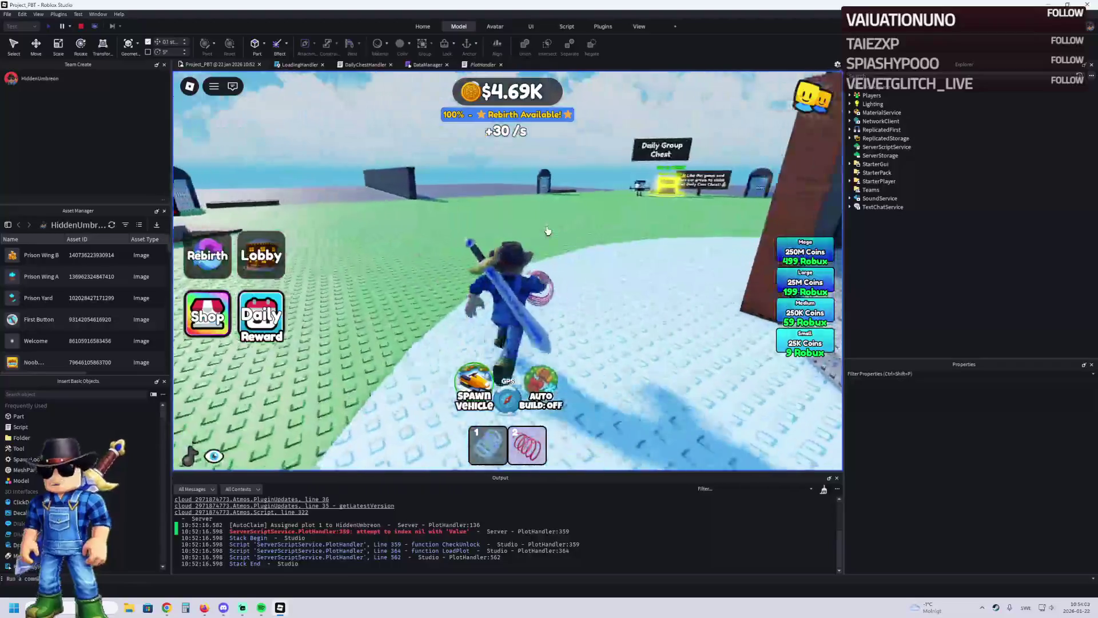
pyautogui.press('a')
pyautogui.press('a')
pyautogui.press('w')
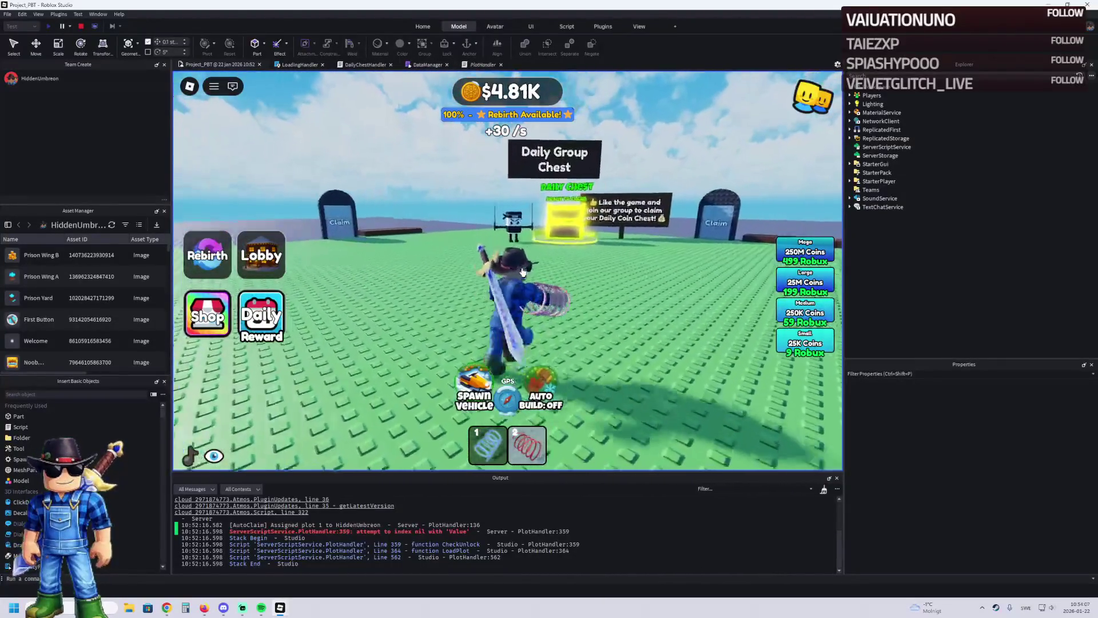
pyautogui.press('w')
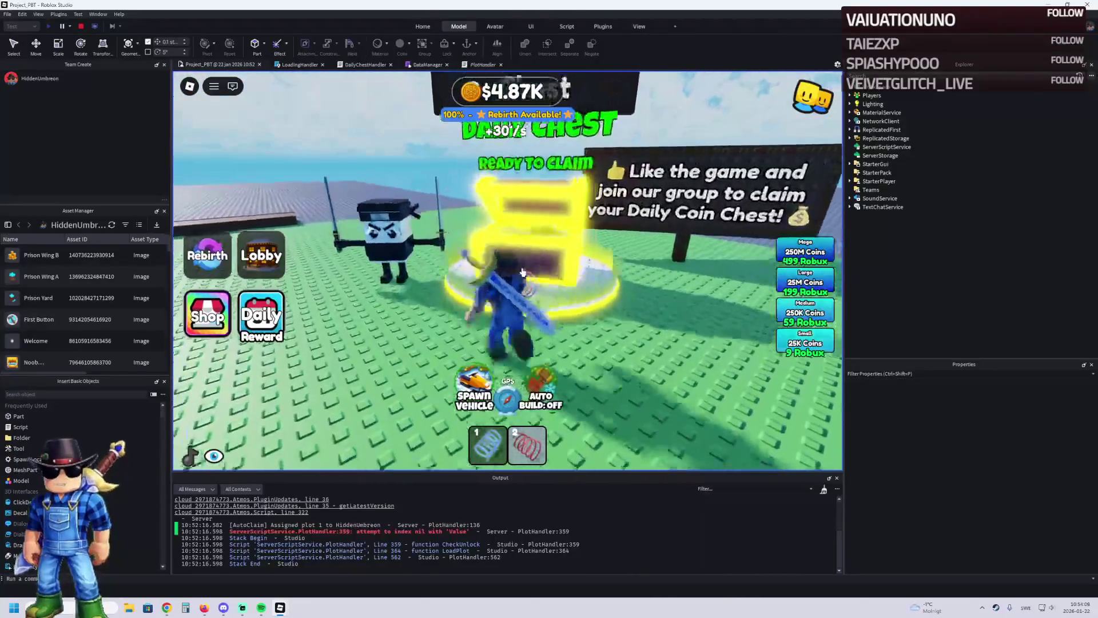
pyautogui.press('w')
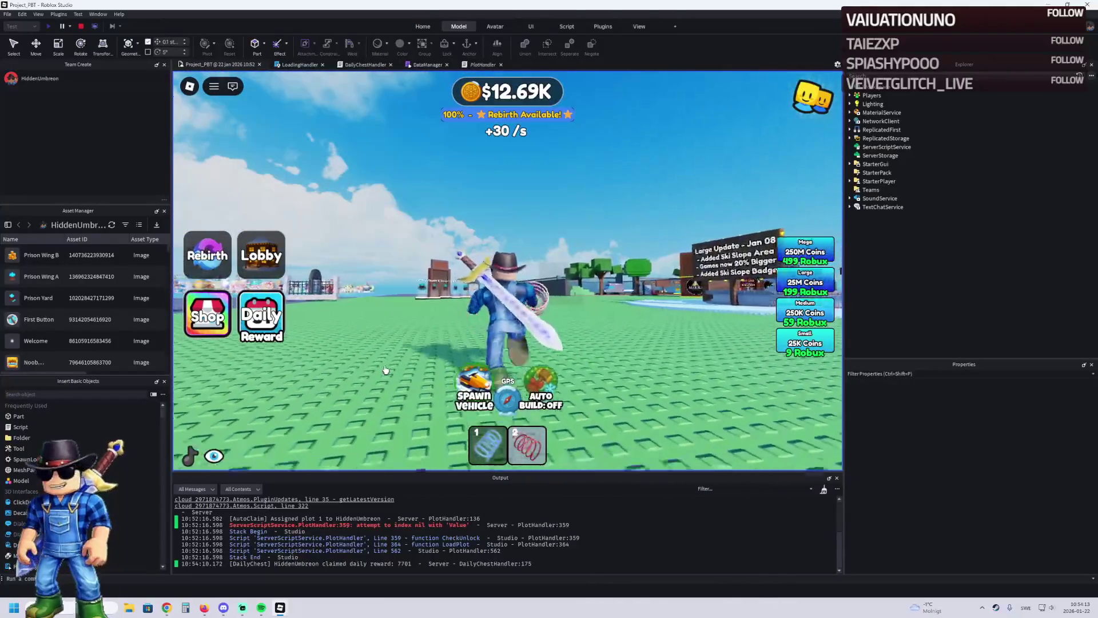
pyautogui.click(329, 525)
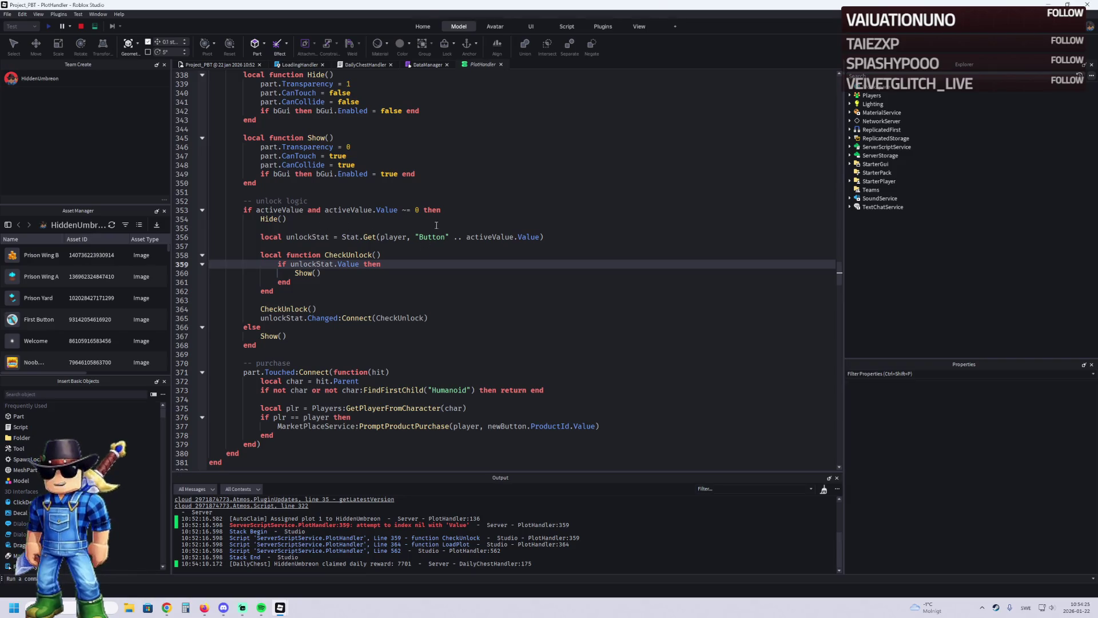
# Step: Stop the playtest to return to edit mode
pyautogui.click(81, 25)
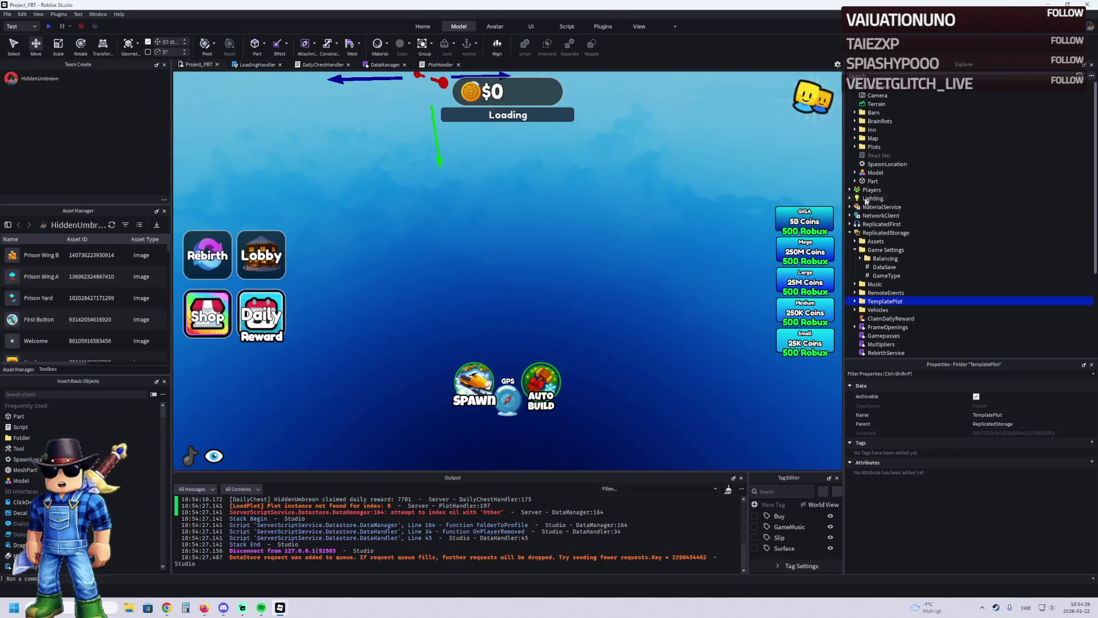
# Step: Expand TemplatePlot and inspect its Buttons entries 10 through 23
pyautogui.scroll(-3, 884, 303)
pyautogui.click(855, 236)
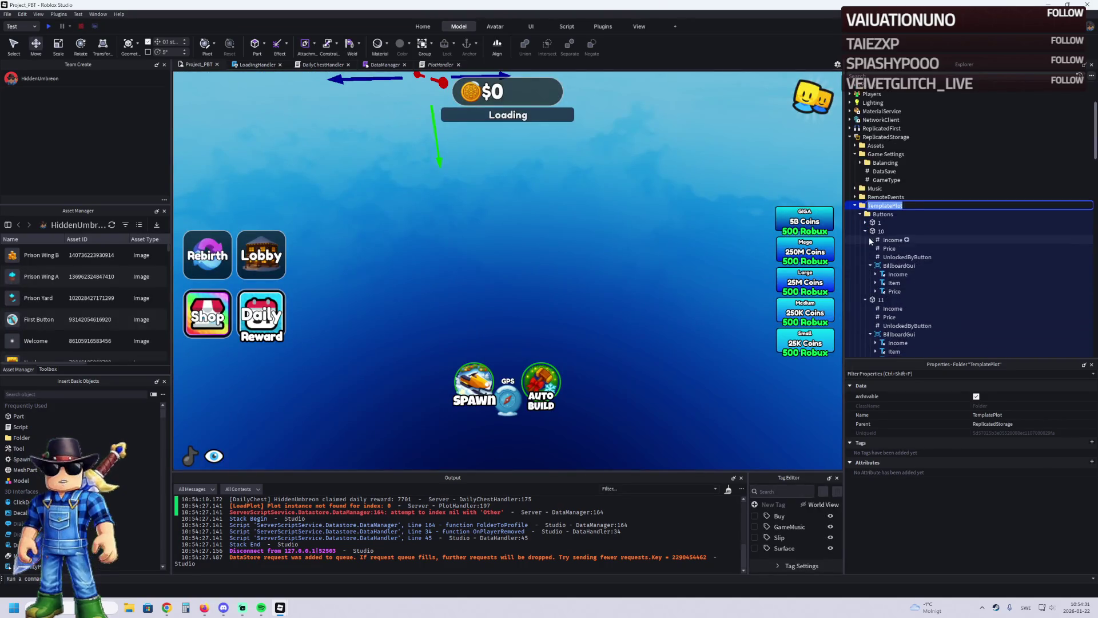
pyautogui.click(881, 231)
pyautogui.click(866, 239)
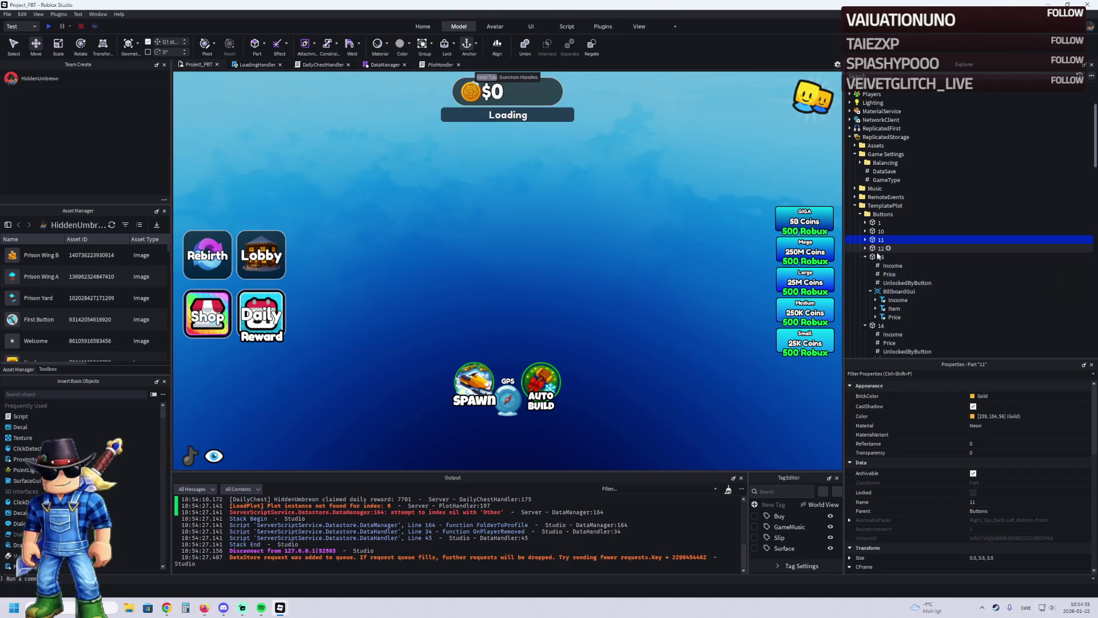
pyautogui.click(865, 257)
pyautogui.click(879, 265)
pyautogui.click(881, 274)
pyautogui.click(865, 274)
pyautogui.click(876, 291)
pyautogui.click(865, 299)
pyautogui.click(865, 308)
pyautogui.click(880, 307)
pyautogui.scroll(-3, 870, 252)
pyautogui.click(866, 245)
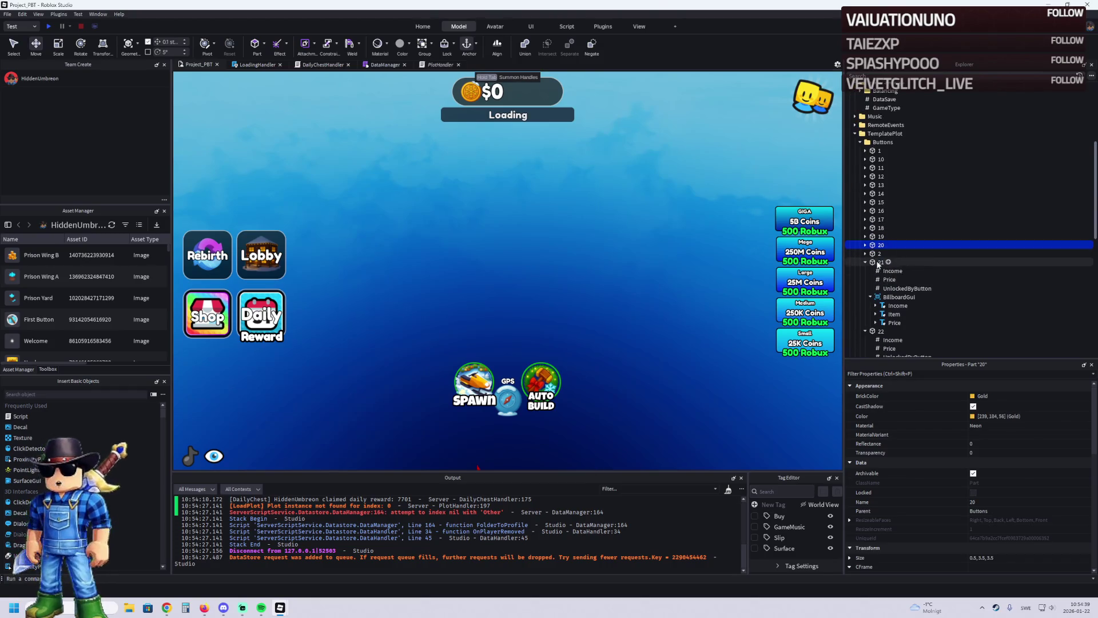
pyautogui.click(865, 262)
pyautogui.click(881, 270)
pyautogui.click(881, 279)
pyautogui.click(865, 279)
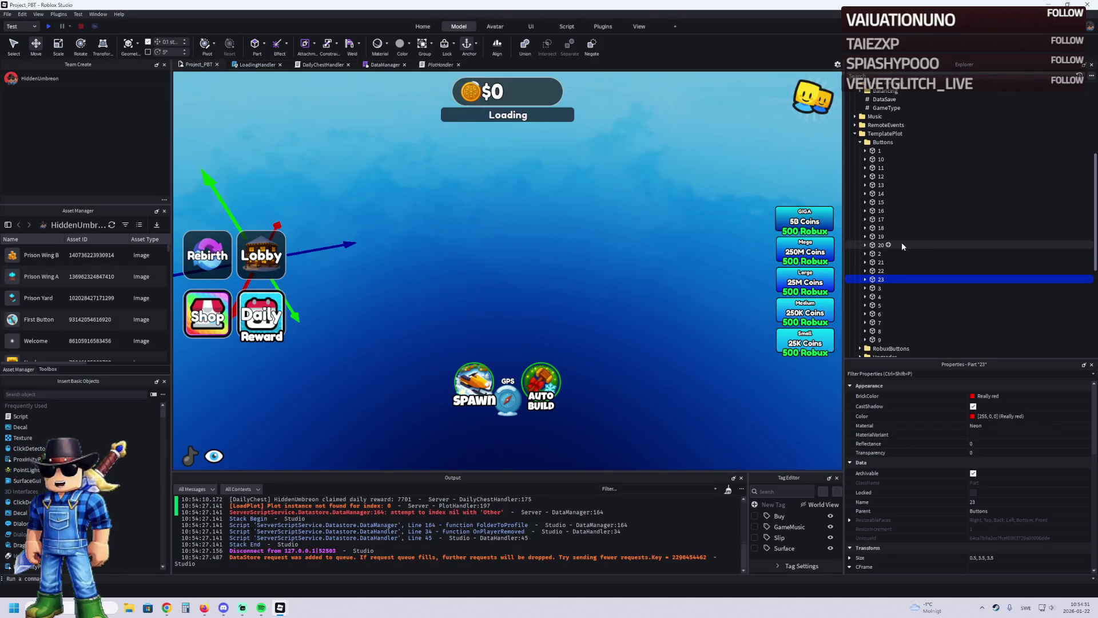
# Step: Inspect Upgrades models 3, 8 and 9, then drag TemplatePlot from ReplicatedStorage into Workspace
pyautogui.scroll(5, 897, 167)
pyautogui.doubleClick(883, 285)
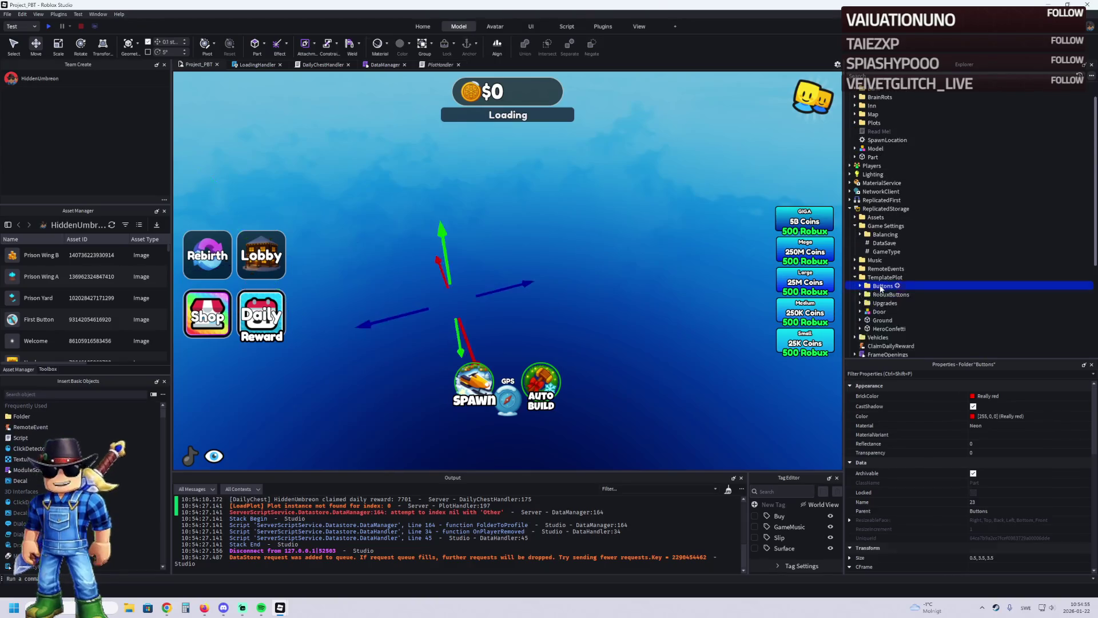
pyautogui.doubleClick(881, 303)
pyautogui.scroll(-6, 907, 282)
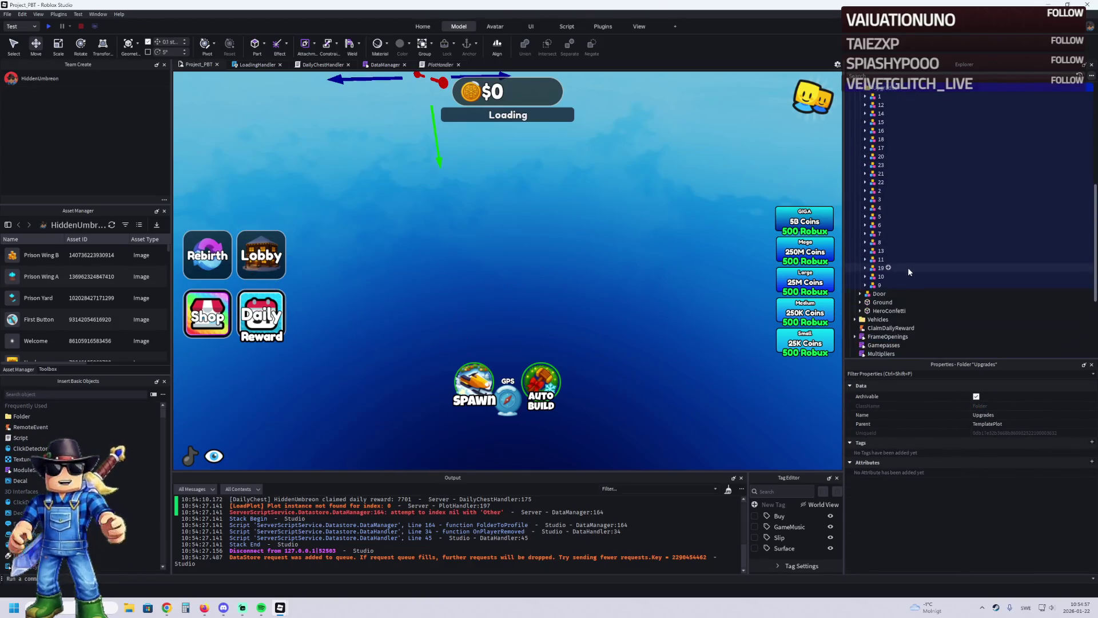
pyautogui.scroll(1, 897, 237)
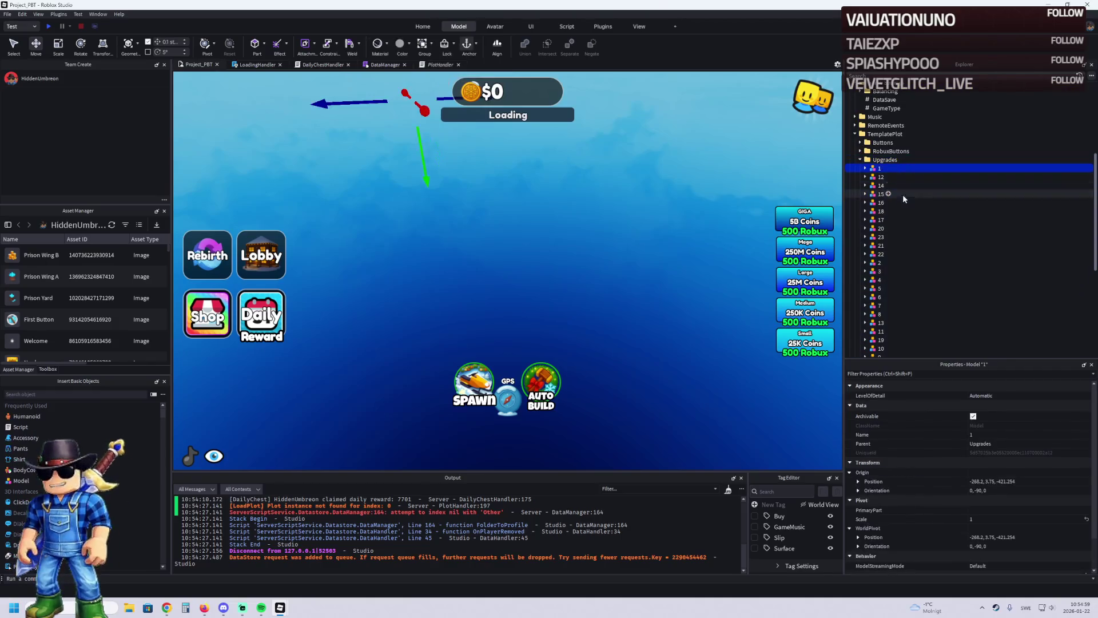
pyautogui.click(901, 271)
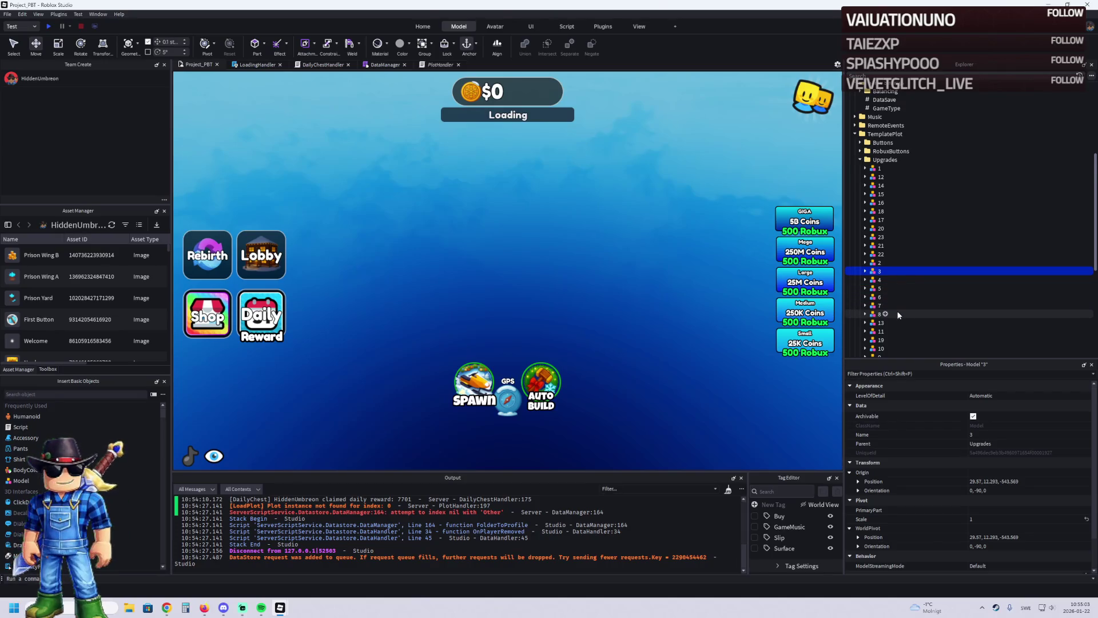
pyautogui.scroll(-2, 898, 314)
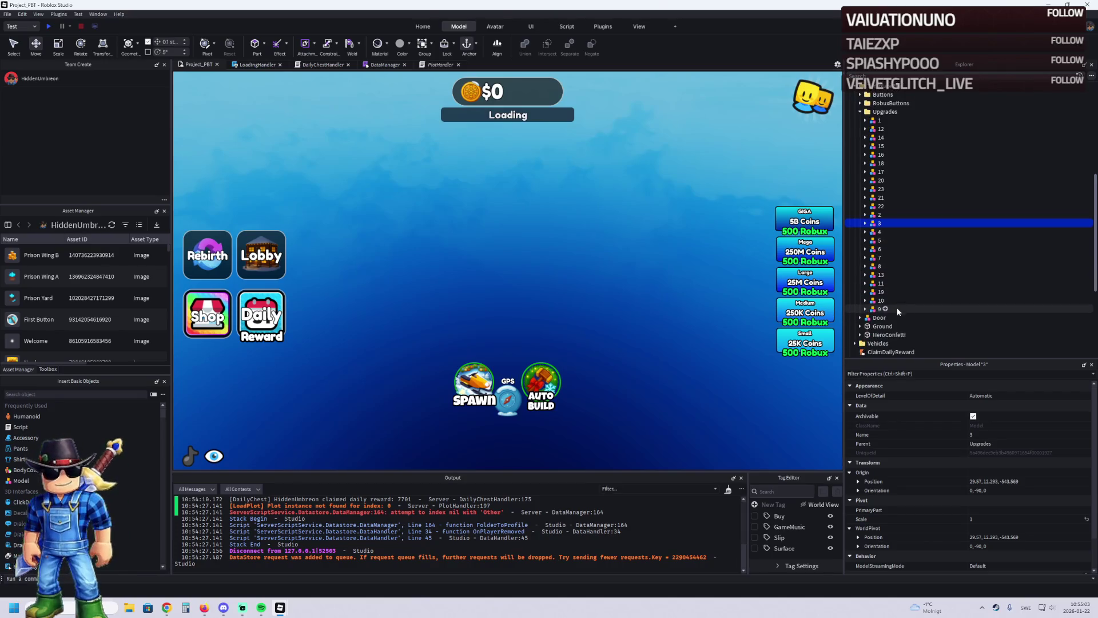
pyautogui.click(904, 268)
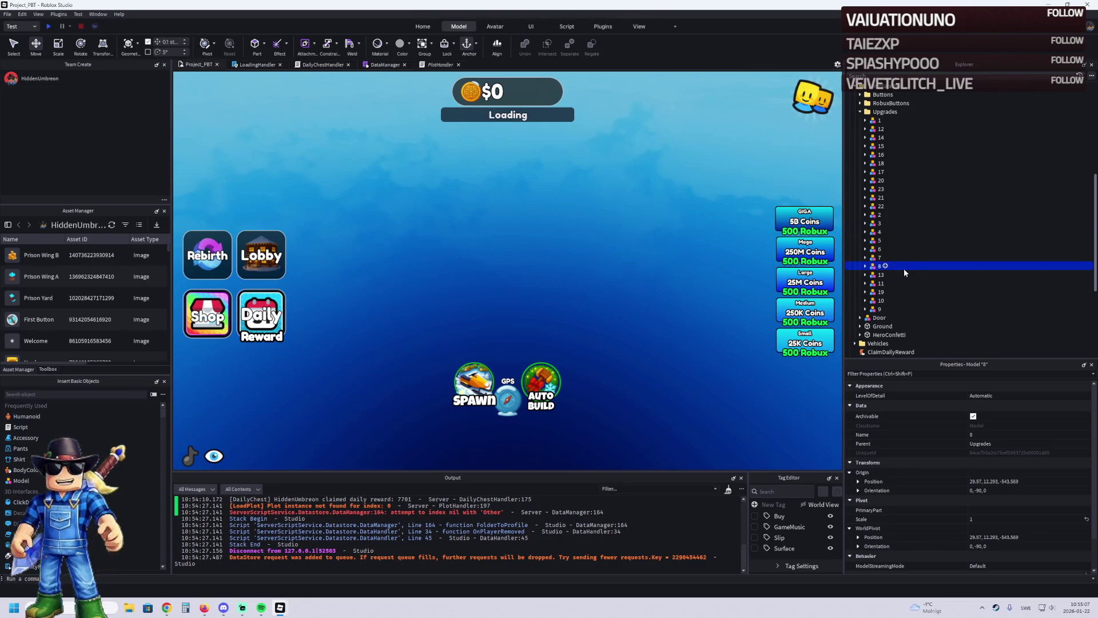
pyautogui.click(899, 307)
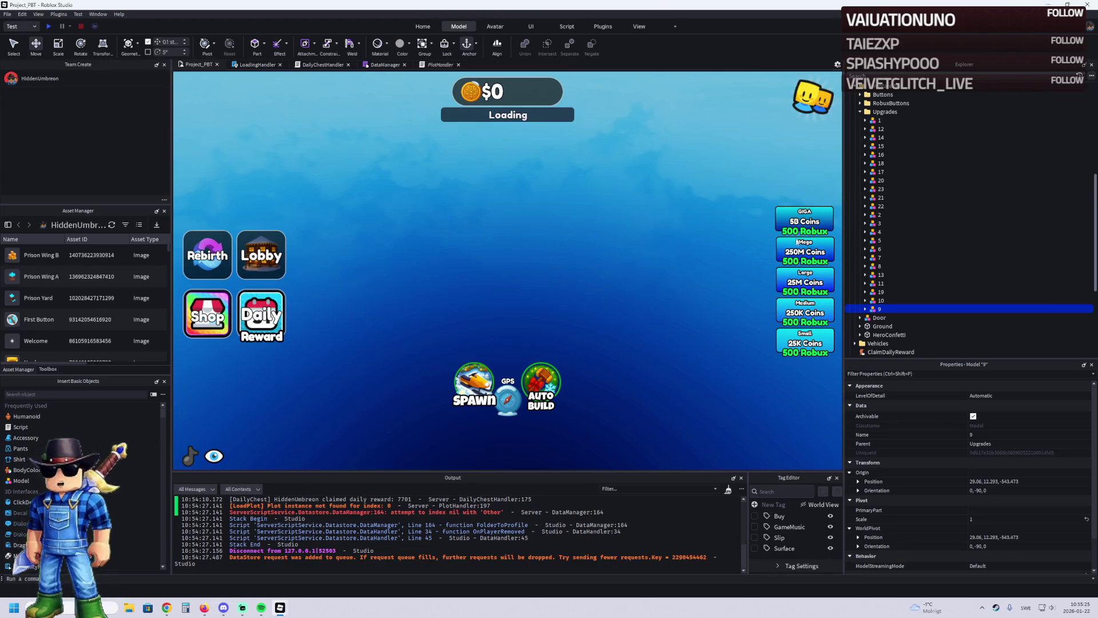
pyautogui.press('Left')
pyautogui.press('Left')
pyautogui.press('Left')
pyautogui.press('Left')
pyautogui.moveTo(879, 184)
pyautogui.mouseDown()
pyautogui.moveTo(915, 150)
pyautogui.moveTo(901, 136)
pyautogui.moveTo(925, 110)
pyautogui.moveTo(914, 92)
pyautogui.mouseUp()
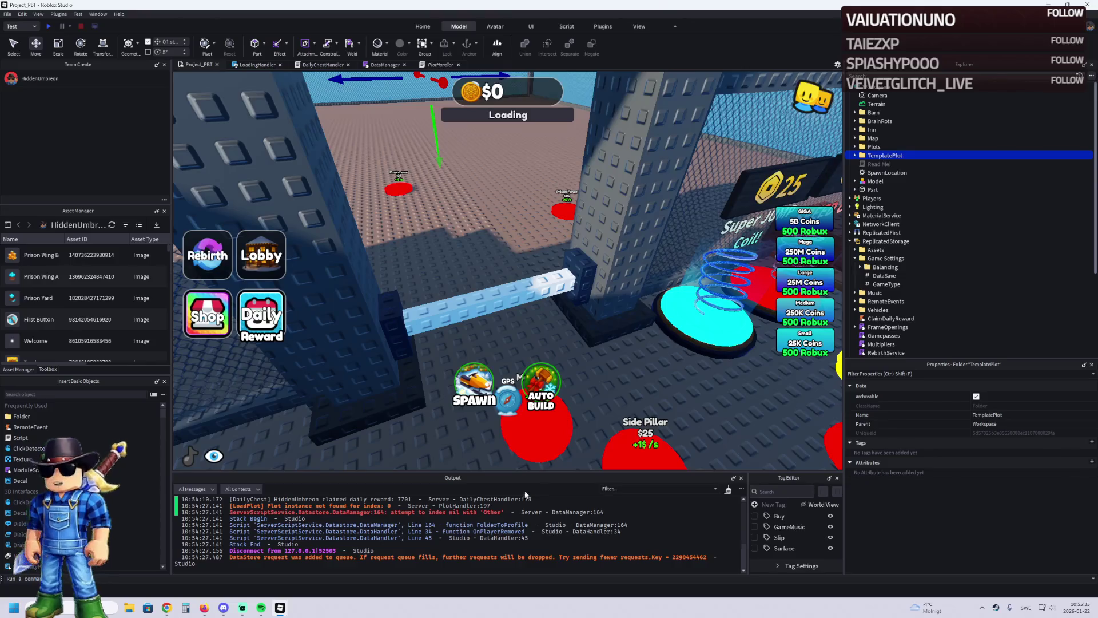
# Step: Select the PlotHandler:359 error text in Output and view PlotHandler's unlock code
pyautogui.scroll(3, 478, 534)
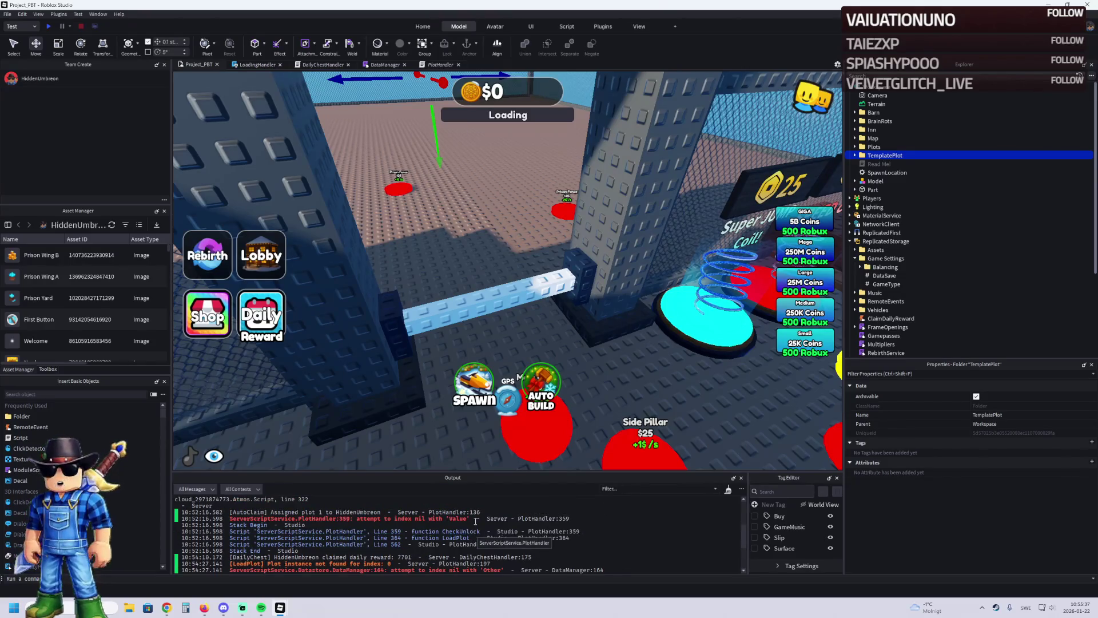
pyautogui.moveTo(474, 519); pyautogui.dragTo(227, 520)
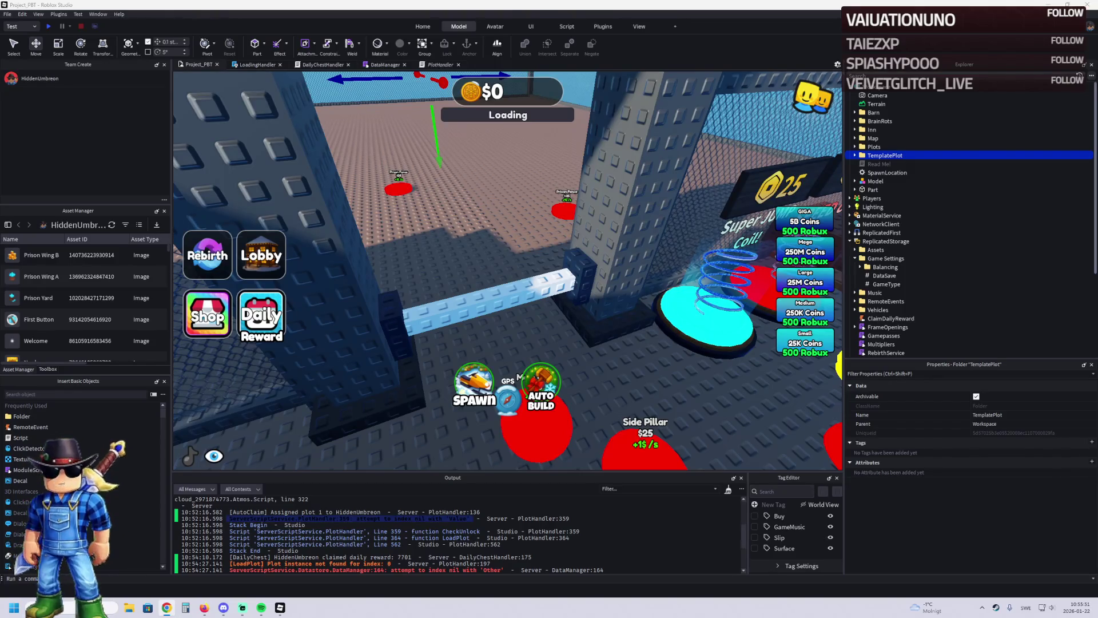
pyautogui.click(440, 65)
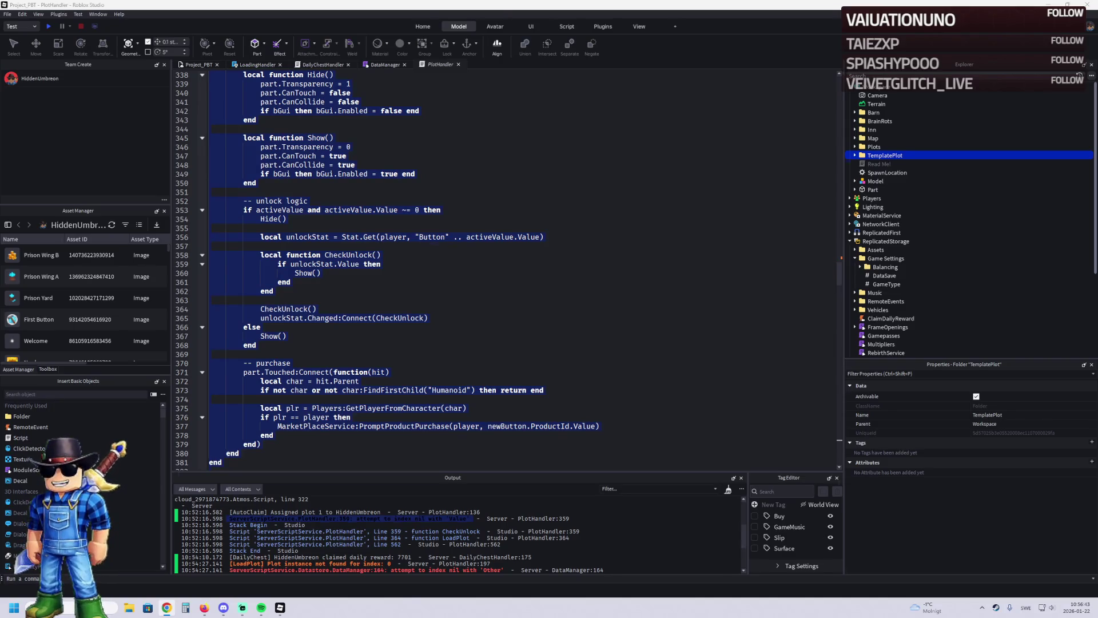
# Step: Search the PlotHandler script for 'bGui', finding 10 matches starting at line 43
pyautogui.click(307, 138)
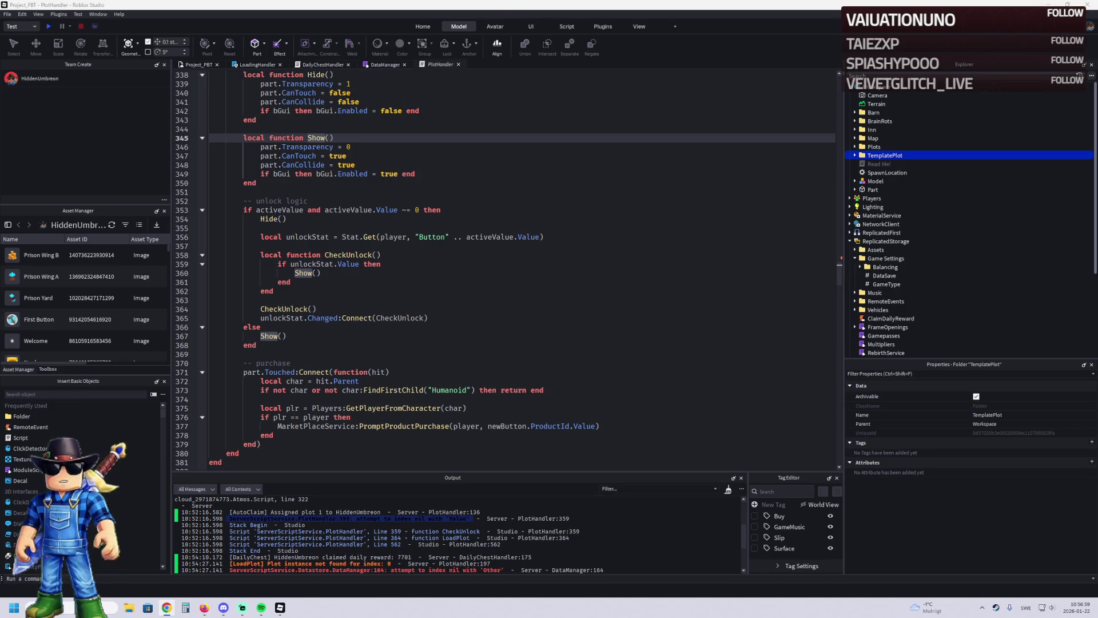
pyautogui.click(386, 226)
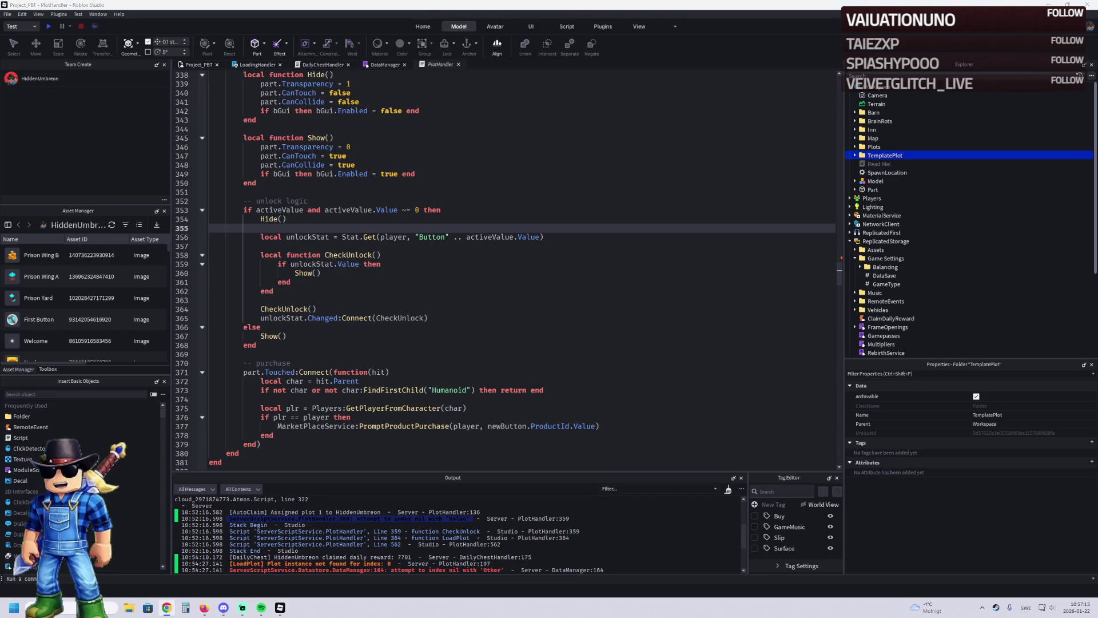
pyautogui.click(398, 210)
pyautogui.hotkey('ctrl', 'f')
pyautogui.write('bGui')
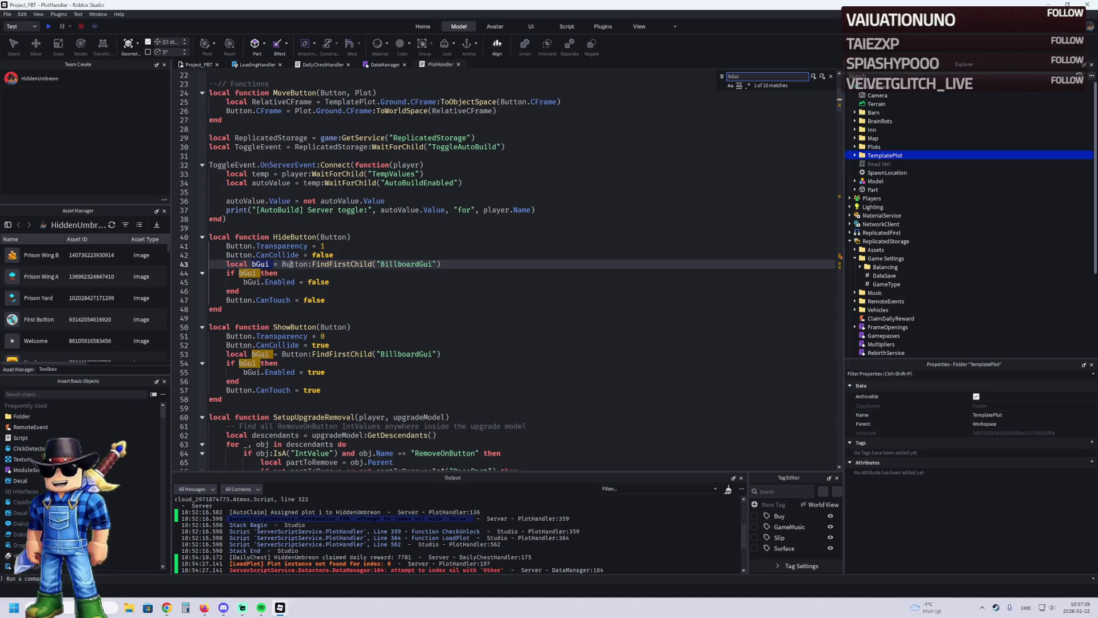
# Step: Review lines 41–45 of PlotHandler: Transparency, FindFirstChild on BillboardGui, and the false value
pyautogui.click(294, 245)
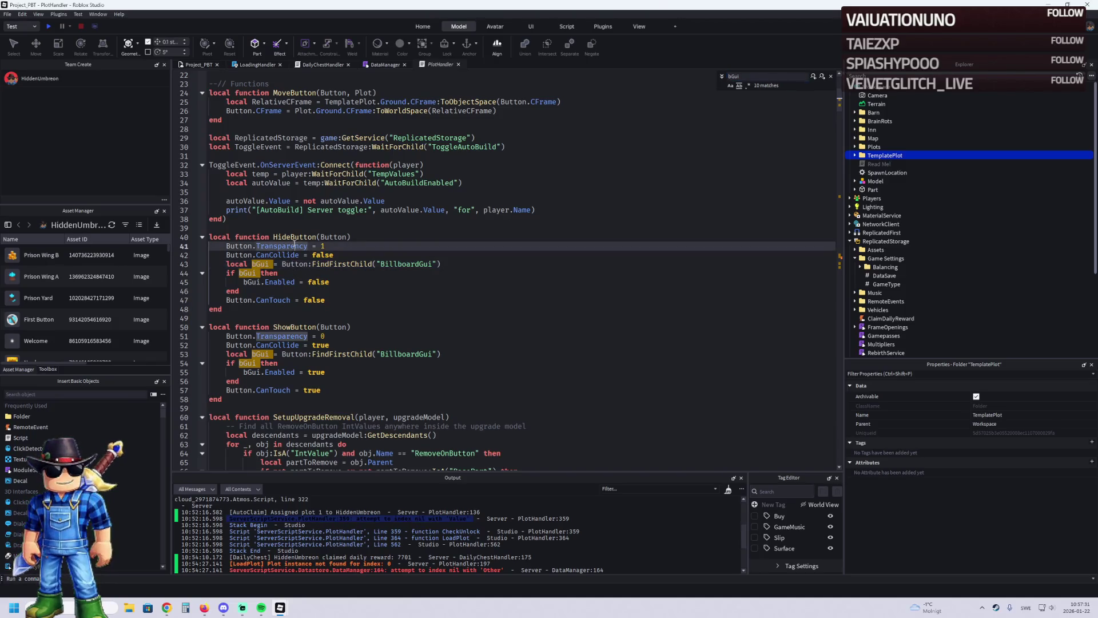
pyautogui.click(330, 264)
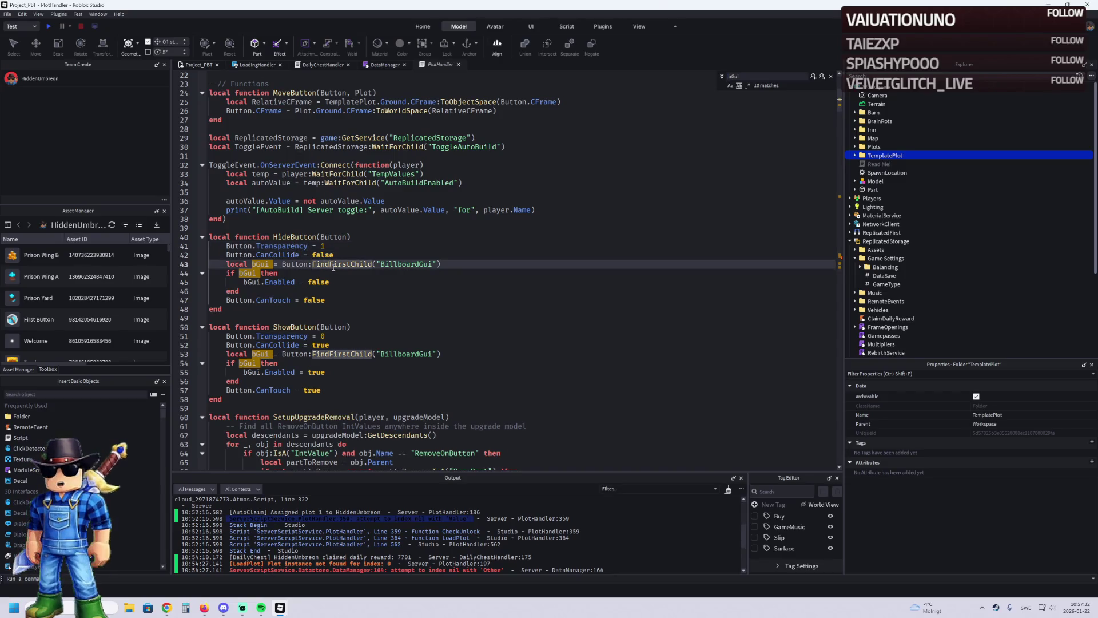
pyautogui.click(321, 281)
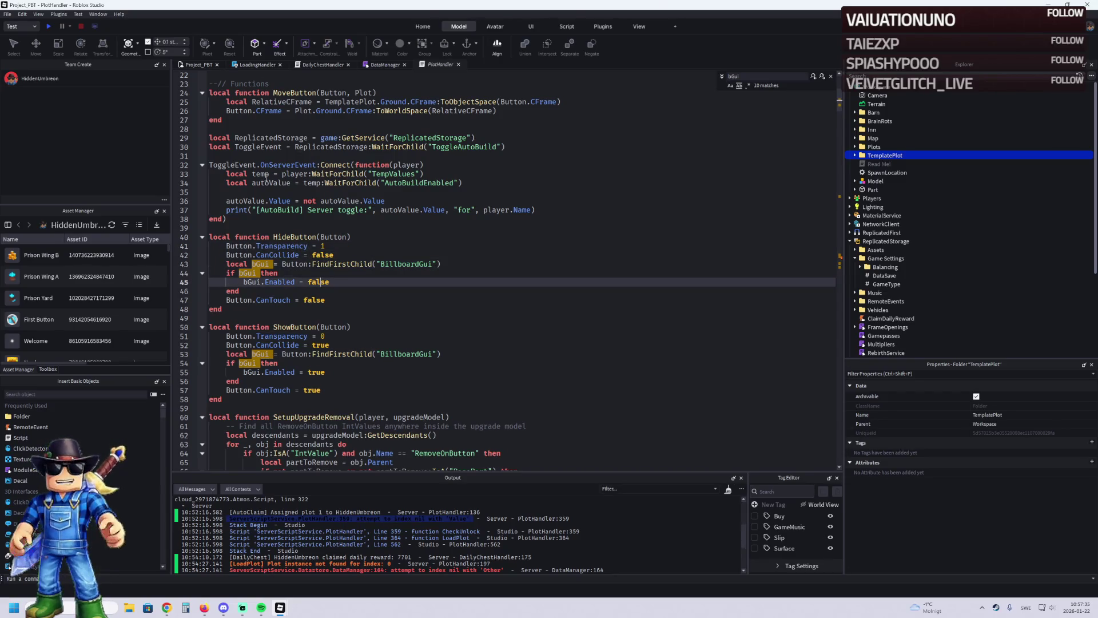
pyautogui.click(408, 264)
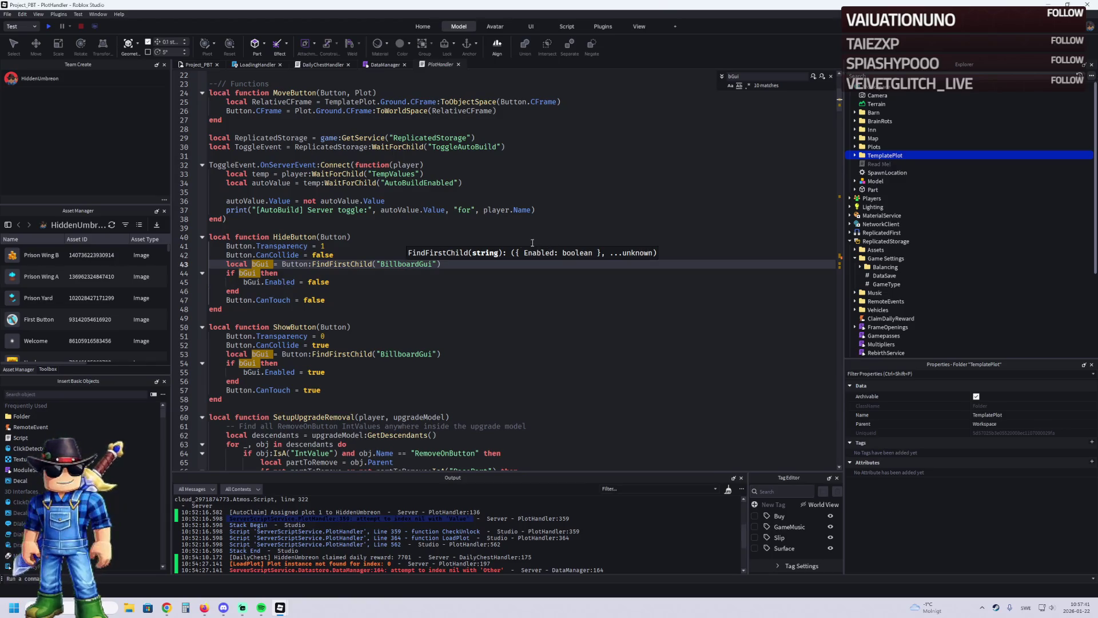
pyautogui.click(351, 278)
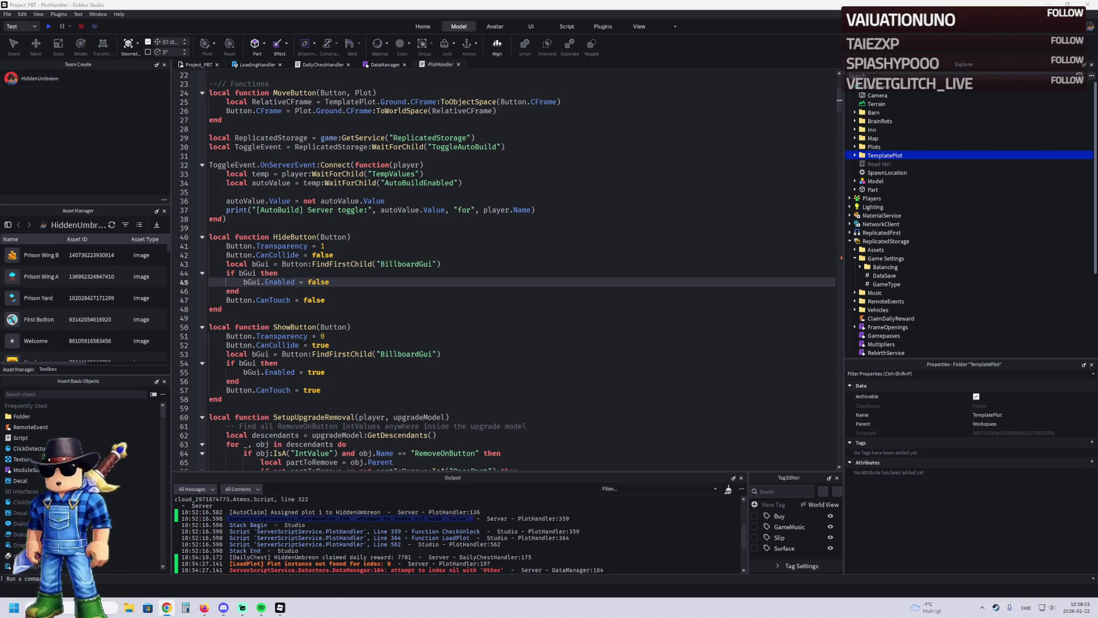
# Step: Return from the PlotHandler script to the Project_PBT 3D scene
pyautogui.click(196, 65)
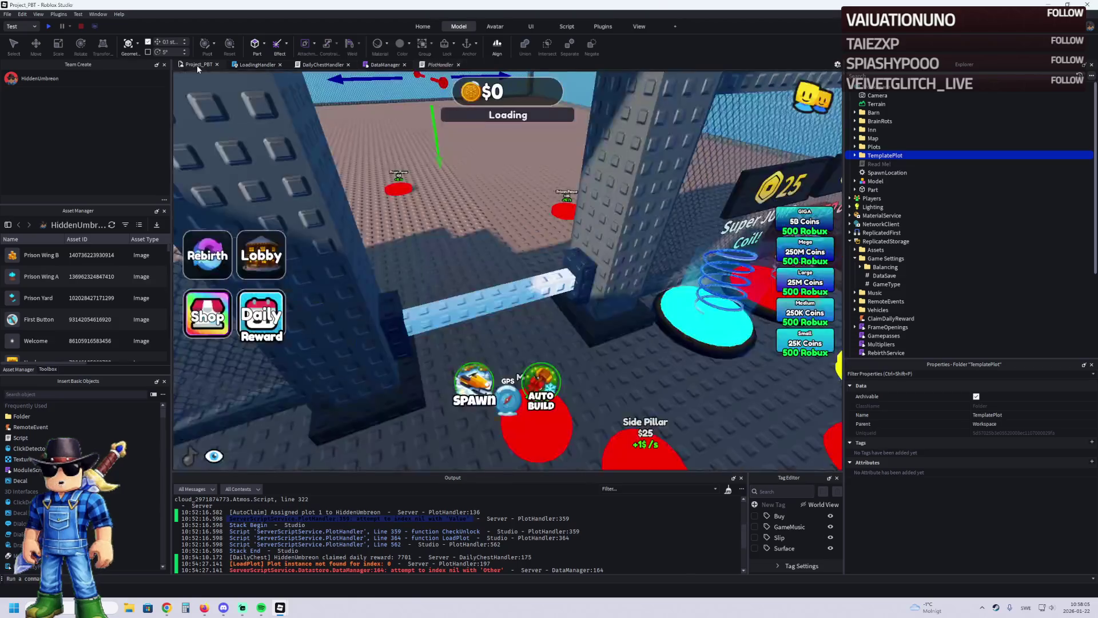
pyautogui.scroll(3, 434, 179)
pyautogui.scroll(-2, 433, 180)
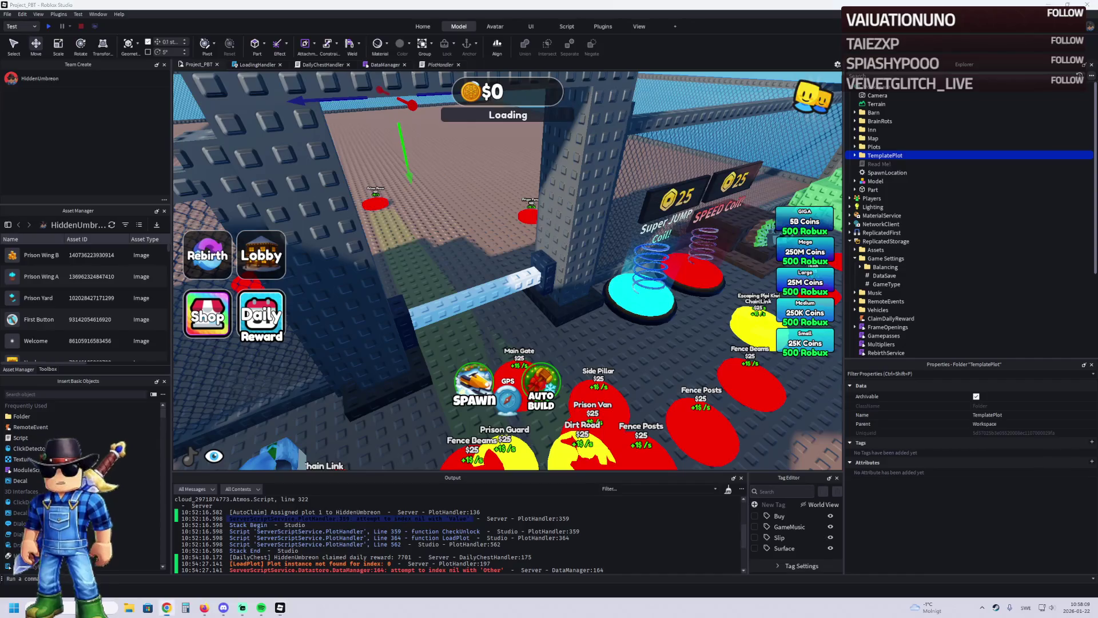
# Step: Expand TemplatePlot > Buttons and inspect button 1's BillboardGui, Price and Income values
pyautogui.moveTo(435, 274); pyautogui.dragTo(715, 240)
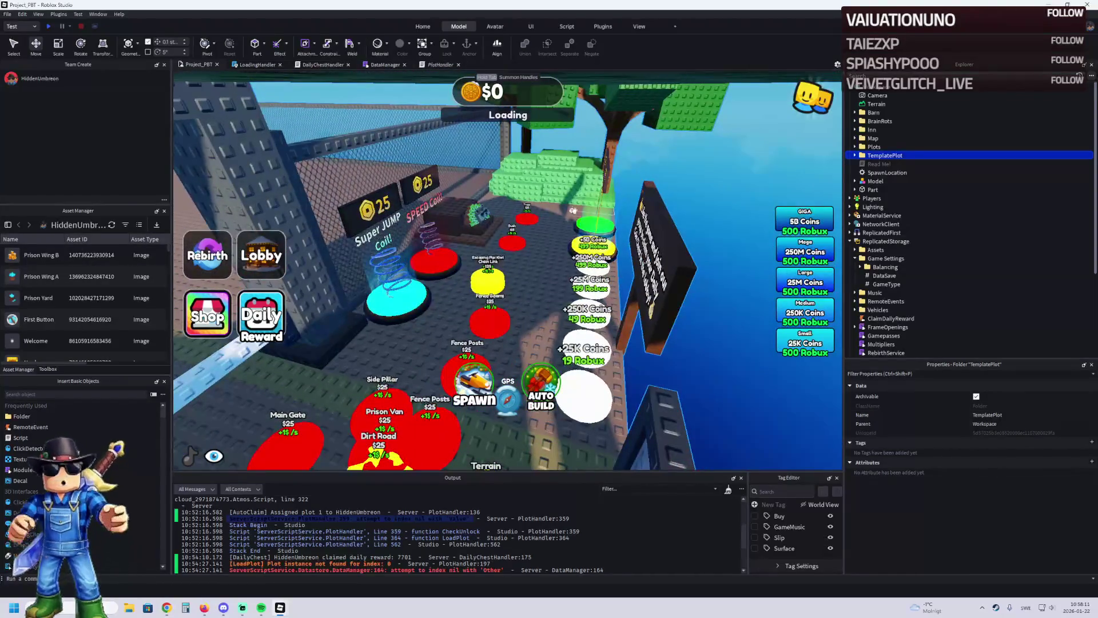
pyautogui.doubleClick(884, 155)
pyautogui.click(882, 164)
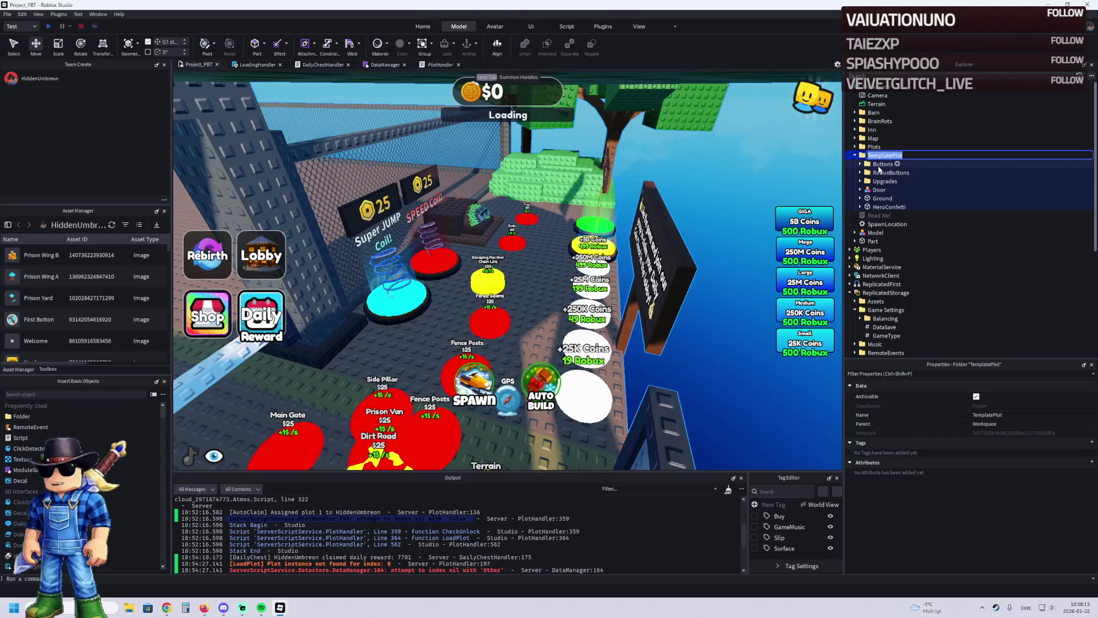
pyautogui.doubleClick(882, 164)
pyautogui.click(880, 172)
pyautogui.click(866, 172)
pyautogui.click(897, 181)
pyautogui.click(892, 224)
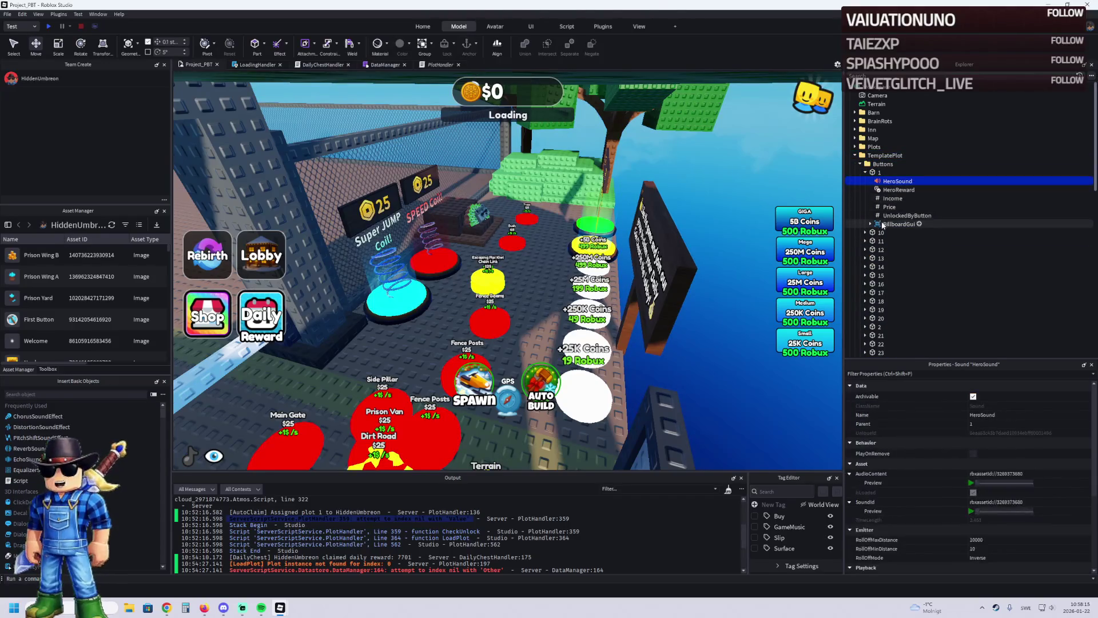
pyautogui.doubleClick(898, 224)
pyautogui.click(932, 232)
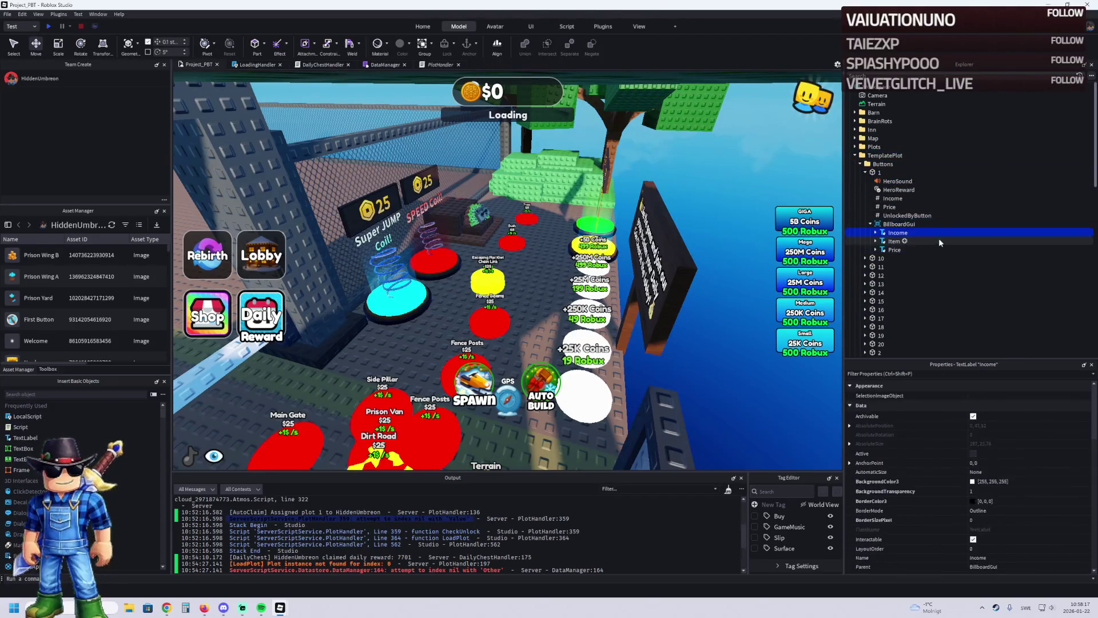
pyautogui.press('Up')
pyautogui.press('Up')
pyautogui.press('Up')
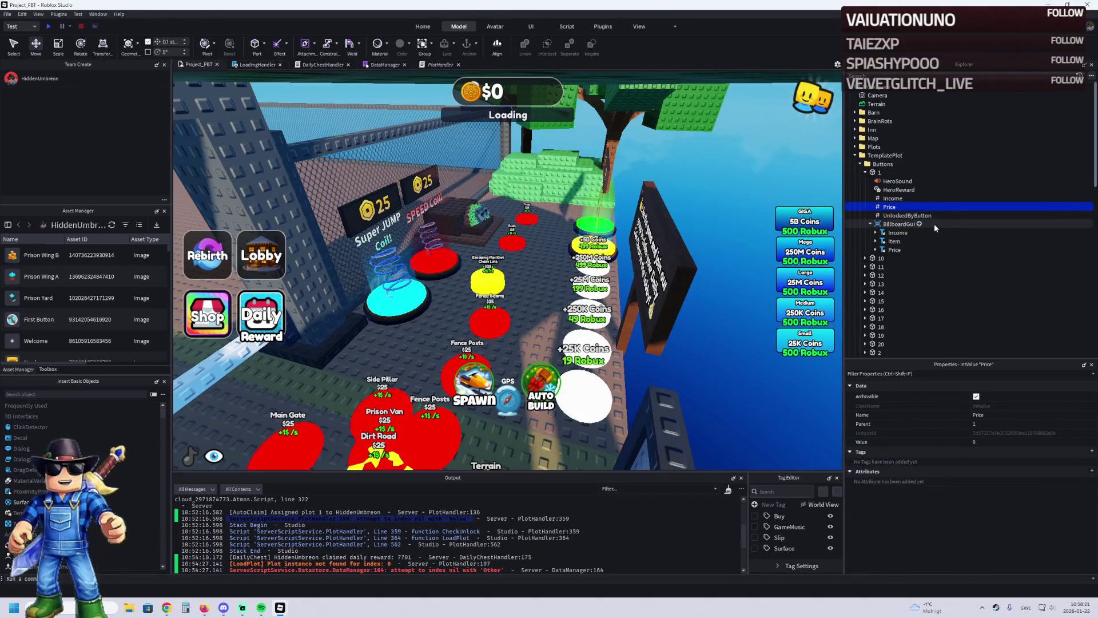
pyautogui.press('Up')
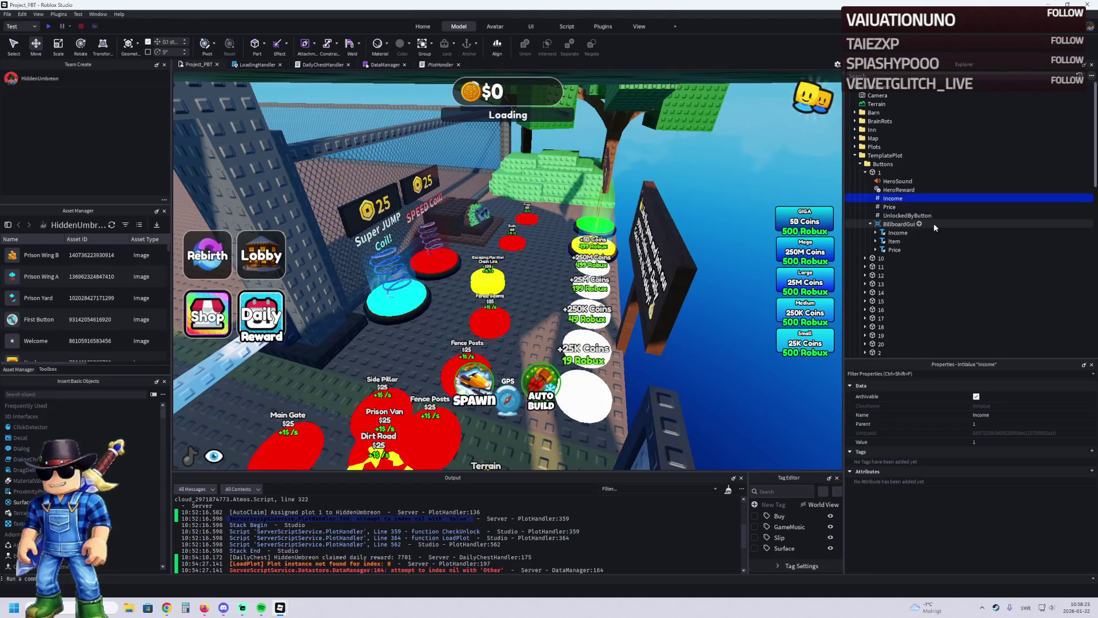
# Step: Step through buttons 10, 12 and 14, expanding and collapsing each
pyautogui.press('Down')
pyautogui.press('Left')
pyautogui.press('Left')
pyautogui.press('Down')
pyautogui.press('Right')
pyautogui.press('Down')
pyautogui.press('Down')
pyautogui.press('Down')
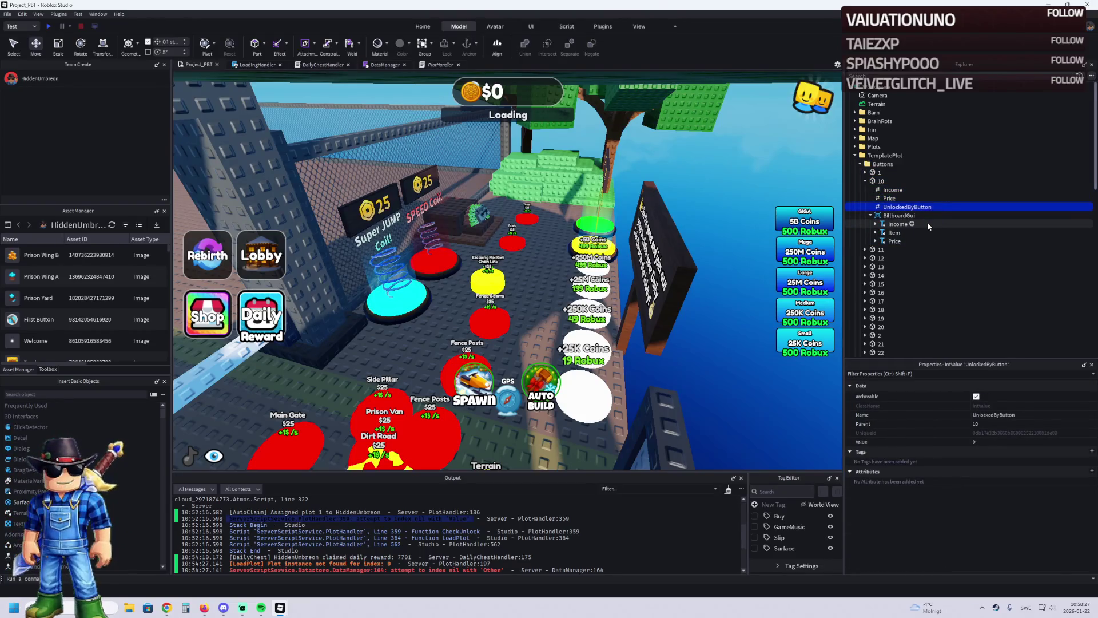
pyautogui.press('Left')
pyautogui.press('Left')
pyautogui.press('Down')
pyautogui.press('Down')
pyautogui.press('Right')
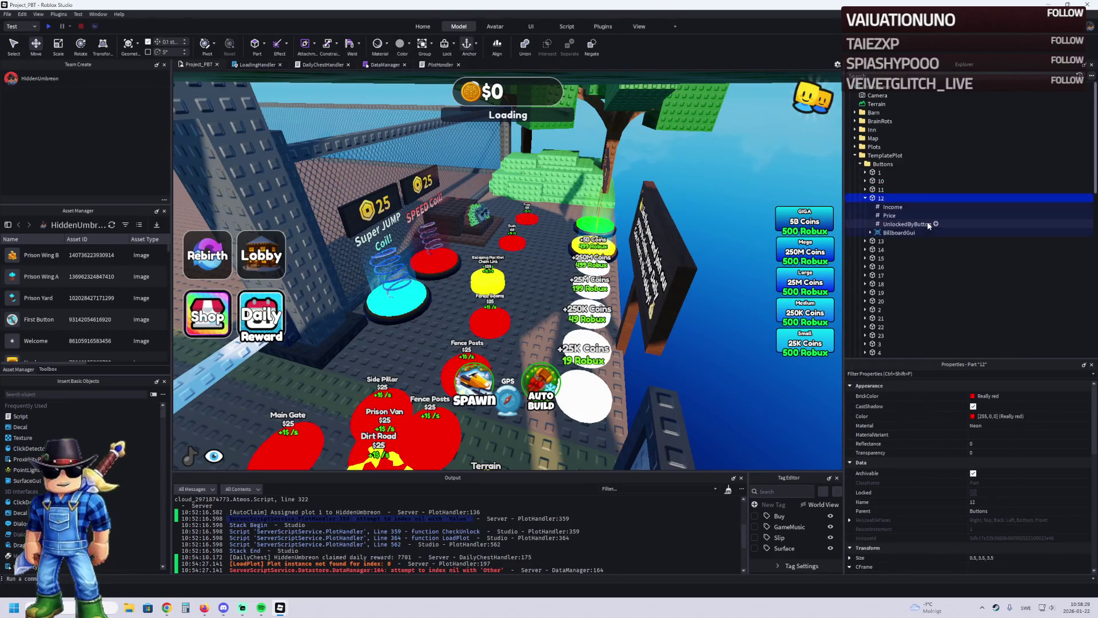
pyautogui.press('Left')
pyautogui.press('Down')
pyautogui.press('Down')
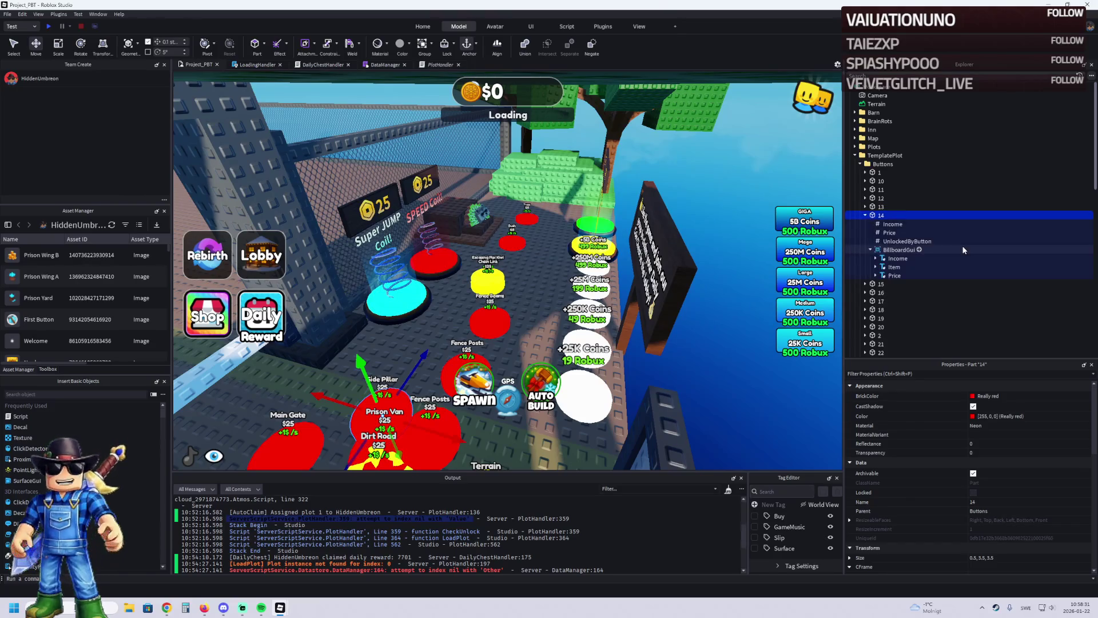
# Step: Scroll the Explorer list and select Robux button 1's pad on the plot
pyautogui.scroll(-4, 894, 229)
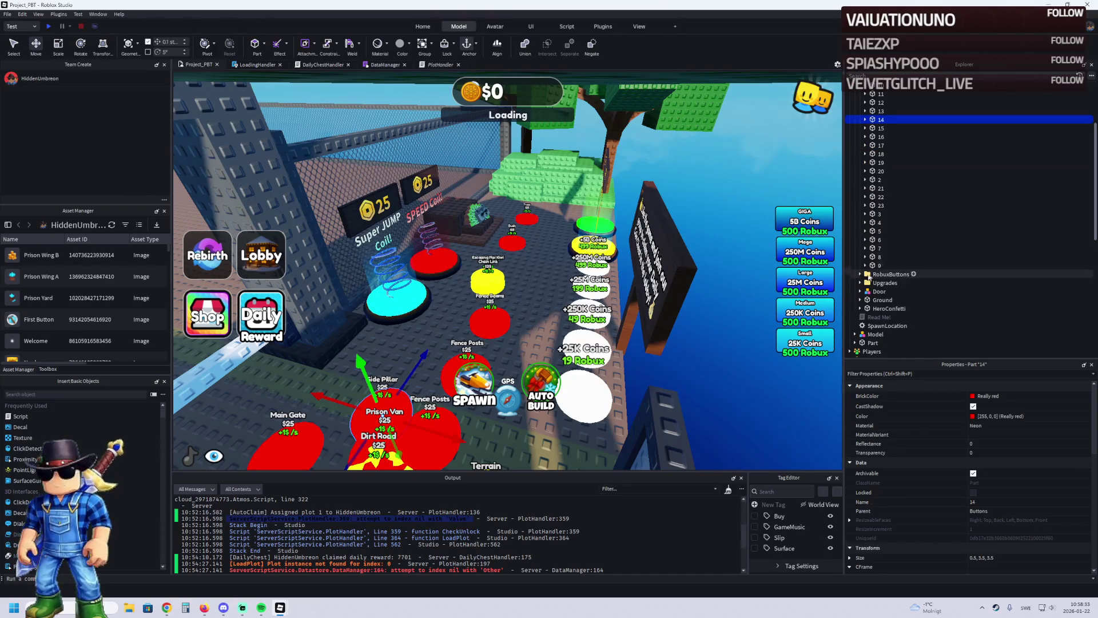
pyautogui.scroll(-3, 403, 524)
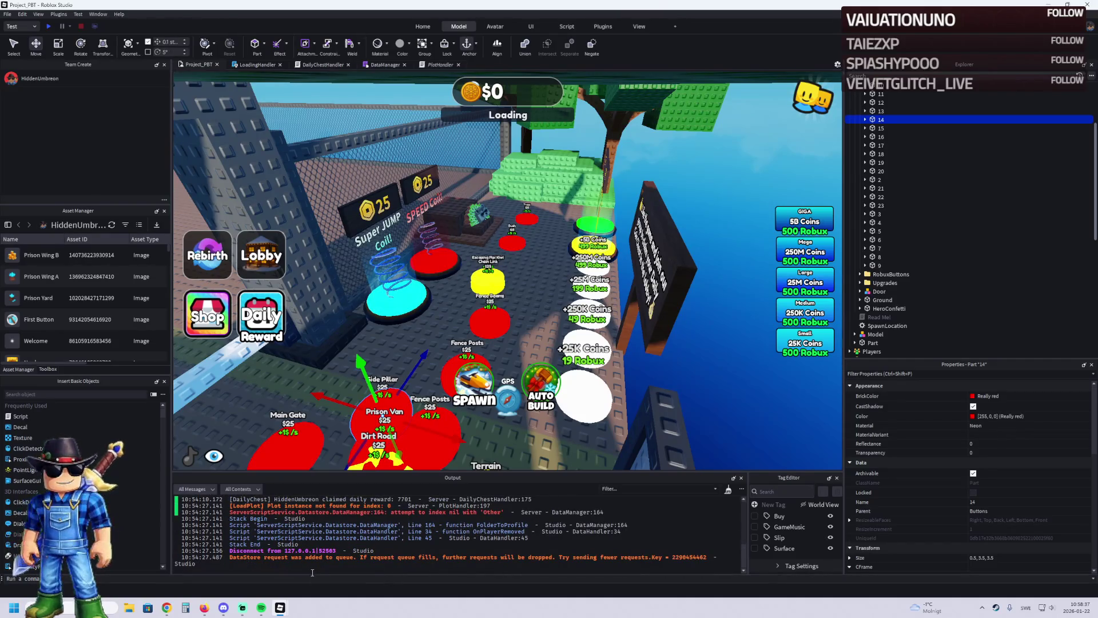
pyautogui.scroll(5, 340, 543)
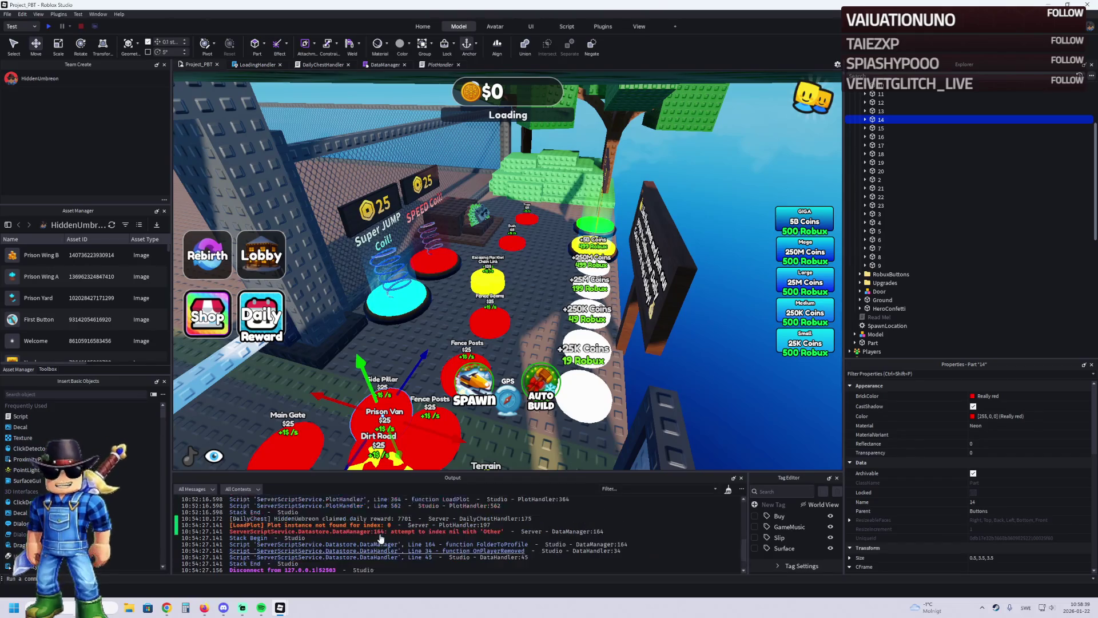
pyautogui.click(584, 394)
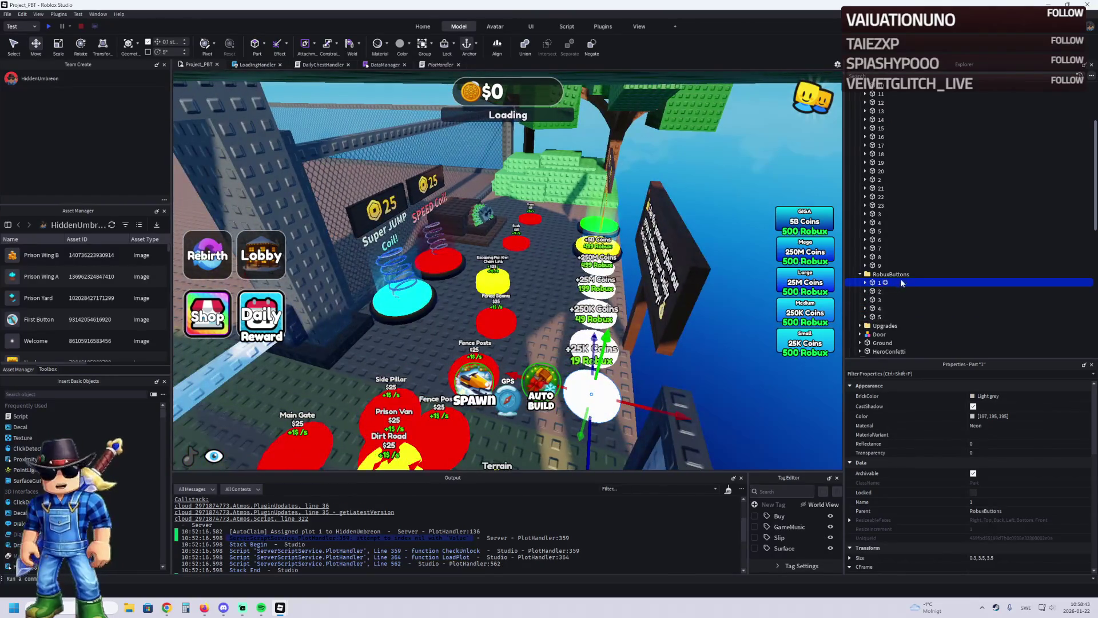
# Step: Inspect Robux buttons 1 and 2 and their Amount values, then reach button 5's Active value
pyautogui.doubleClick(922, 282)
pyautogui.click(929, 290)
pyautogui.click(942, 314)
pyautogui.press('Up')
pyautogui.press('Up')
pyautogui.press('Up')
pyautogui.press('Left')
pyautogui.press('Down')
pyautogui.press('Right')
pyautogui.press('Down')
pyautogui.press('Down')
pyautogui.press('Left')
pyautogui.press('Left')
pyautogui.press('Down')
pyautogui.press('Down')
pyautogui.press('Down')
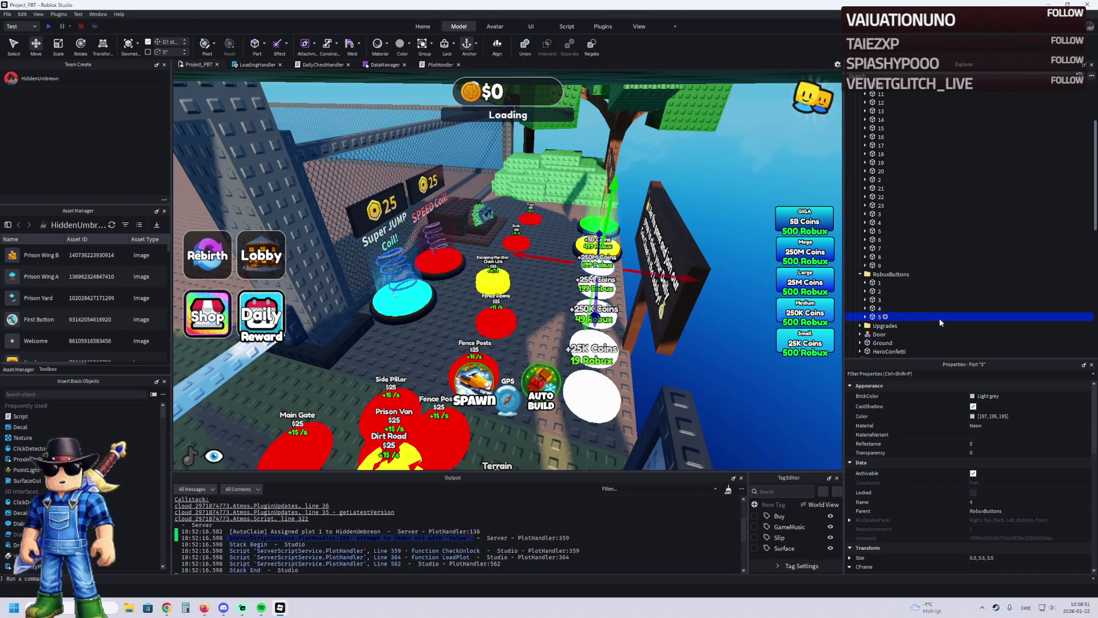
pyautogui.press('Right')
pyautogui.press('Down')
# Step: Set Robux button 5's Active value to 0, then reselect Robux button 1's pad
pyautogui.click(997, 444)
pyautogui.write('0')
pyautogui.press('Return')
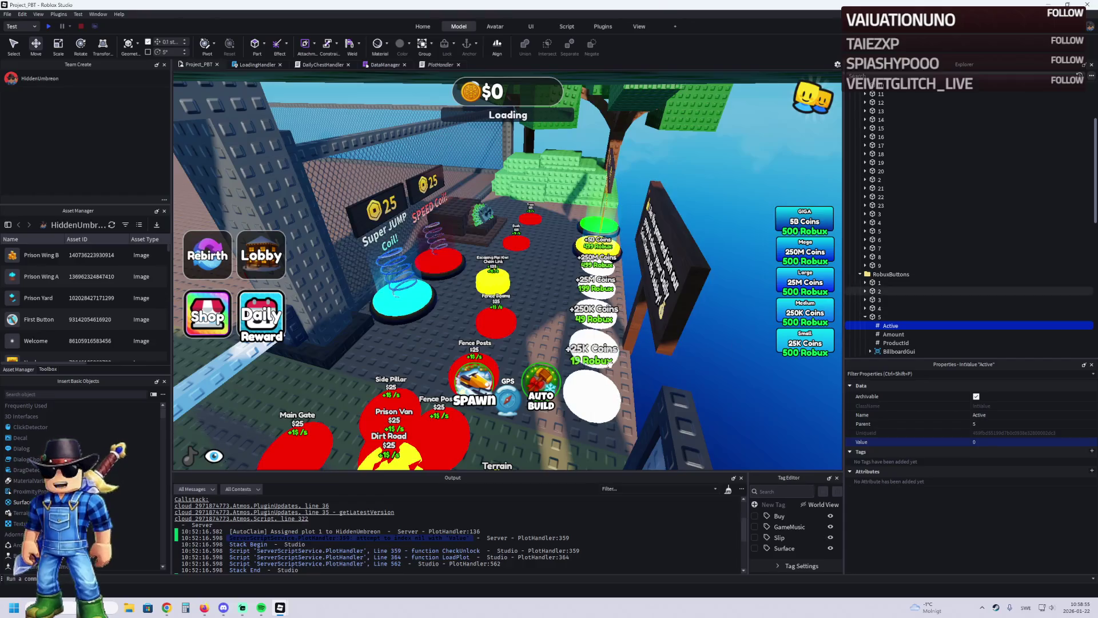
pyautogui.click(610, 360)
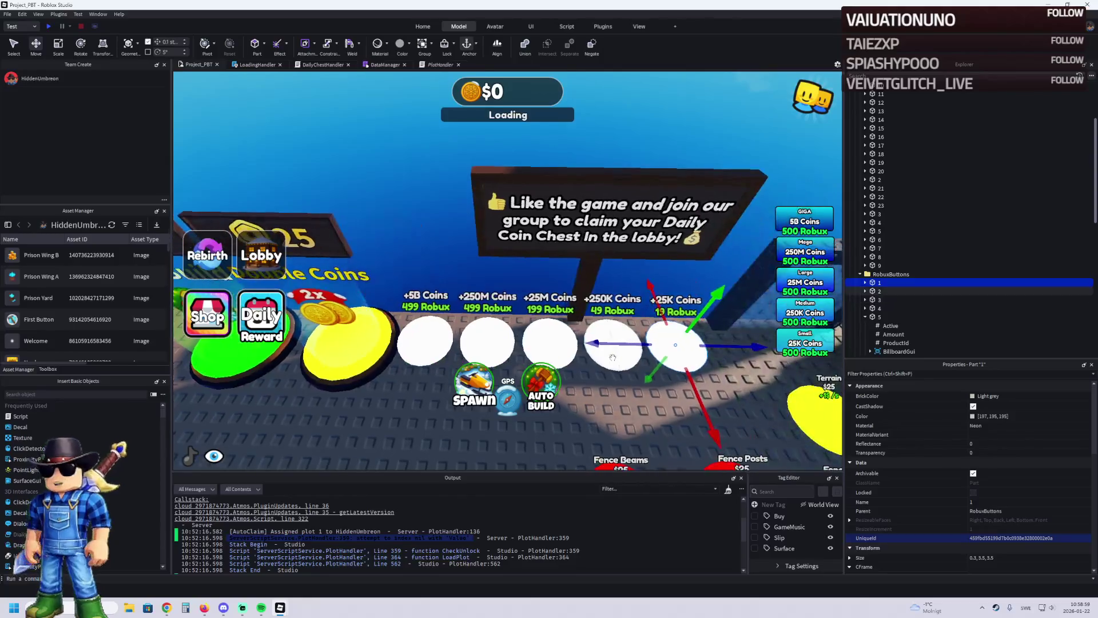
pyautogui.press('s')
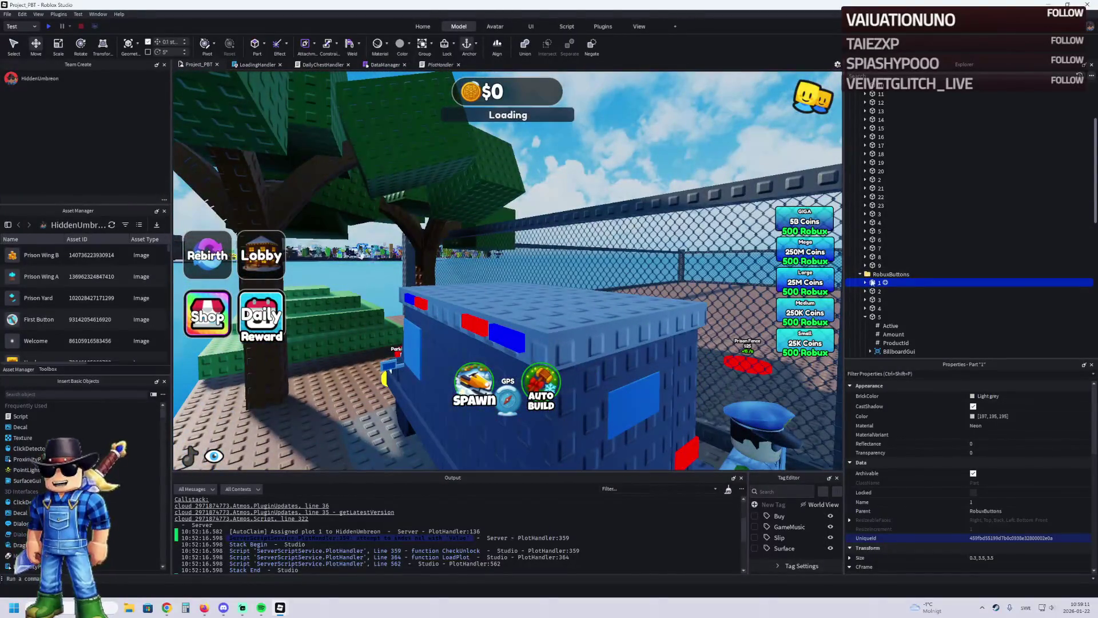
# Step: Browse TemplatePlot's children, checking HeroConfetti's Attachment and collapsing the Buttons folder
pyautogui.doubleClick(874, 277)
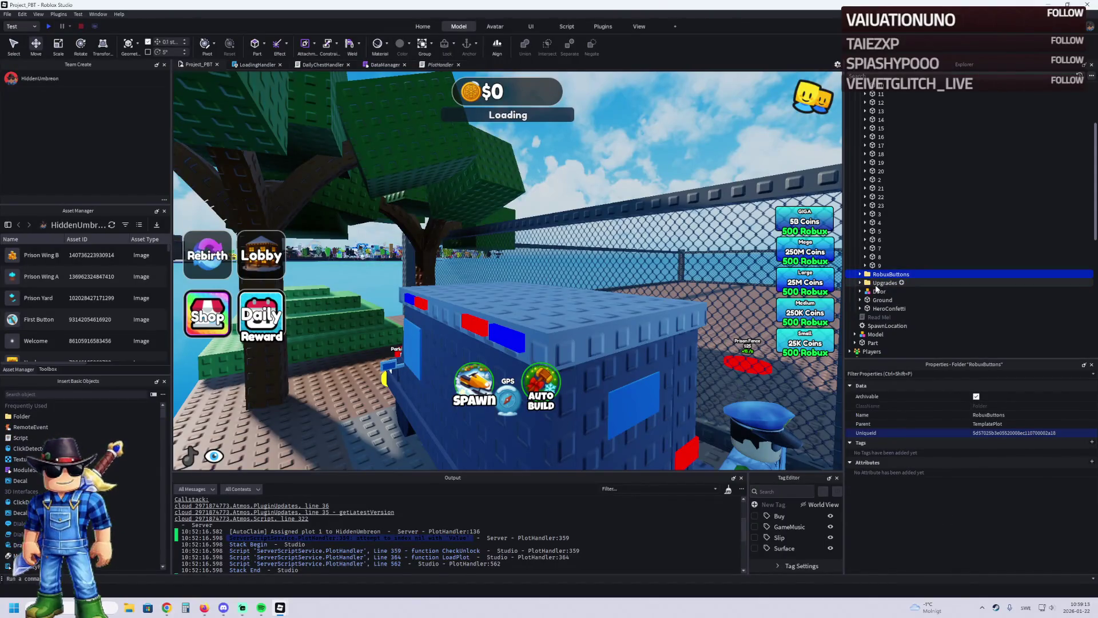
pyautogui.click(880, 310)
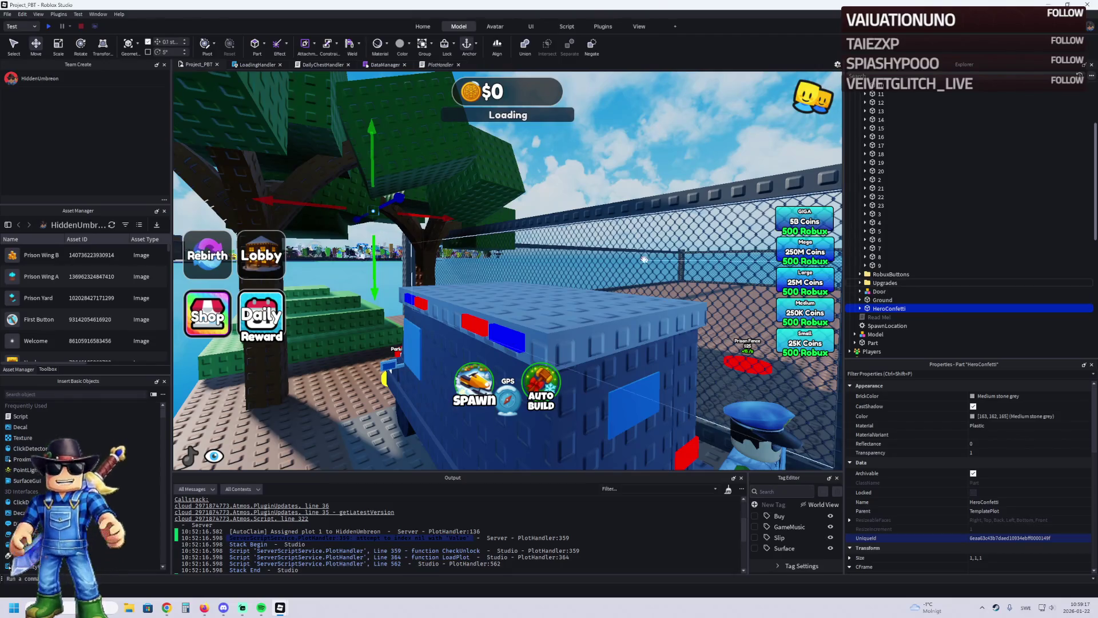
pyautogui.doubleClick(882, 316)
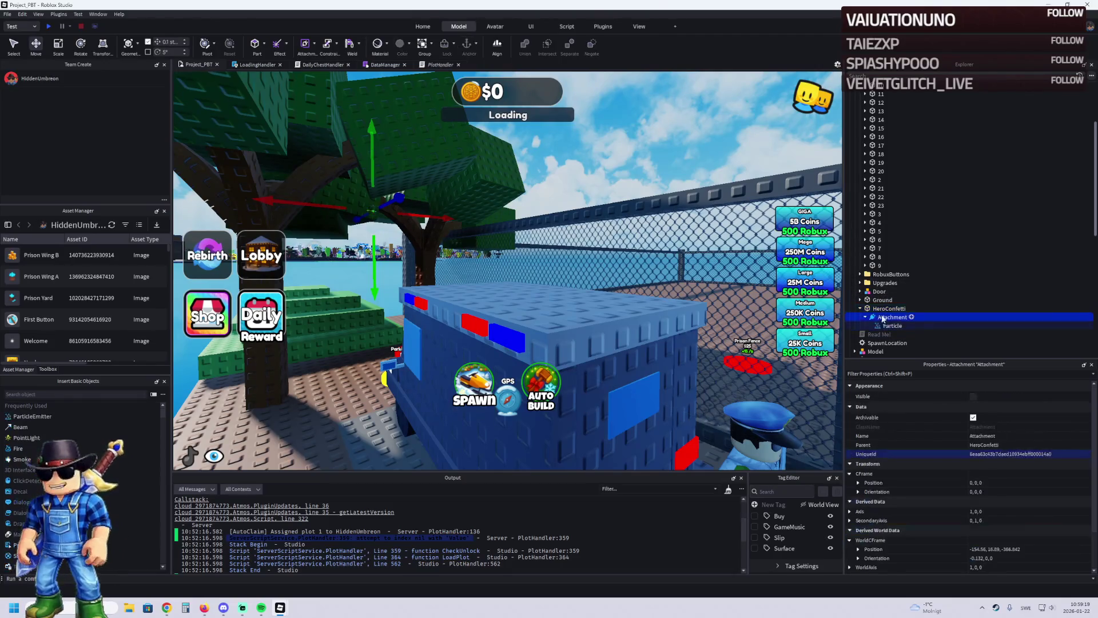
pyautogui.press('Left')
pyautogui.press('Left')
pyautogui.press('Left')
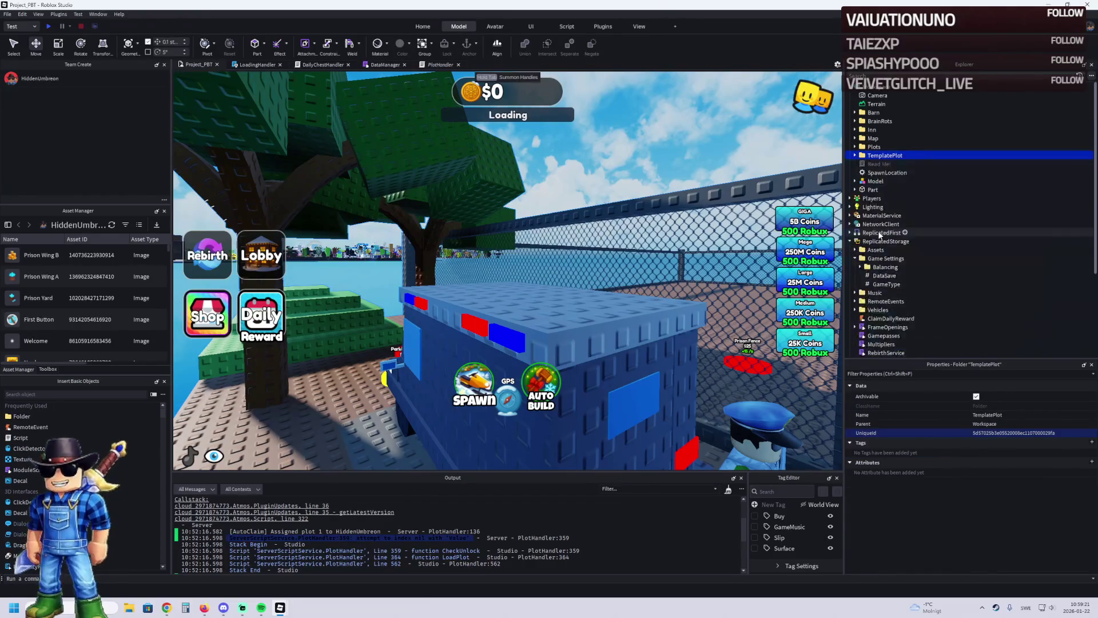
pyautogui.press('Right')
pyautogui.click(872, 166)
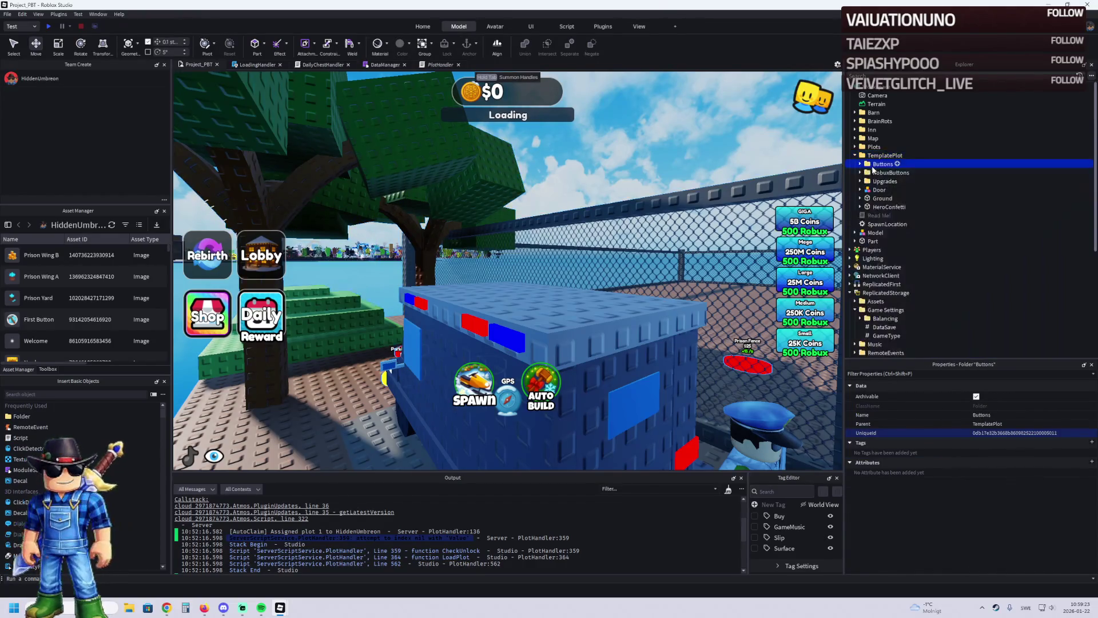
pyautogui.scroll(-3, 902, 215)
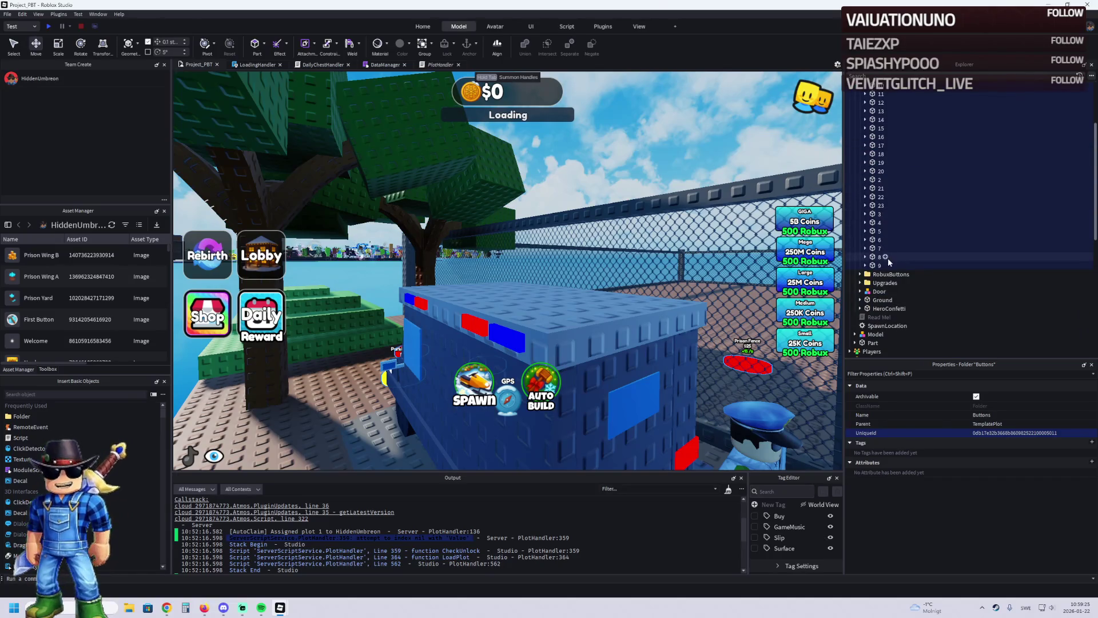
pyautogui.press('Left')
pyautogui.scroll(3, 904, 222)
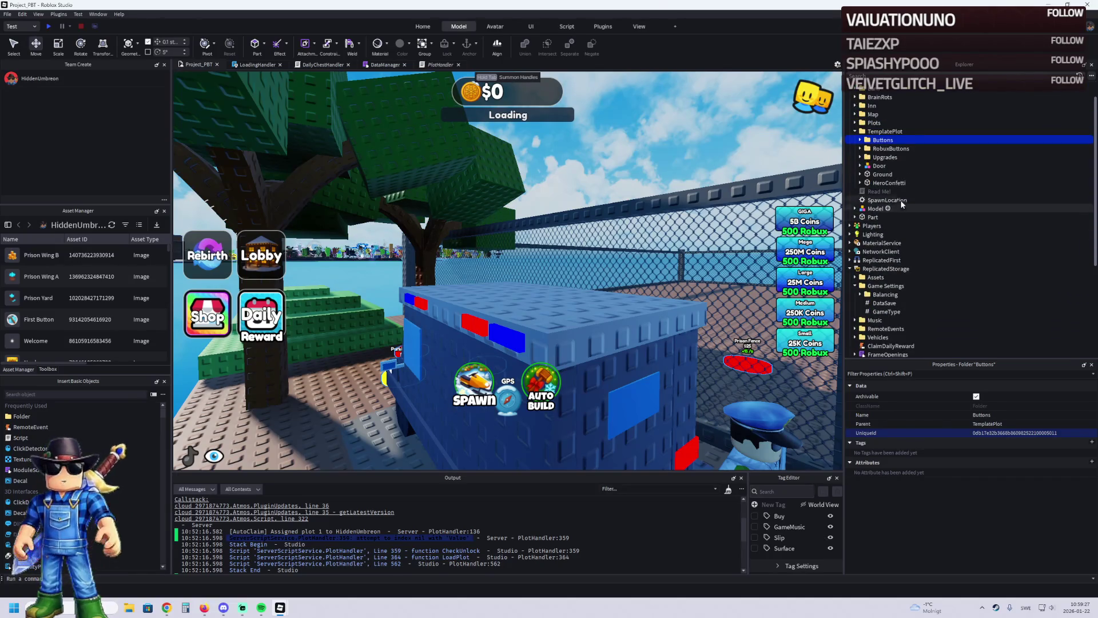
# Step: Frame the view on the HeroConfetti part and delete it
pyautogui.click(884, 182)
pyautogui.press('f')
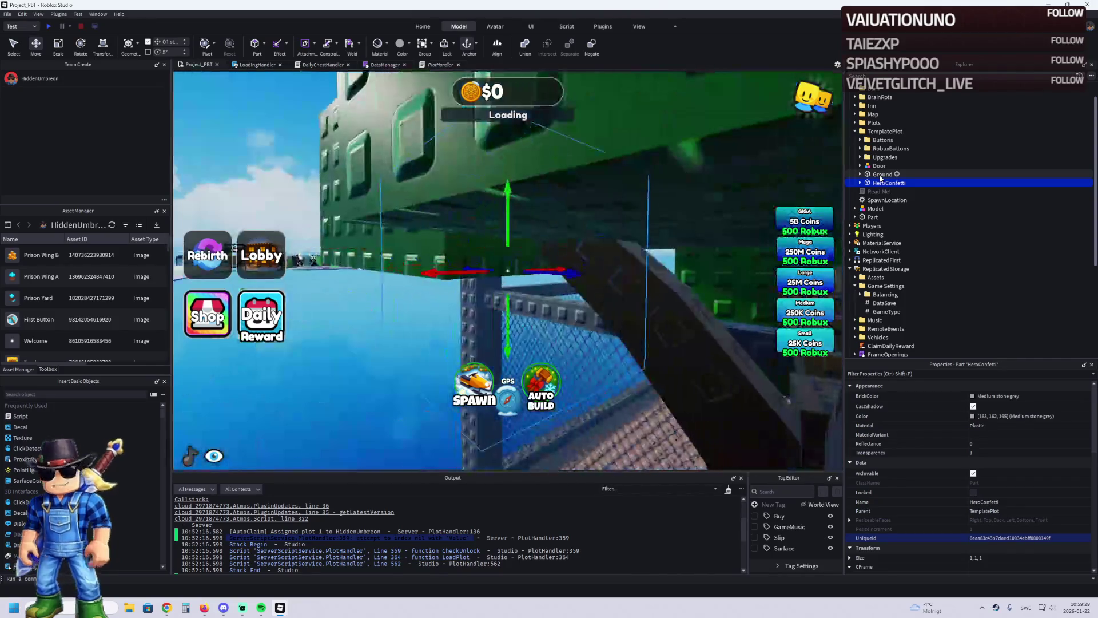
pyautogui.keyDown('ctrl'); pyautogui.click(882, 174); pyautogui.keyUp('ctrl')
pyautogui.click(878, 183)
pyautogui.press('f')
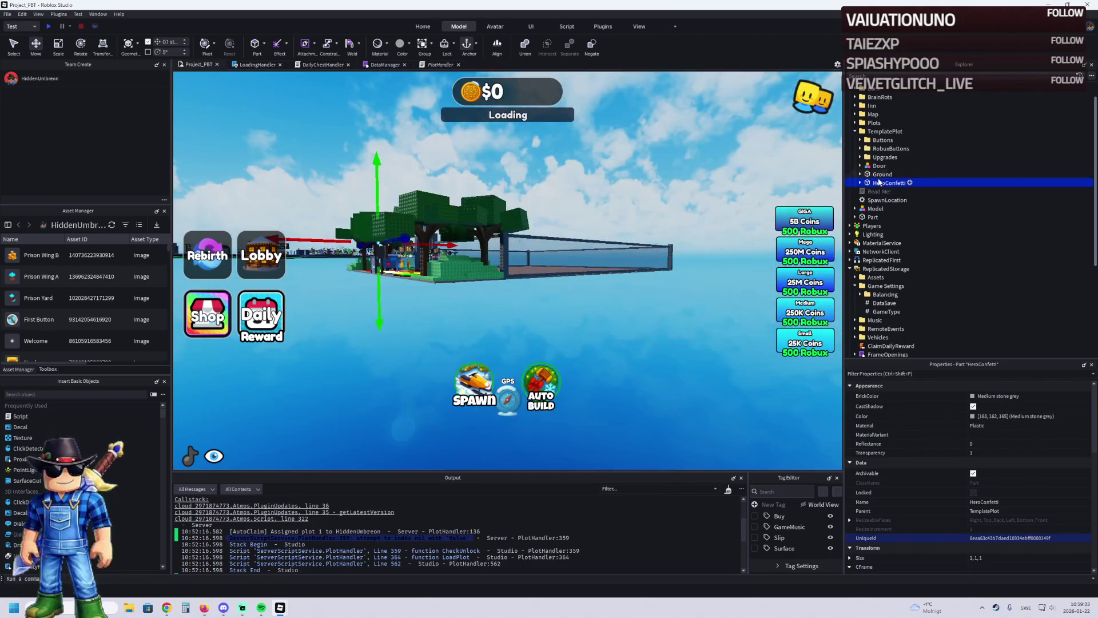
pyautogui.press('Delete')
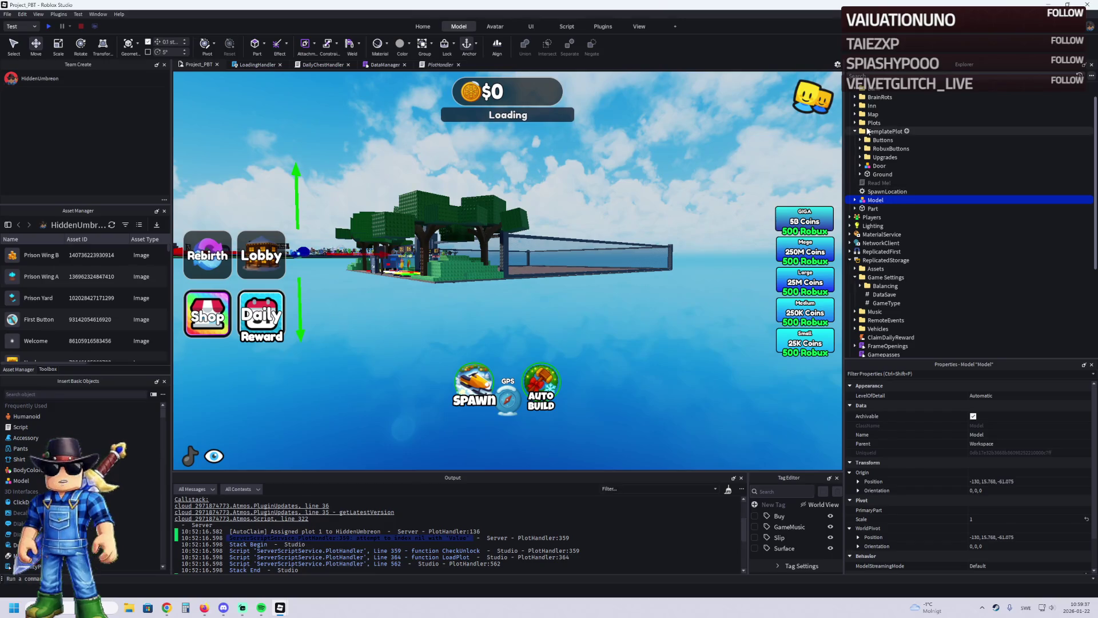
# Step: Move TemplatePlot into ReplicatedStorage and start a playtest with F5
pyautogui.doubleClick(869, 131)
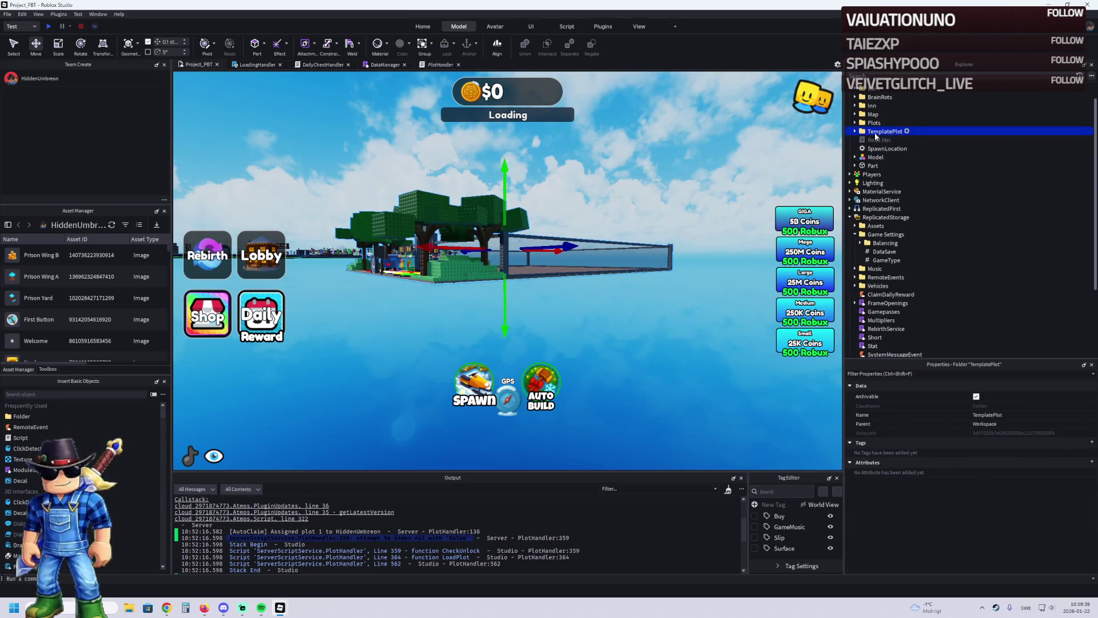
pyautogui.moveTo(875, 222); pyautogui.dragTo(875, 219)
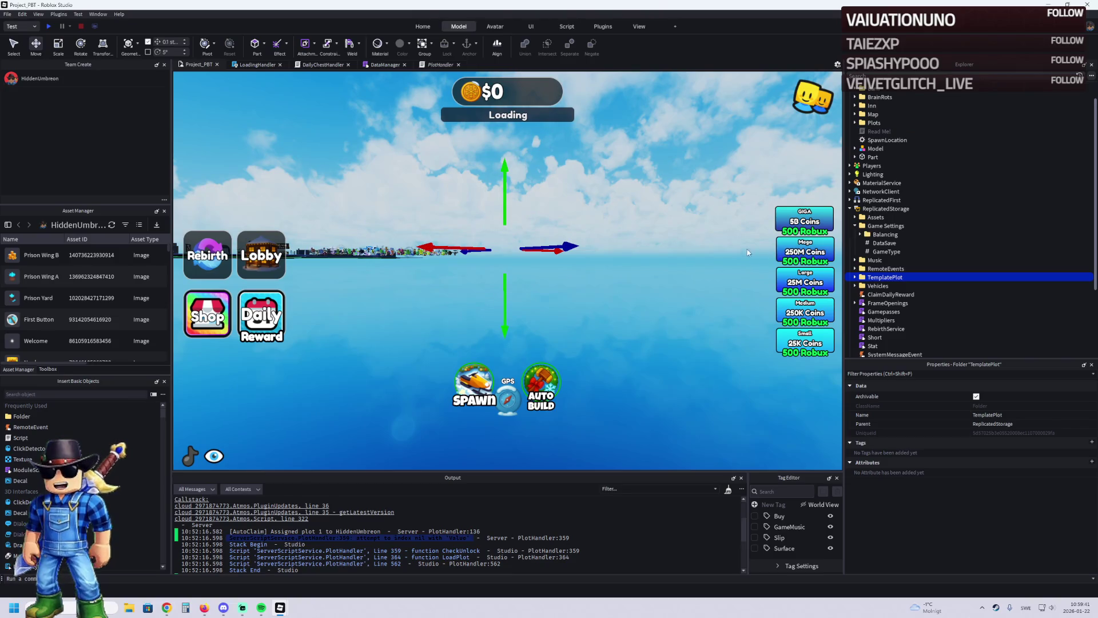
pyautogui.press('F5')
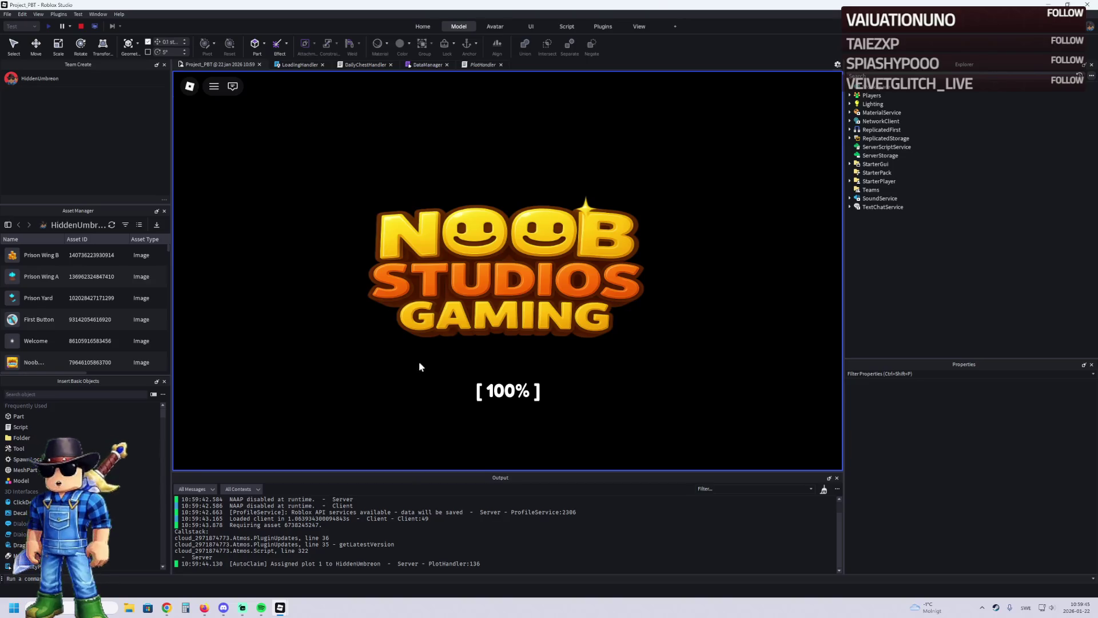
# Step: Walk the character from the plot through the lobby and fashion shop, then stop the playtest
pyautogui.press('w')
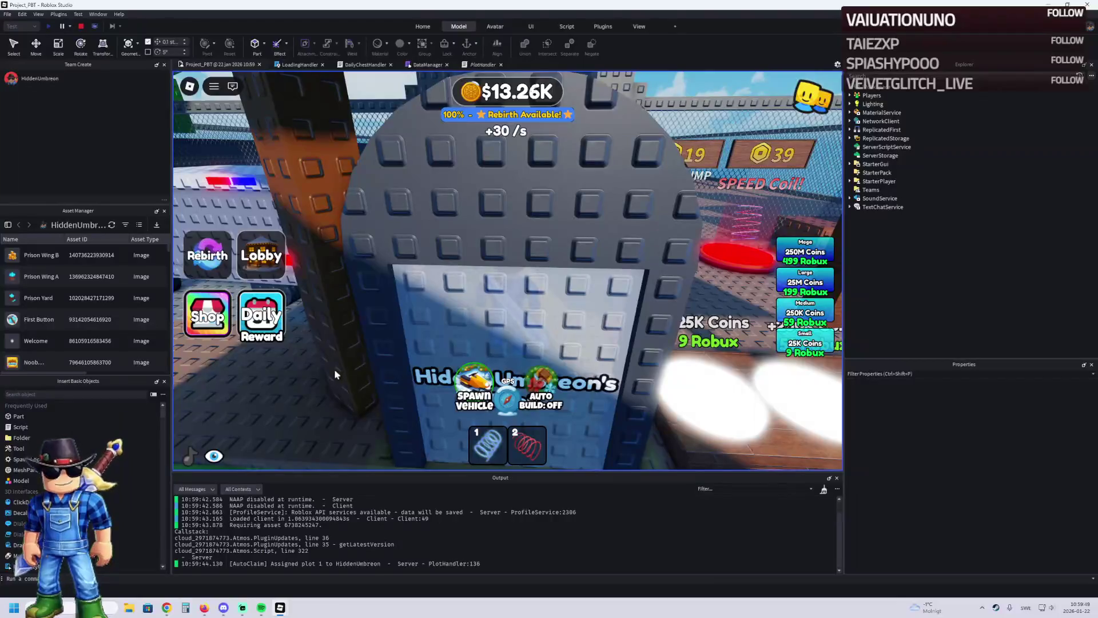
pyautogui.press('w')
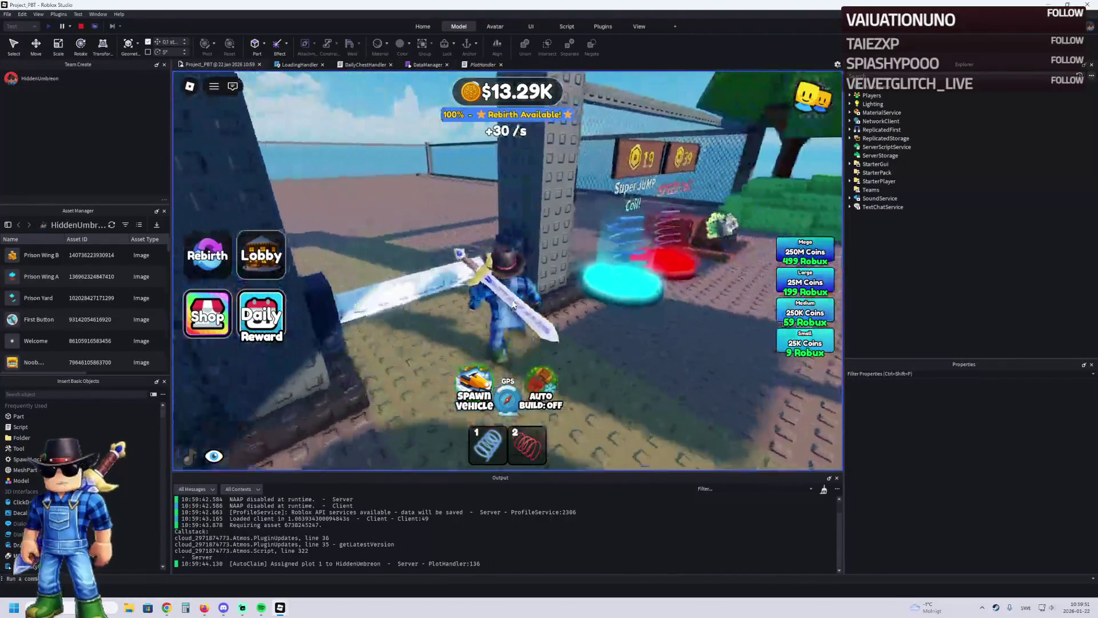
pyautogui.press('w')
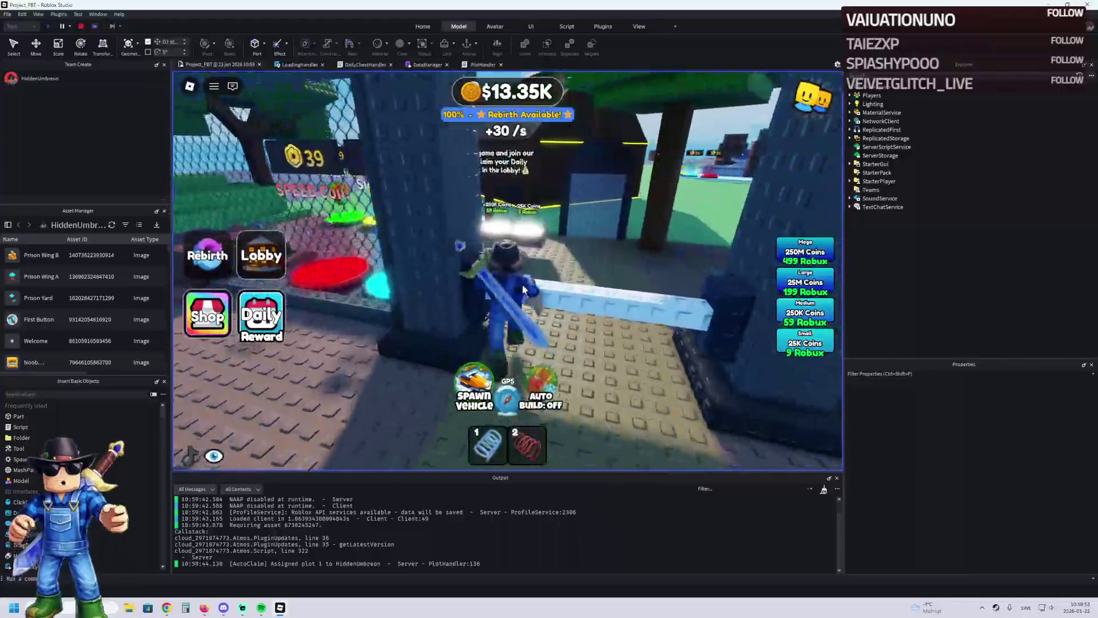
pyautogui.press('w')
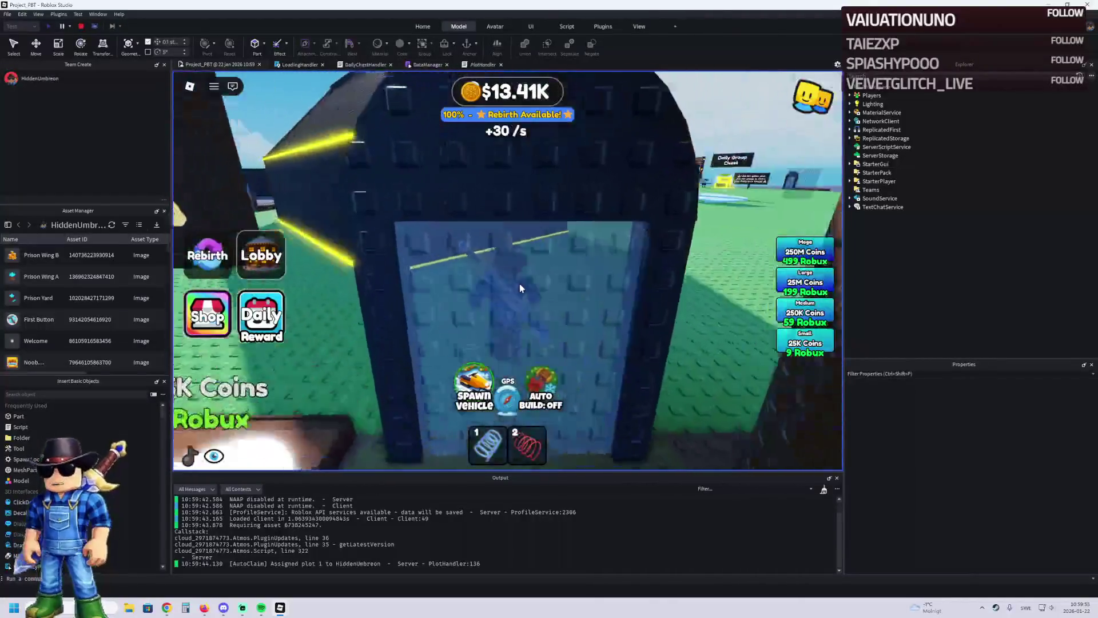
pyautogui.press('w')
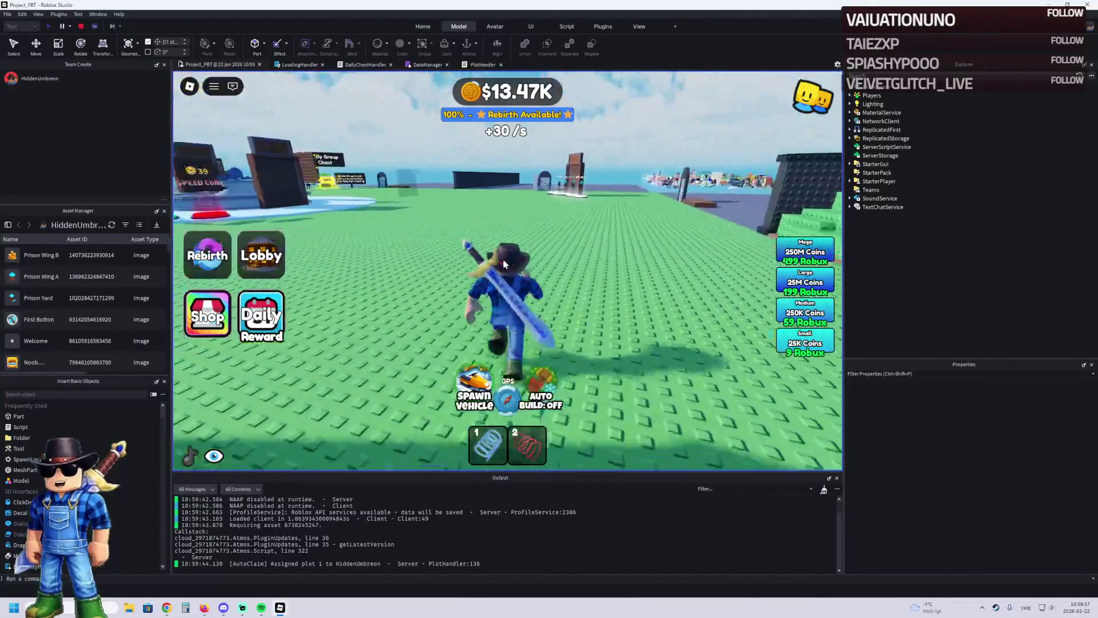
pyautogui.press('a')
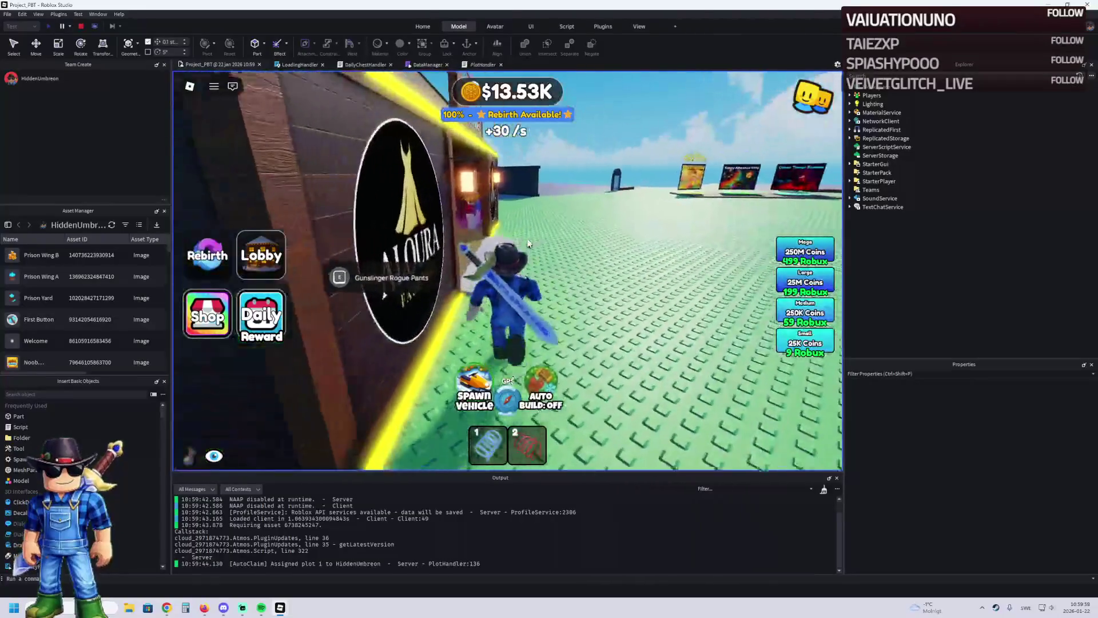
pyautogui.press('w')
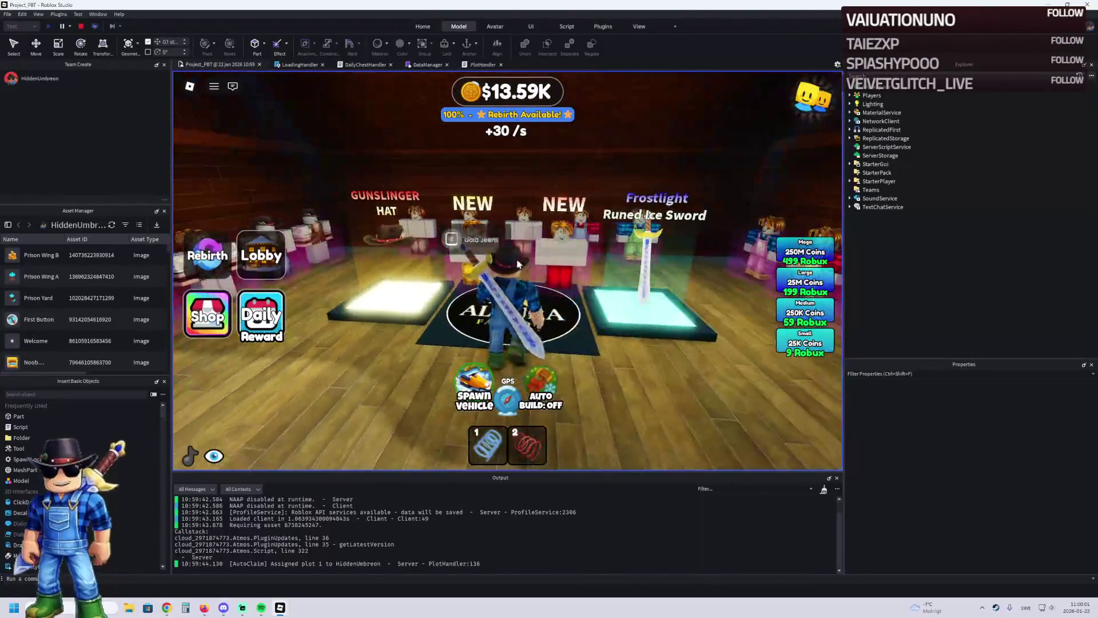
pyautogui.press('s')
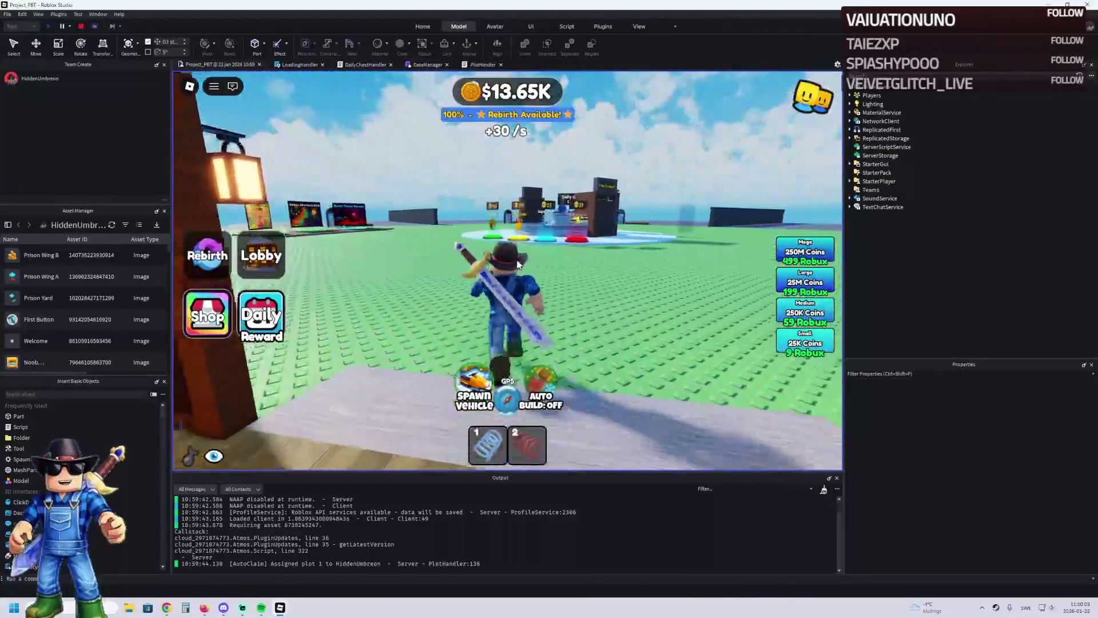
pyautogui.press('d')
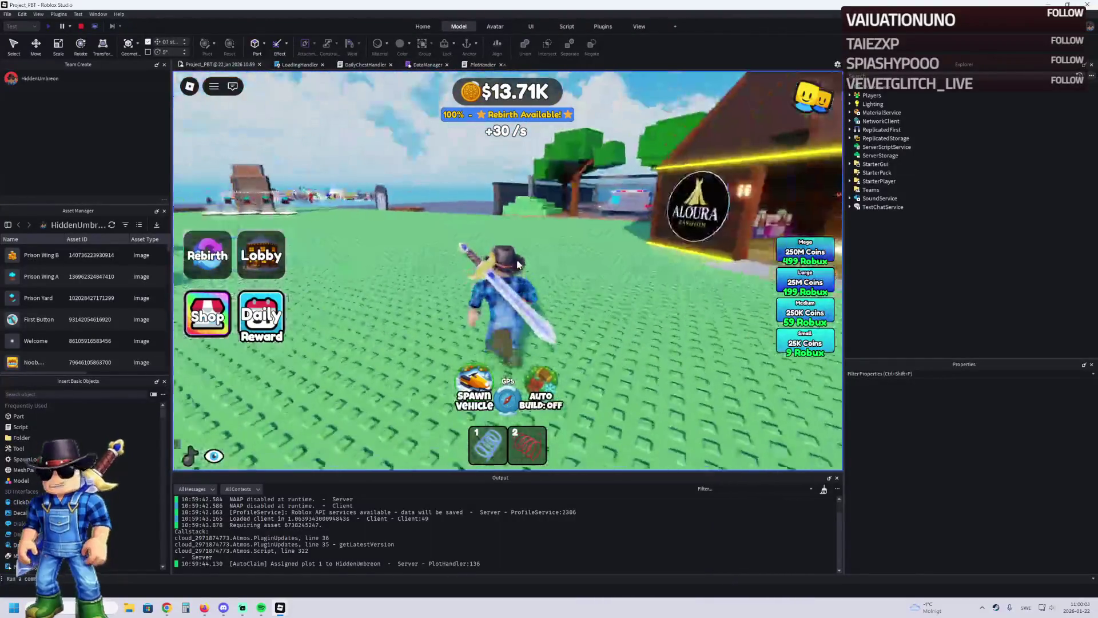
pyautogui.press('a')
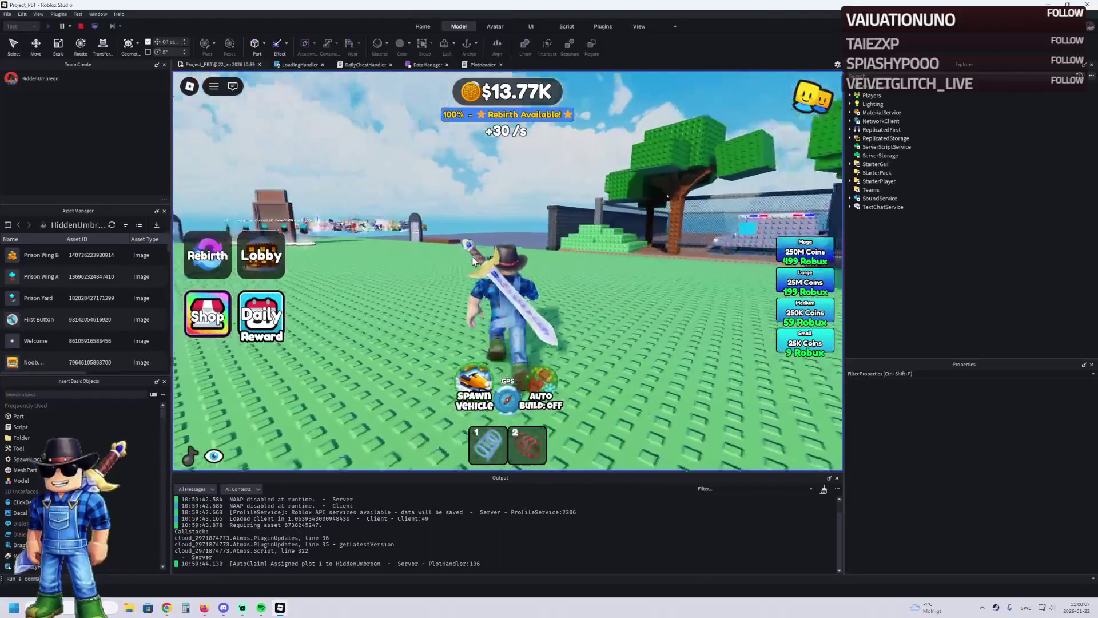
pyautogui.press('w')
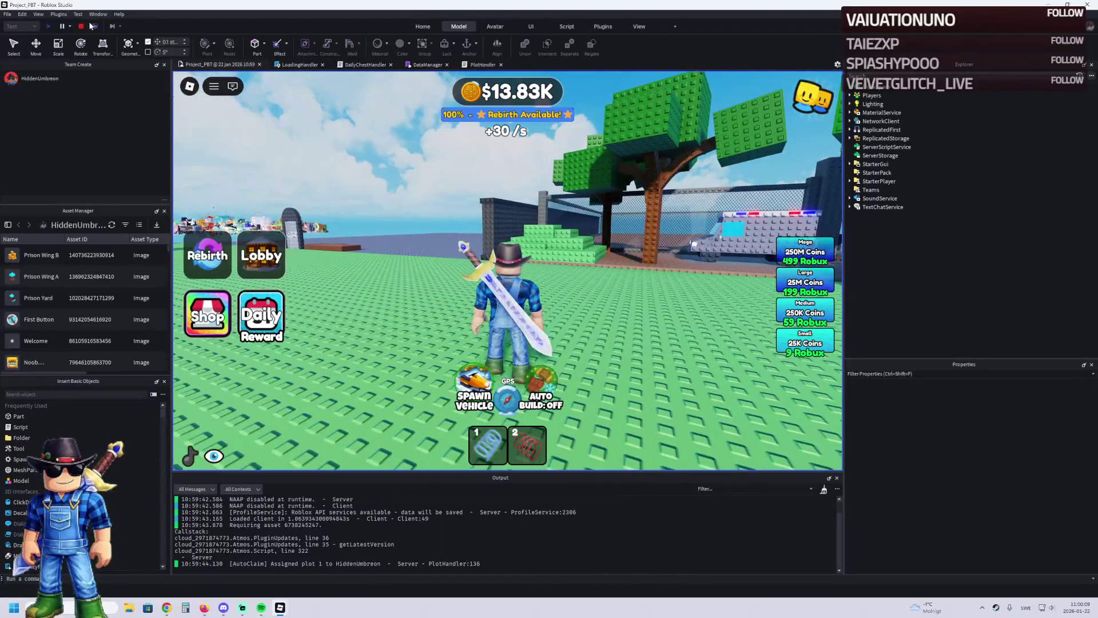
pyautogui.click(82, 27)
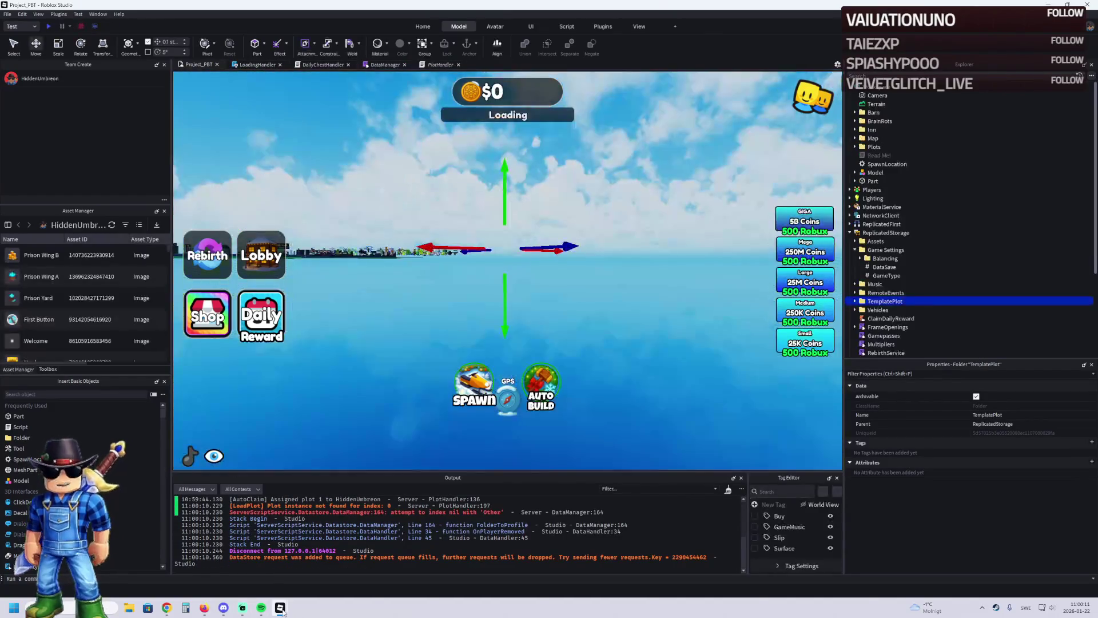
# Step: Switch to the Better Avatar place window, then Alt+Tab back to Project_PBT
pyautogui.moveTo(282, 610)
pyautogui.click(326, 563)
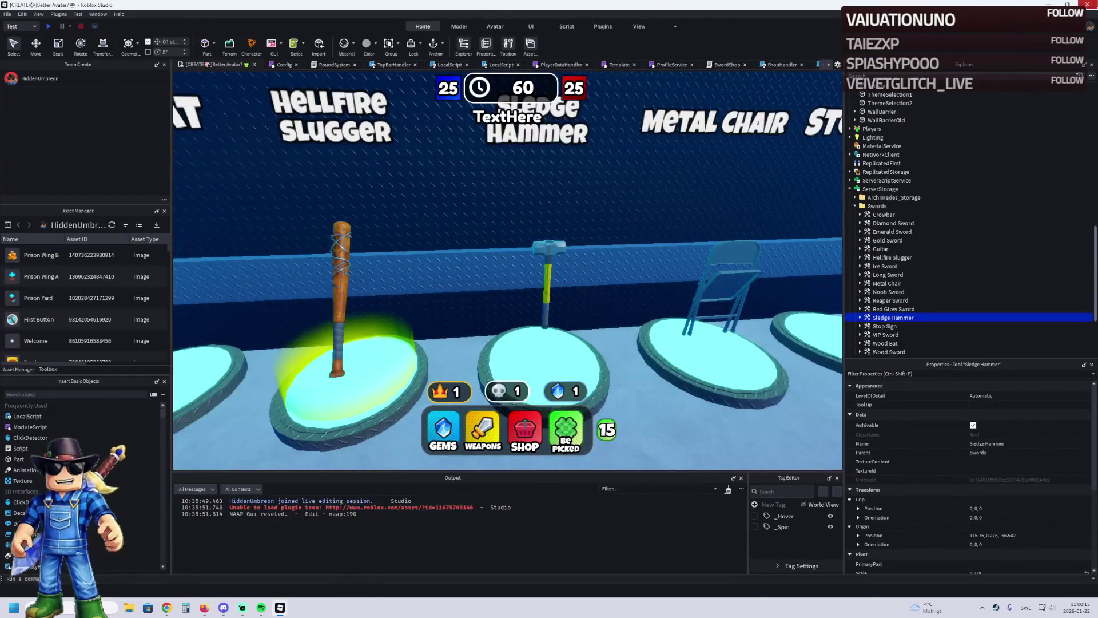
pyautogui.hotkey('alt', 'Tab')
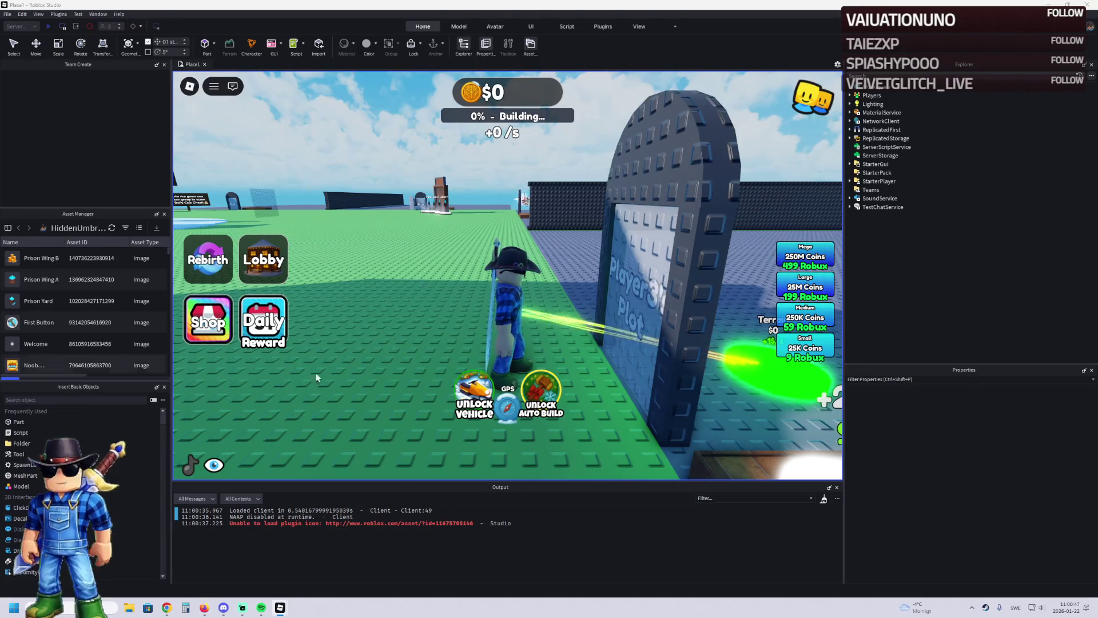
pyautogui.press('w')
pyautogui.press('a')
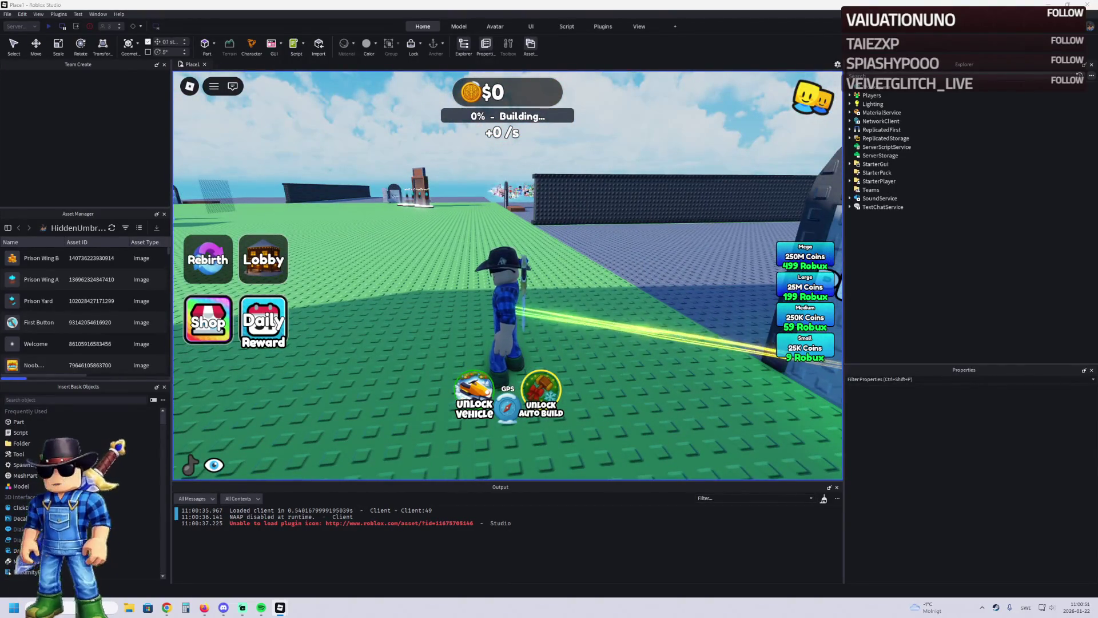
pyautogui.press('Right')
pyautogui.press('Tab')
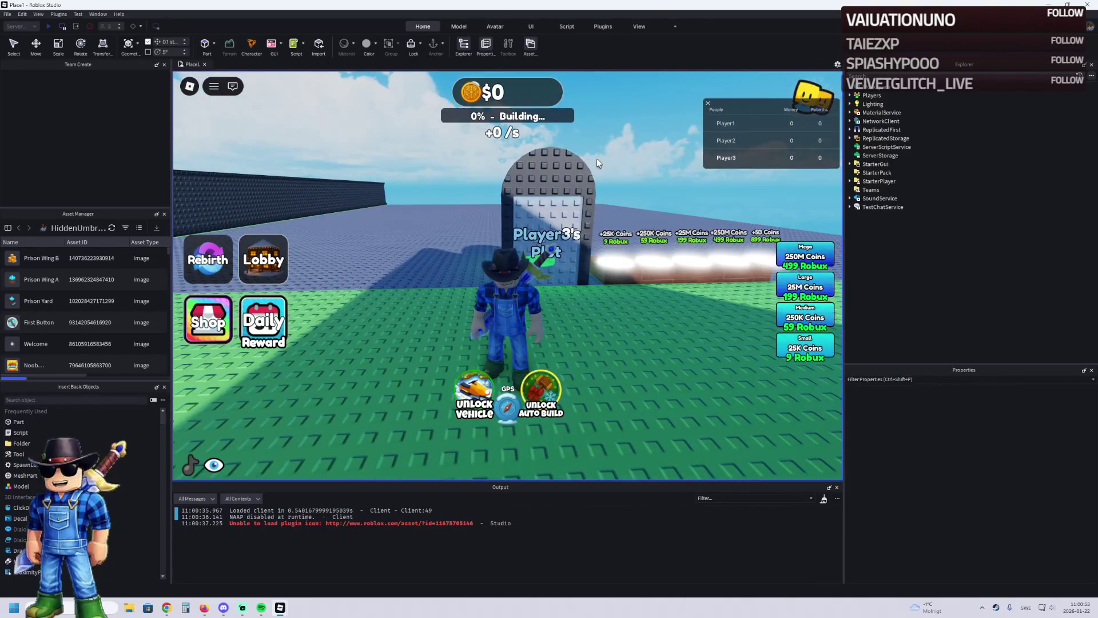
pyautogui.press('Tab')
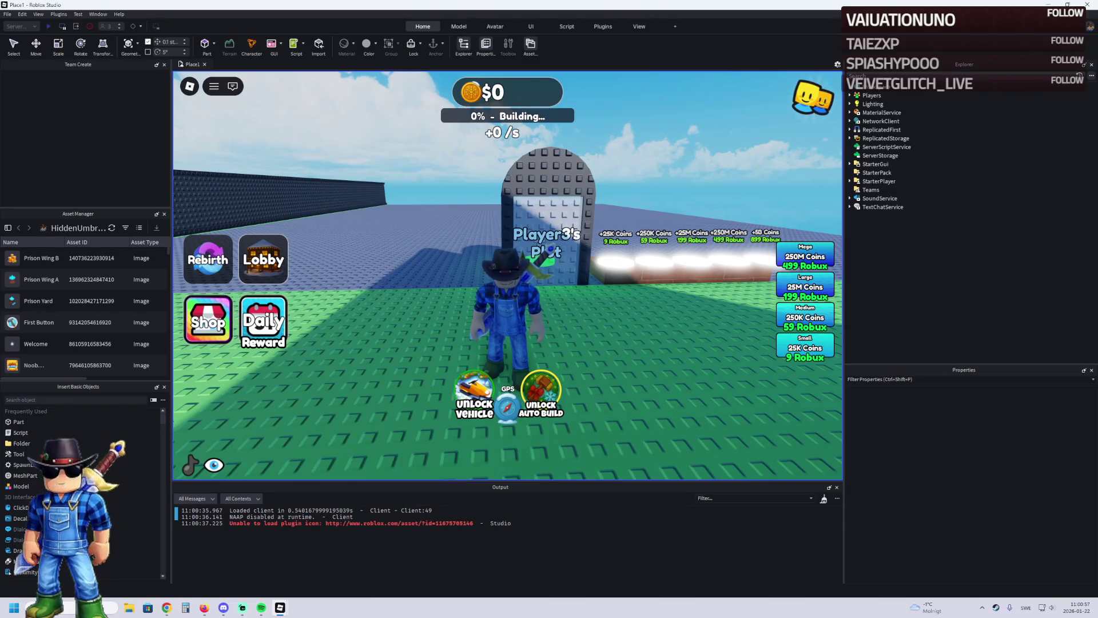
pyautogui.press('super+d')
pyautogui.press('super+d')
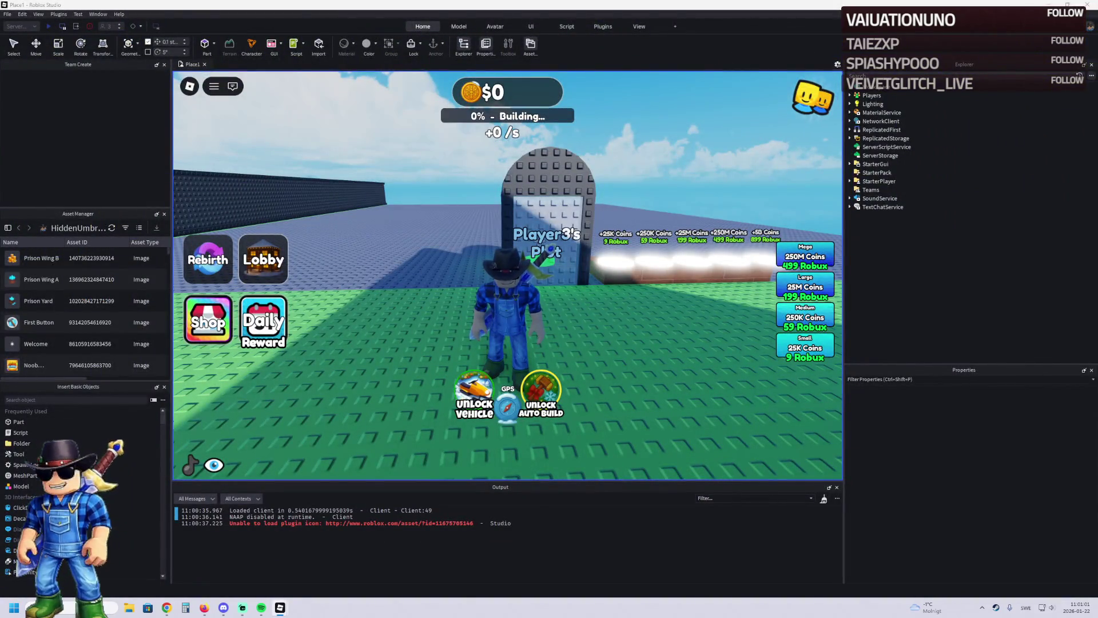
pyautogui.press('super+d')
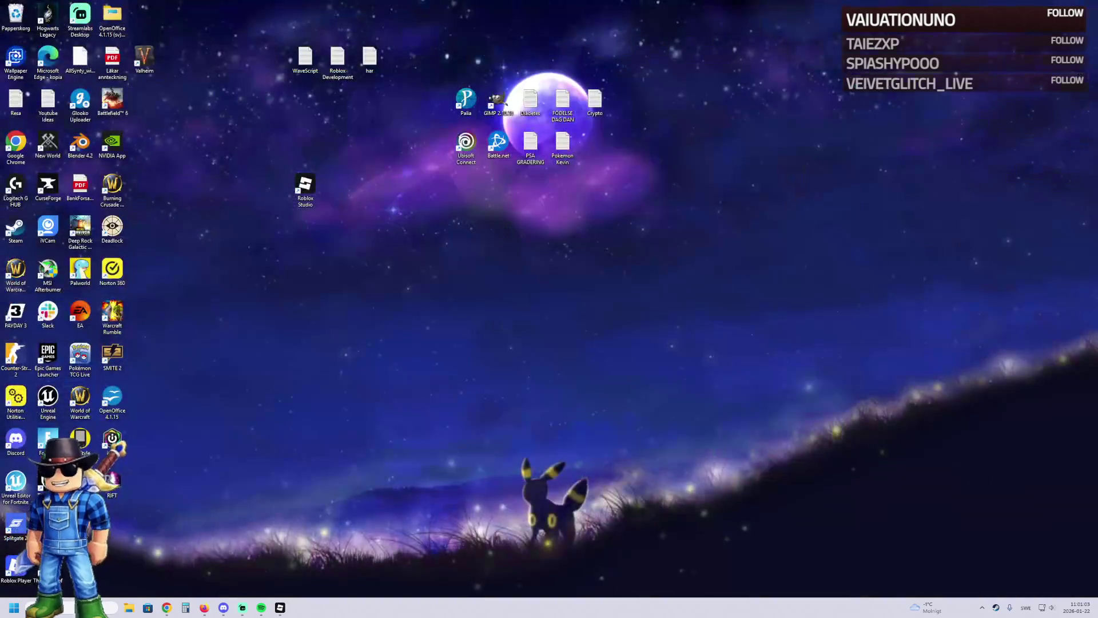
pyautogui.press('super+d')
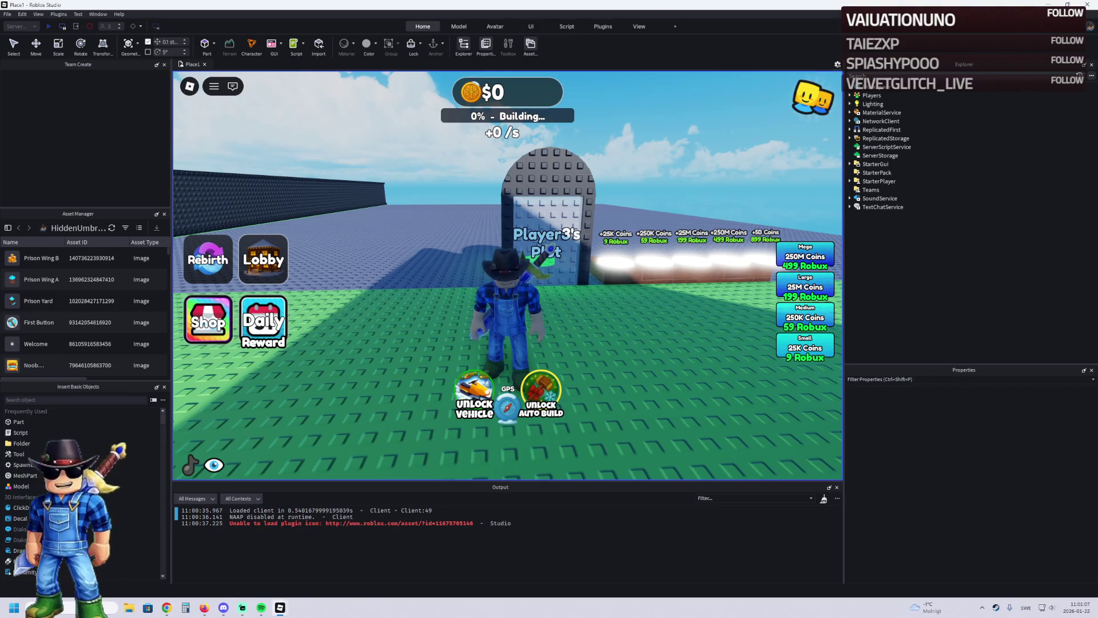
pyautogui.press('s')
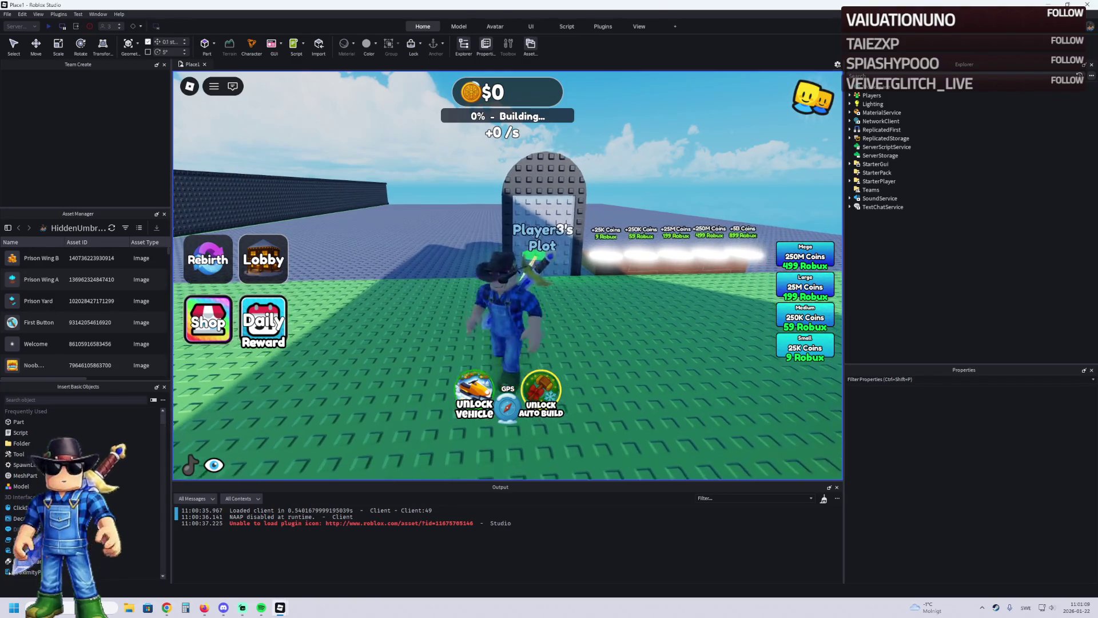
pyautogui.press('super+d')
pyautogui.press('super+d')
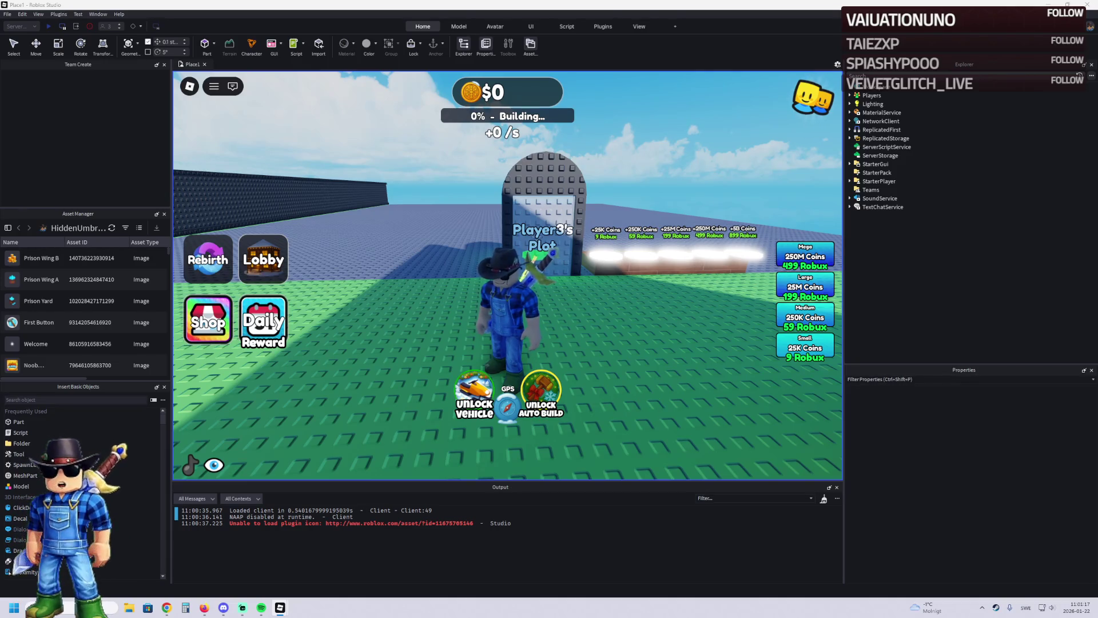
pyautogui.press('w')
pyautogui.press('w')
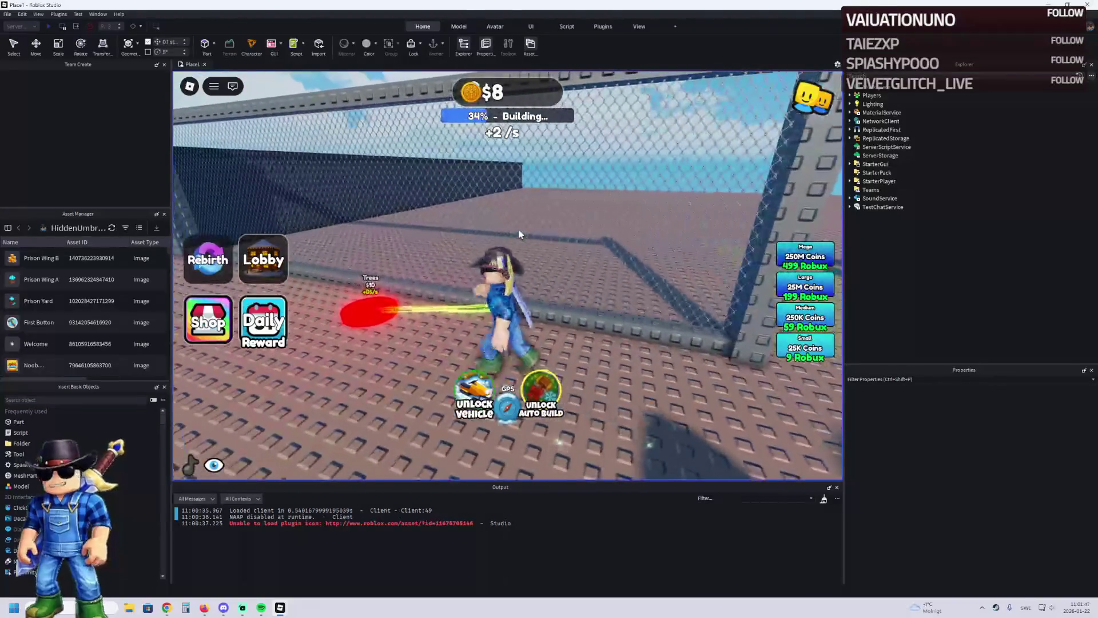
# Step: Walk onto the Trees, Bush and red build pads to buy those pieces
pyautogui.press('Left')
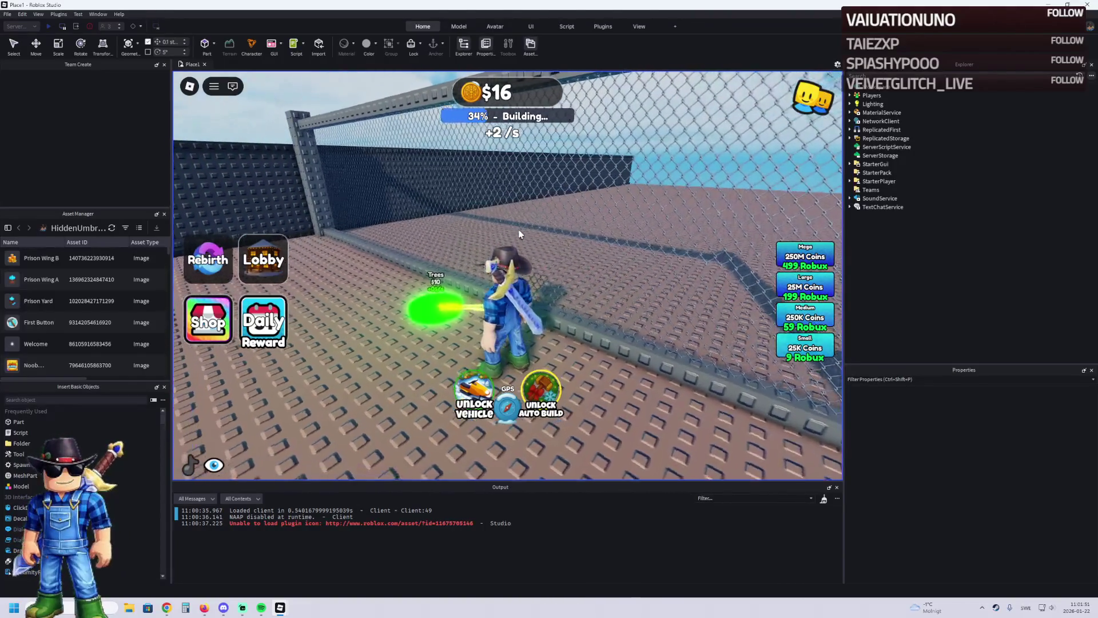
pyautogui.press('a')
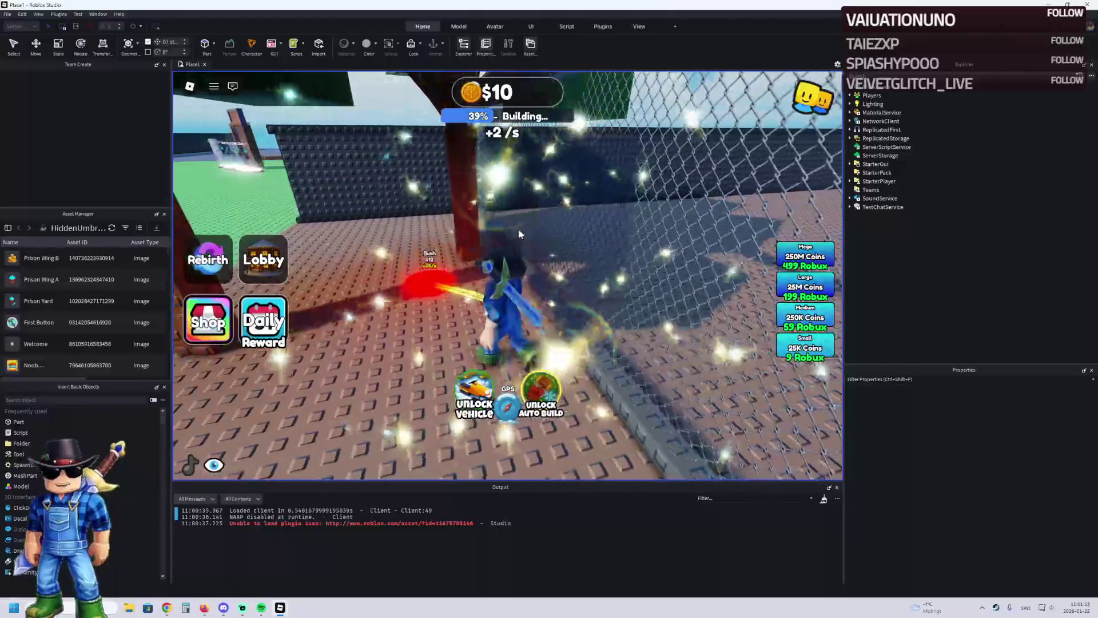
pyautogui.press('a')
pyautogui.press('a')
pyautogui.press('Left')
pyautogui.press('Left')
pyautogui.press('Left')
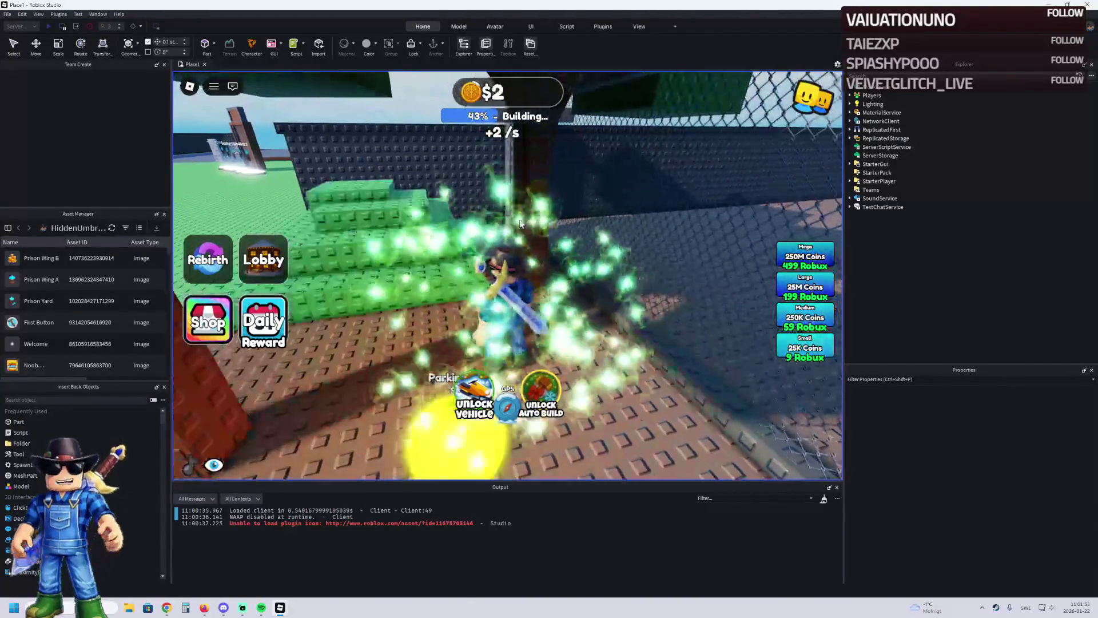
pyautogui.press('Left')
pyautogui.press('Left')
pyautogui.press('Left')
pyautogui.press('a')
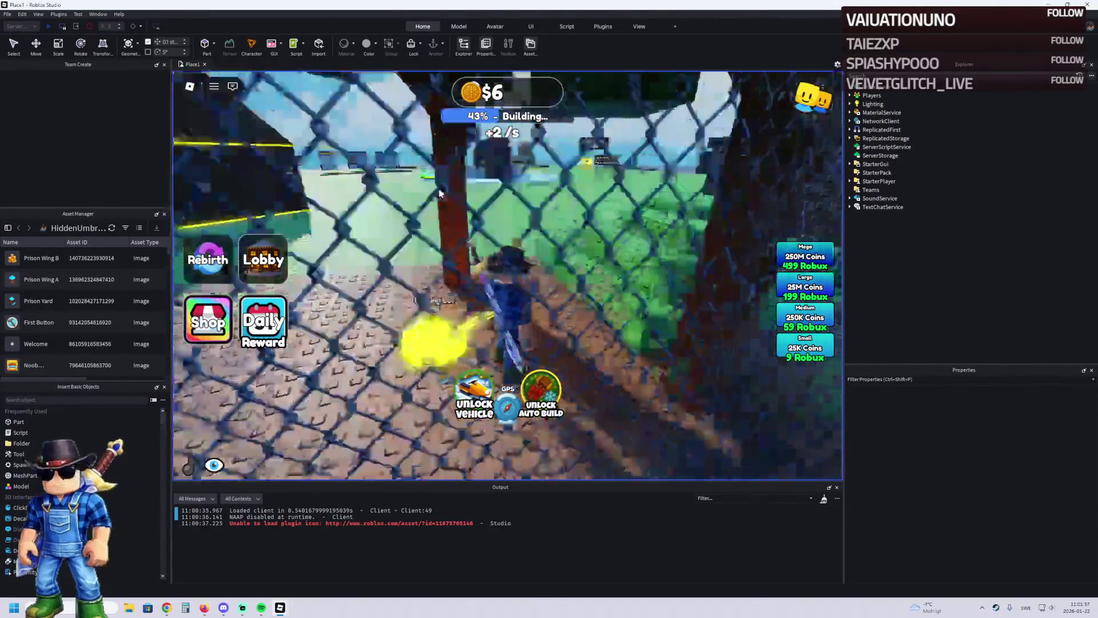
pyautogui.press('Left')
pyautogui.press('Left')
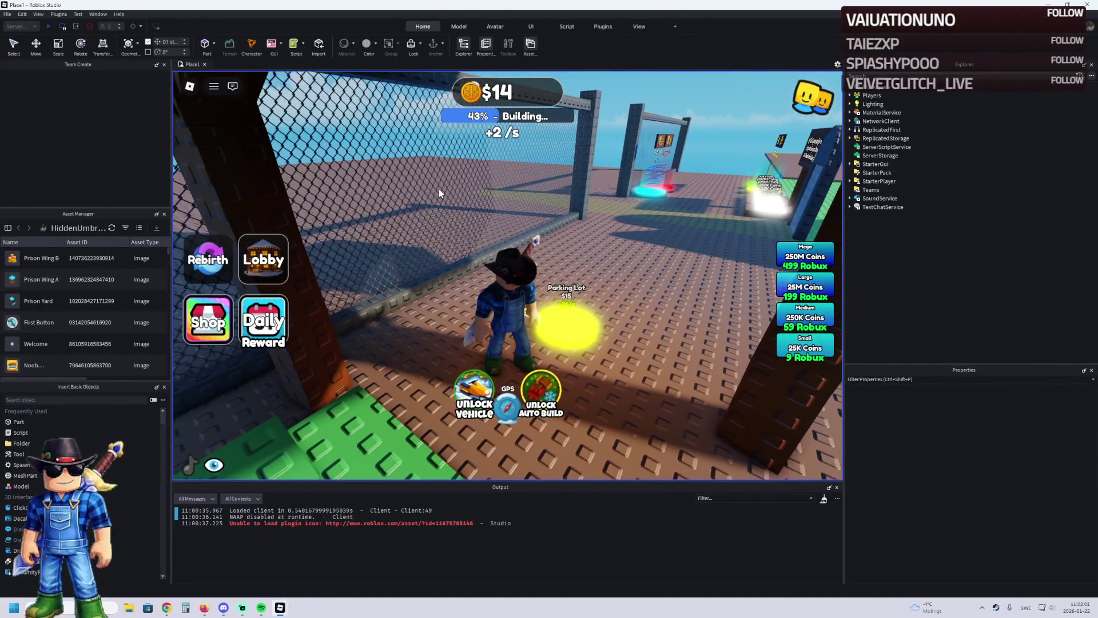
pyautogui.press('w')
pyautogui.press('Right')
pyautogui.press('Right')
pyautogui.press('Right')
pyautogui.press('w')
pyautogui.press('d')
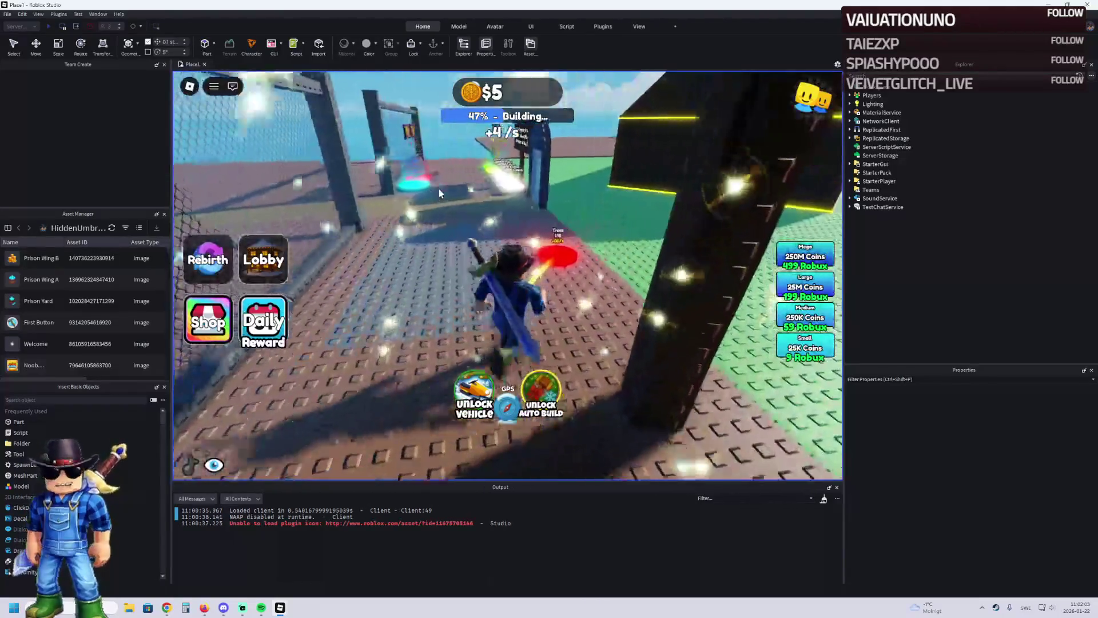
pyautogui.press('Left')
pyautogui.press('Left')
pyautogui.press('Left')
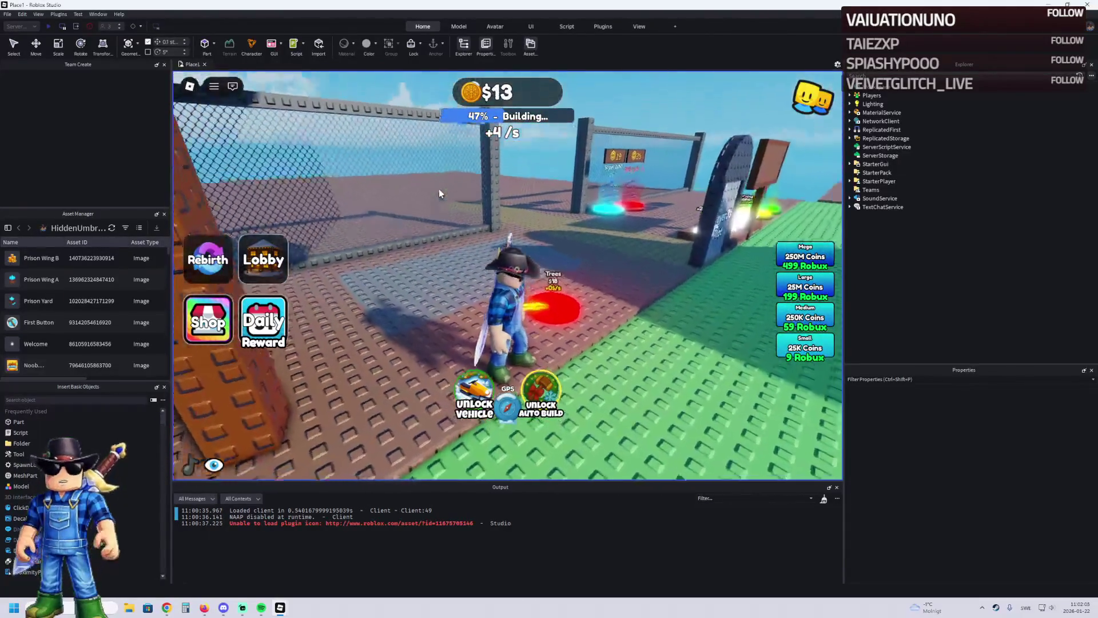
pyautogui.press('d')
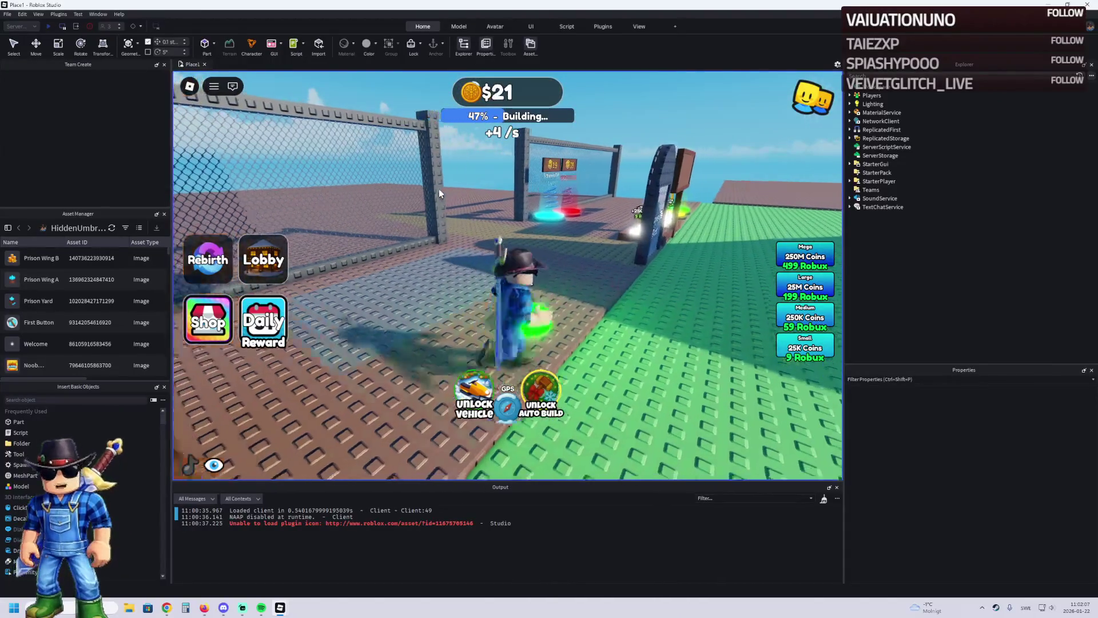
# Step: Buy the Side Pillar and Main Gate pieces and hide the game HUD
pyautogui.press('w')
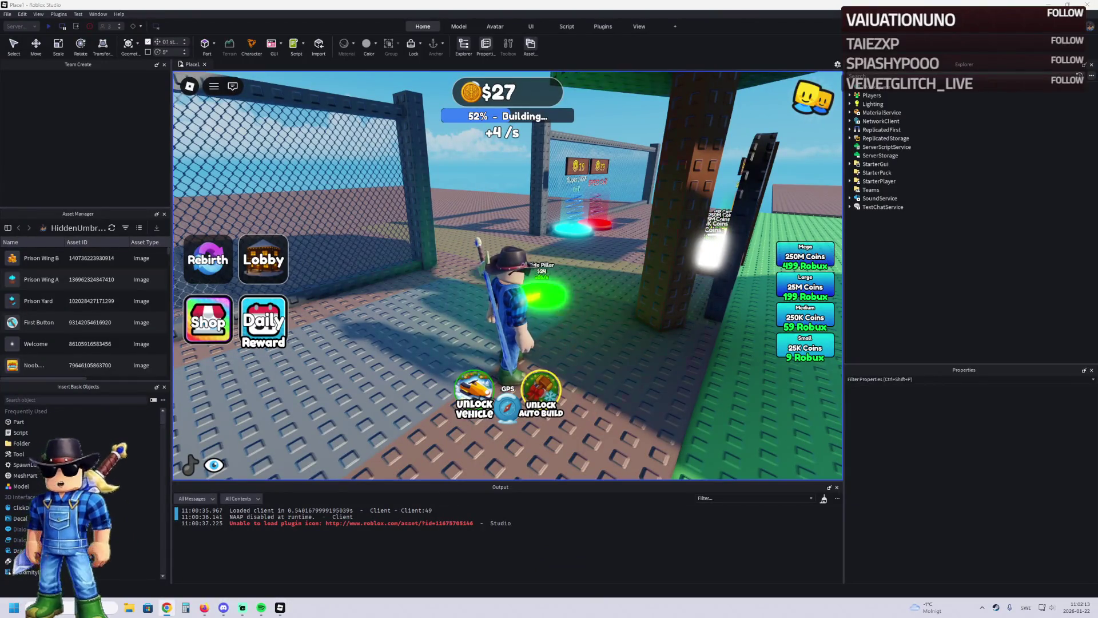
pyautogui.press('d')
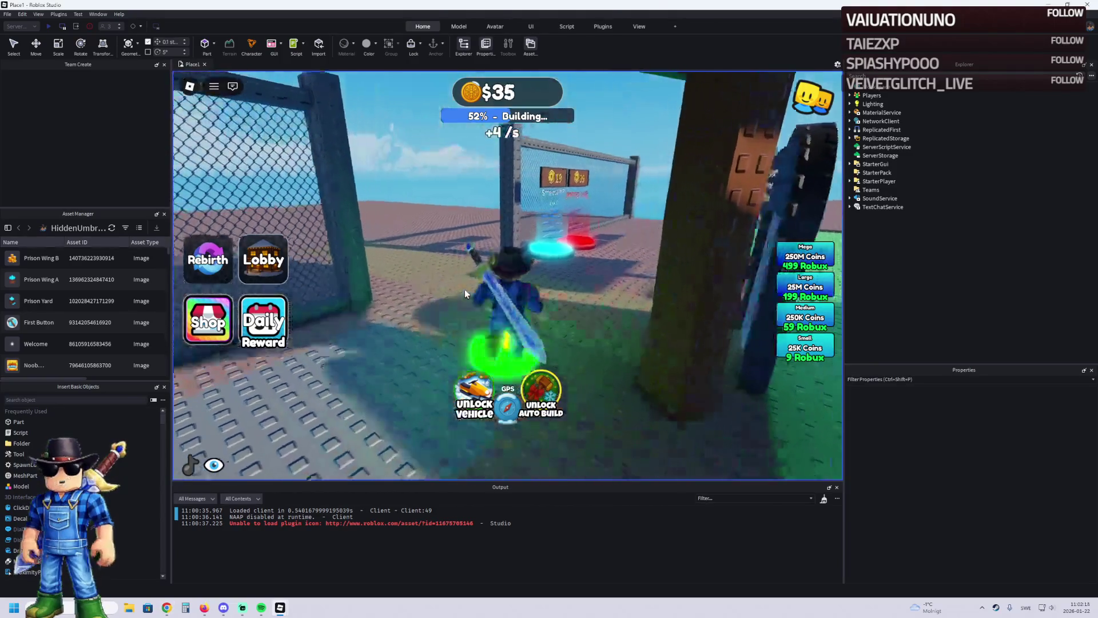
pyautogui.press('s')
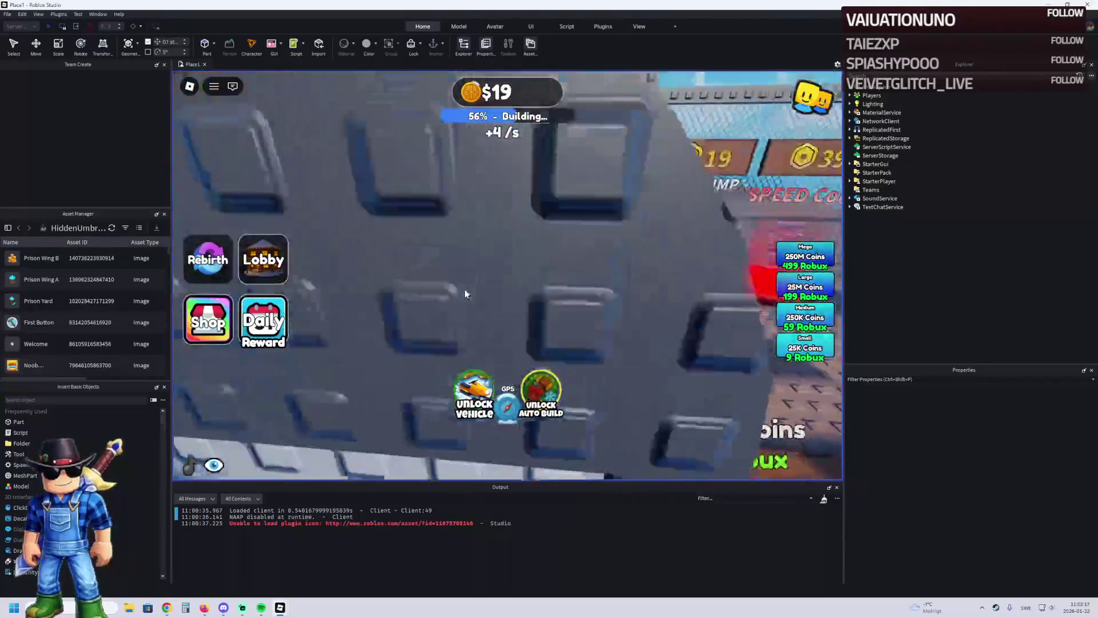
pyautogui.press('w')
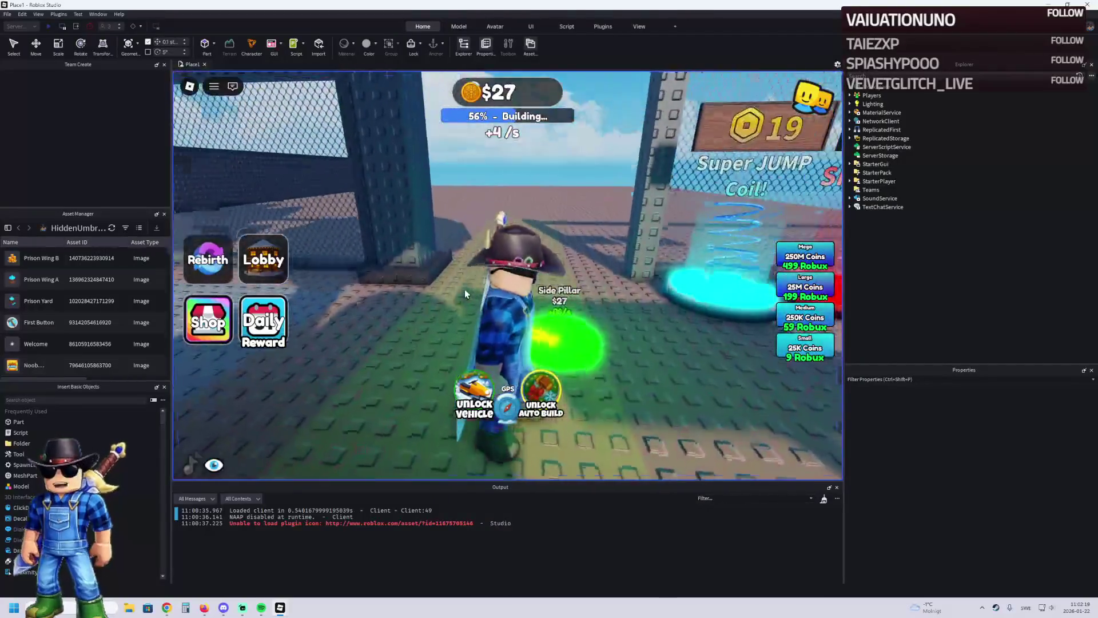
pyautogui.press('d')
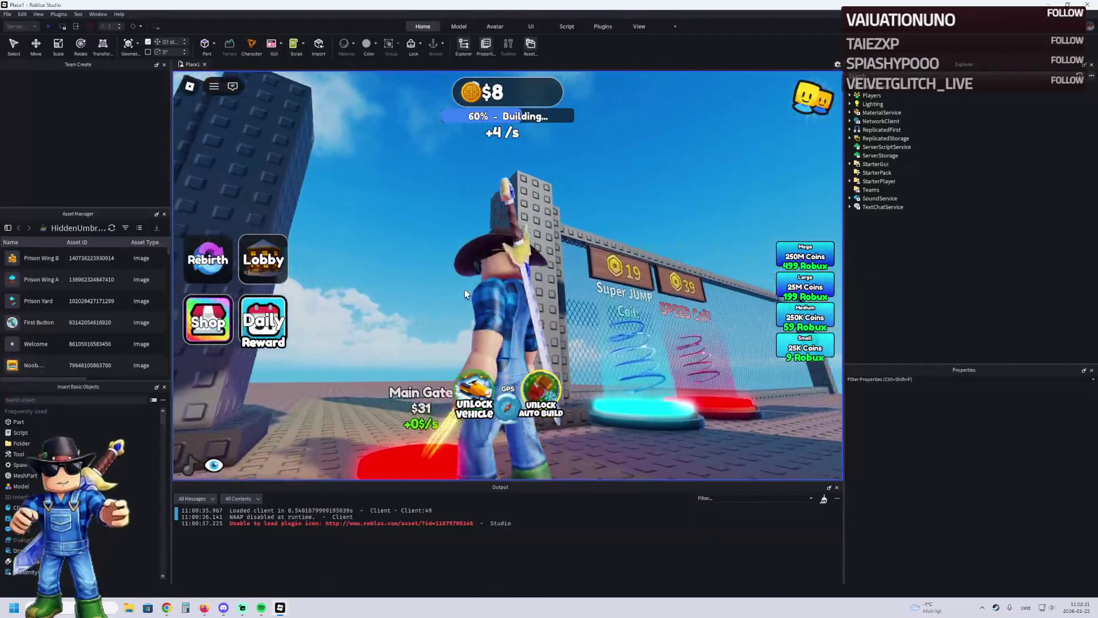
pyautogui.press('a')
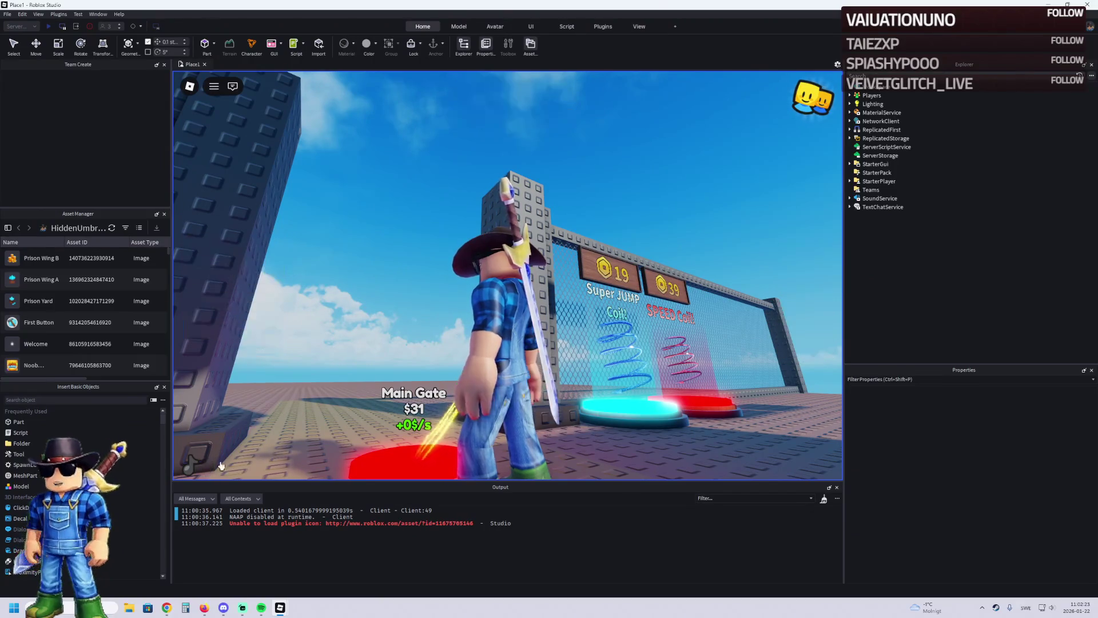
pyautogui.press('d')
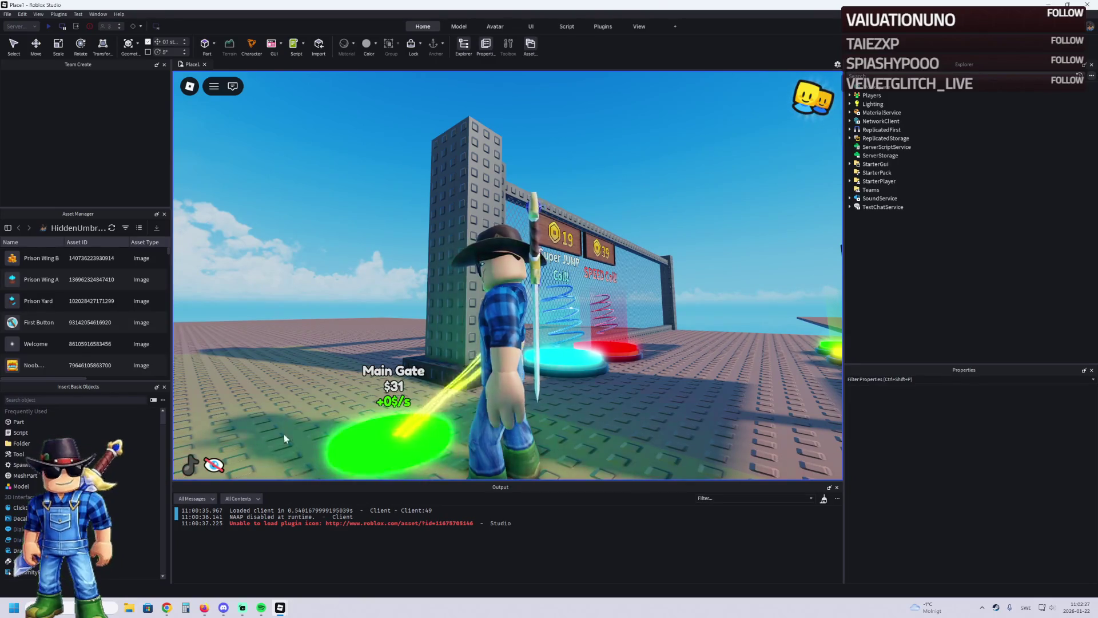
pyautogui.press('a')
pyautogui.press('w')
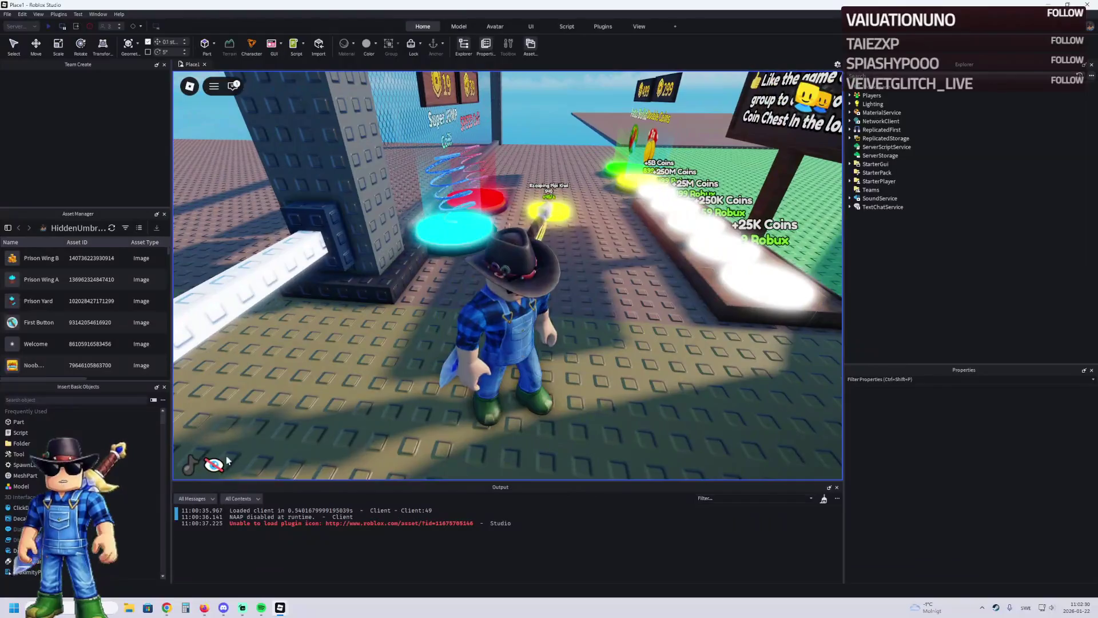
# Step: Restore the game HUD and buy the Escaping Pipi Kiwi pad near the coils
pyautogui.click(214, 464)
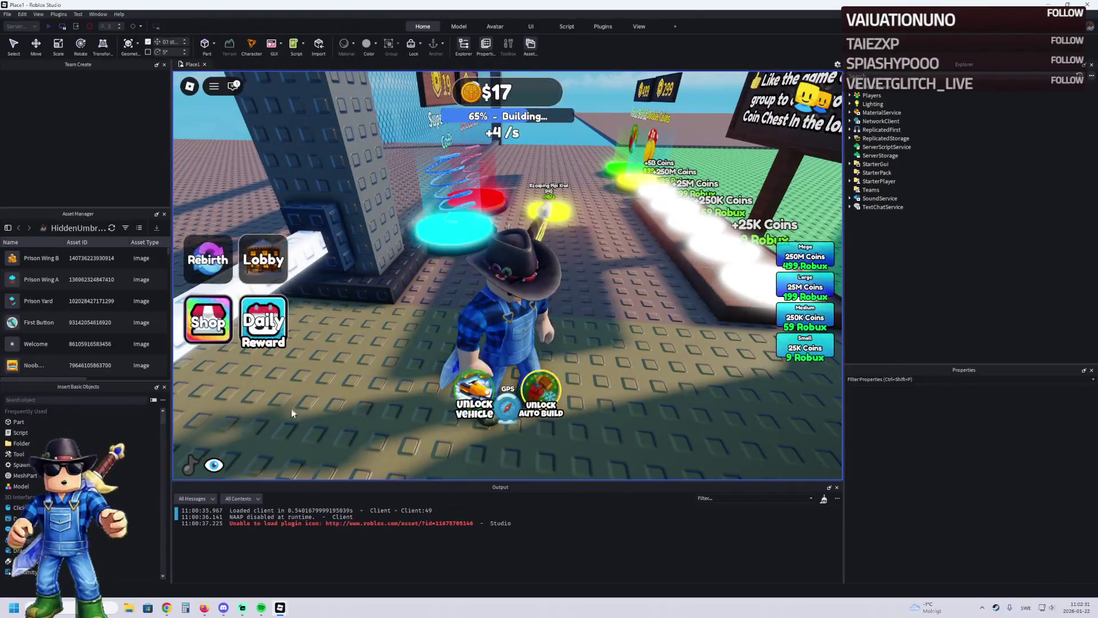
pyautogui.press('w')
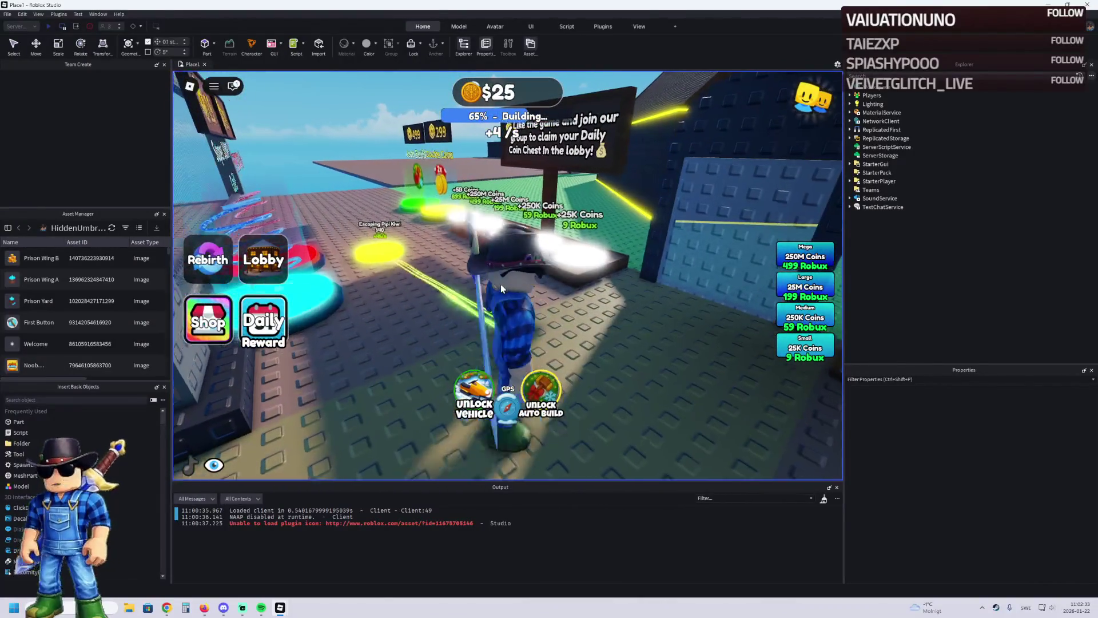
pyautogui.press('a')
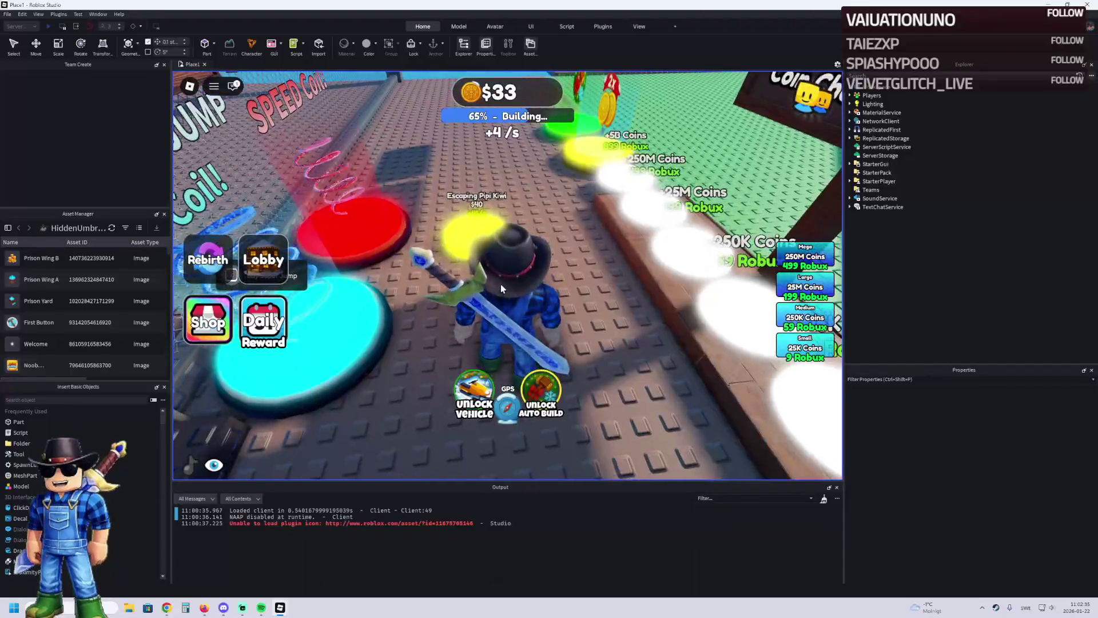
pyautogui.press('a')
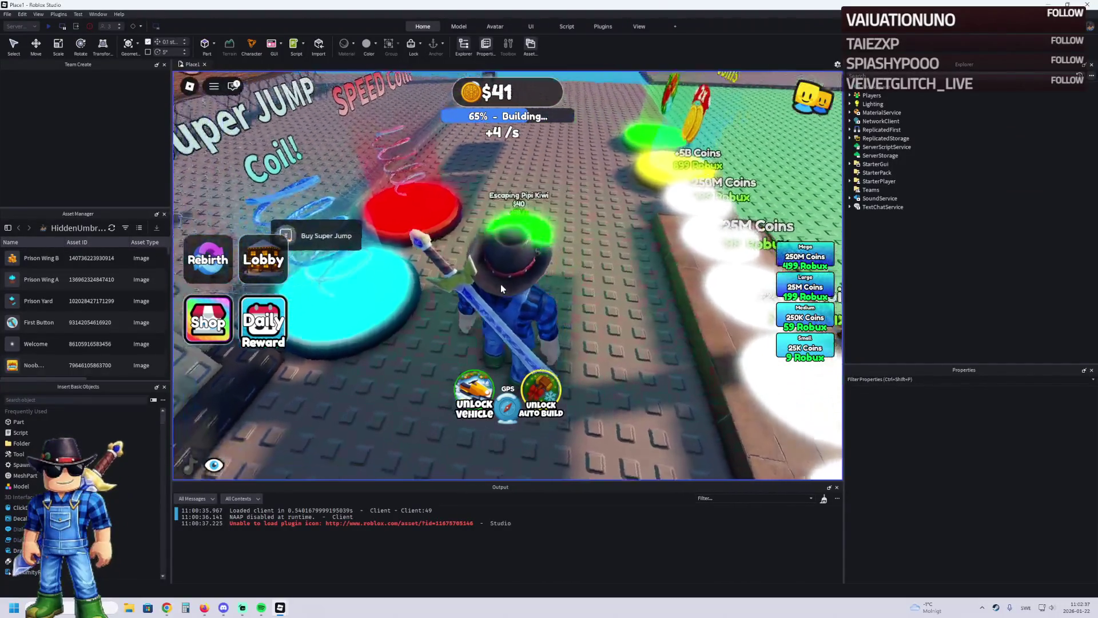
pyautogui.press('a')
pyautogui.press('s')
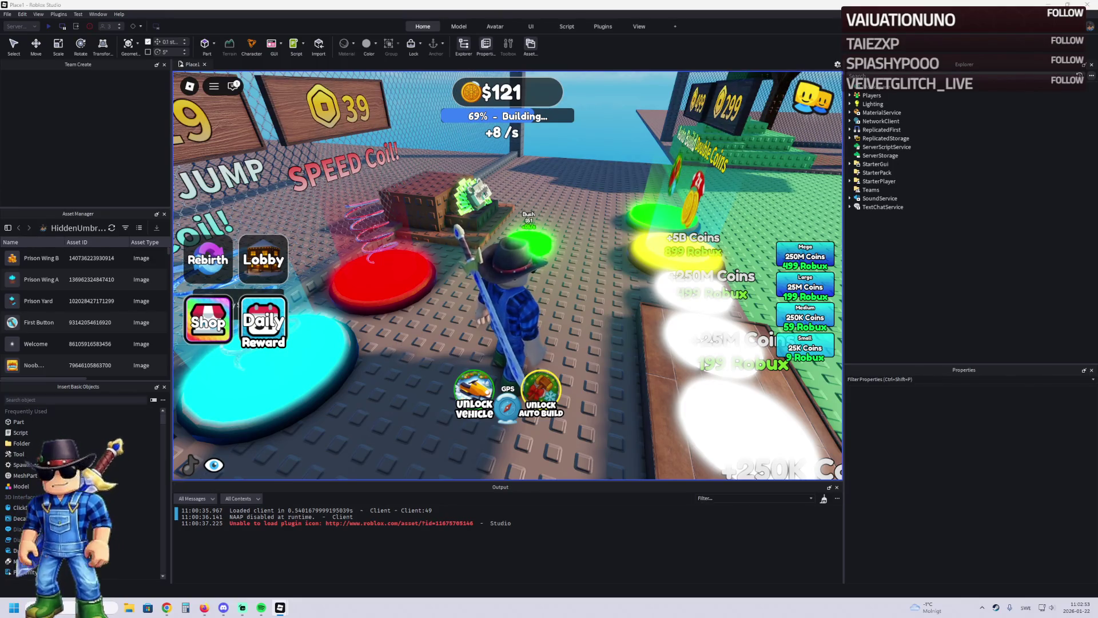
# Step: Walk onto the Bush and Prison Van pads to buy them
pyautogui.press('w')
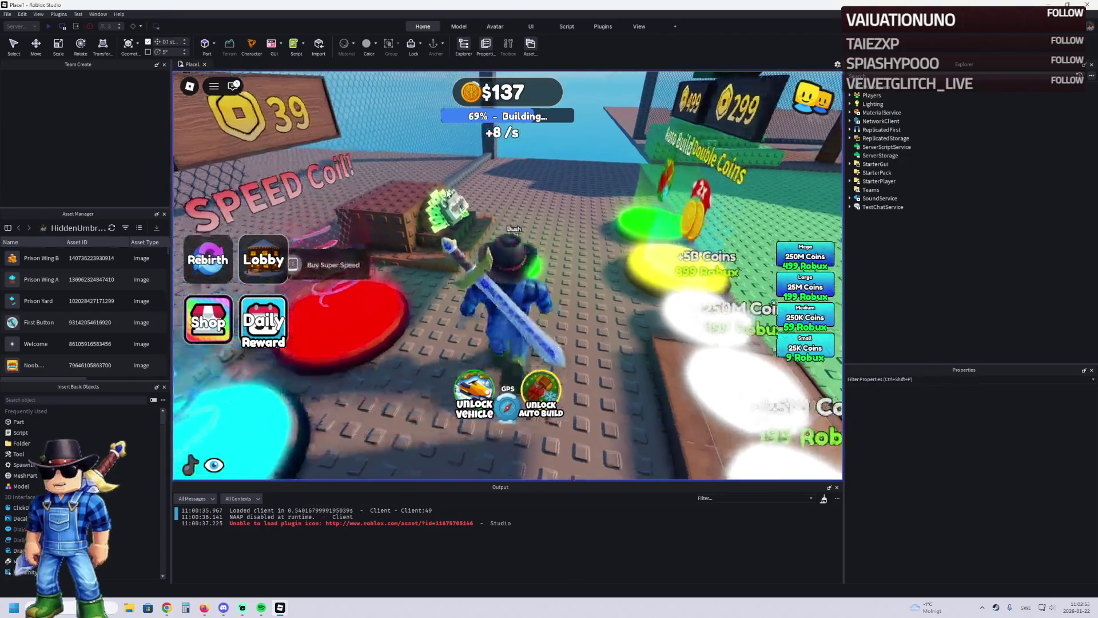
pyautogui.press('w')
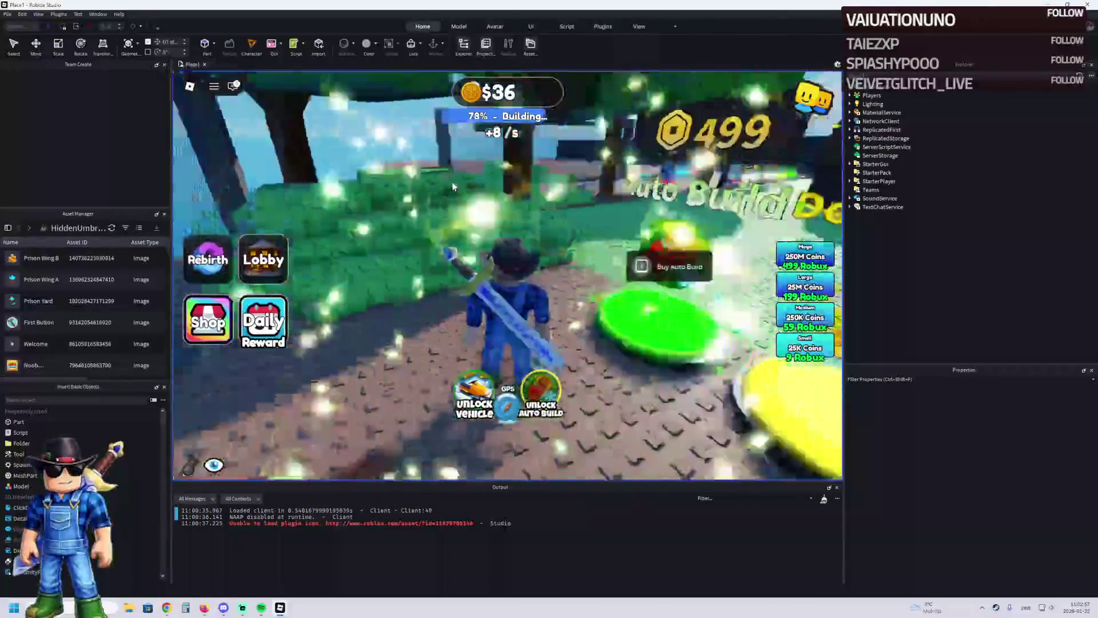
pyautogui.press('w')
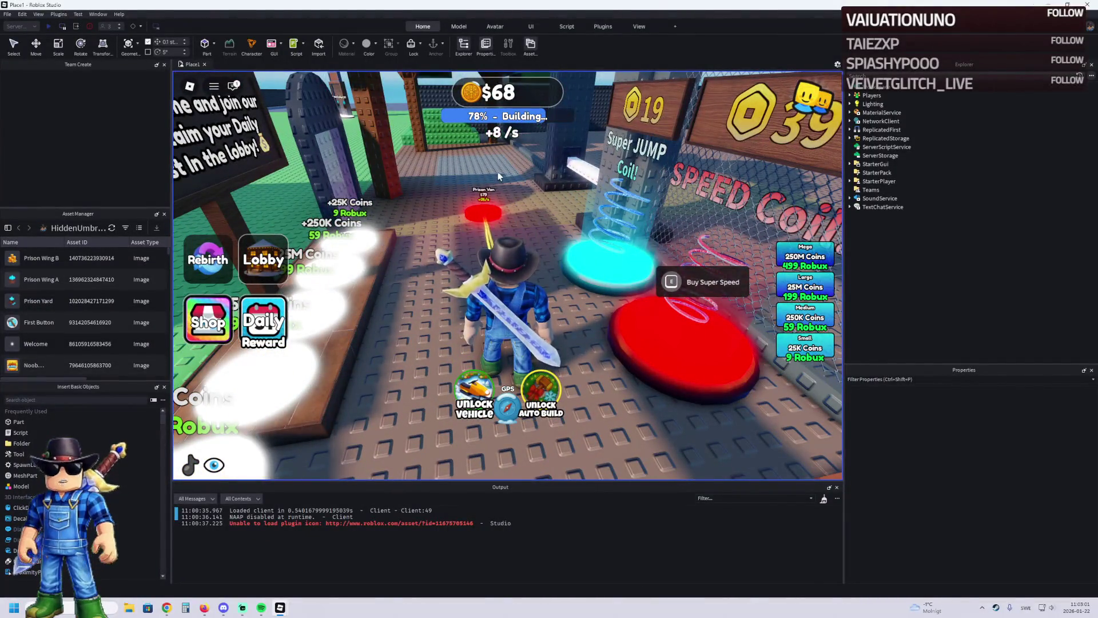
pyautogui.press('w')
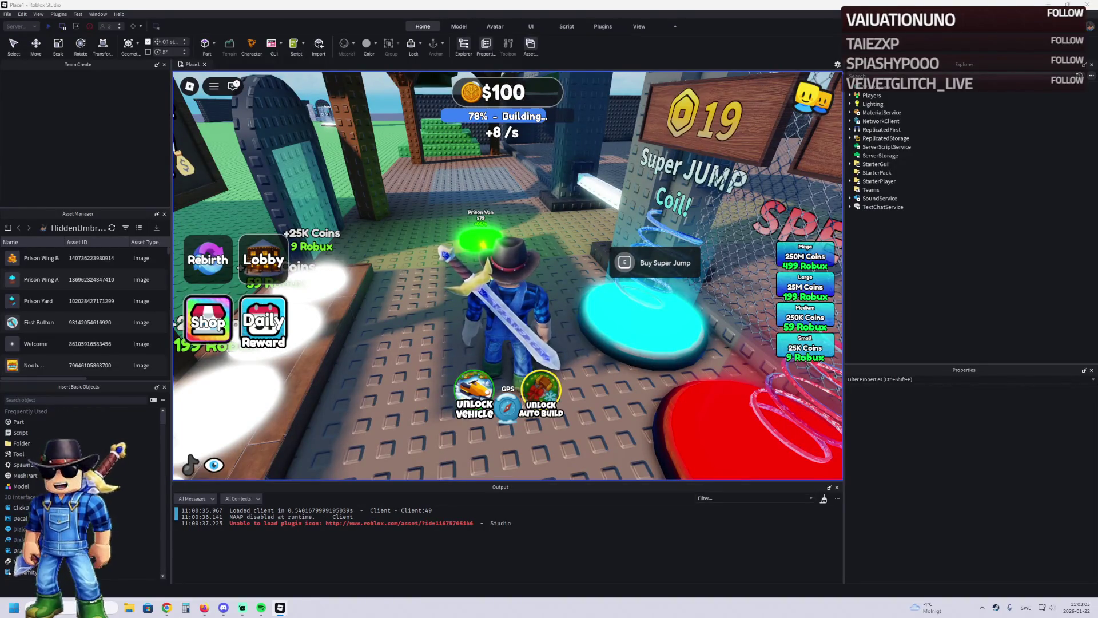
pyautogui.press('w')
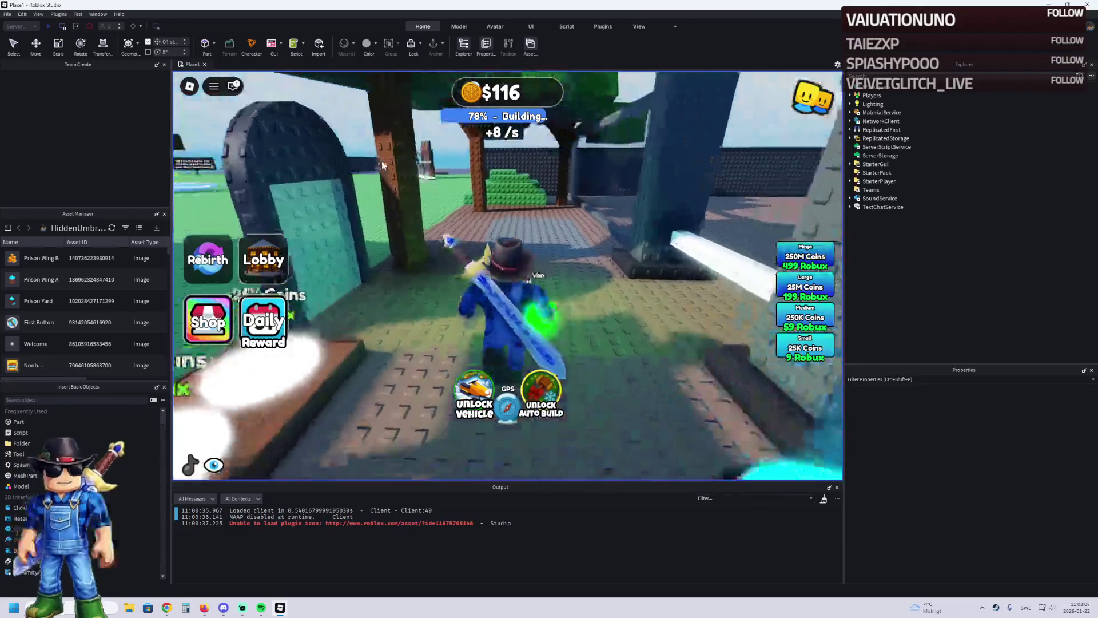
pyautogui.press('s')
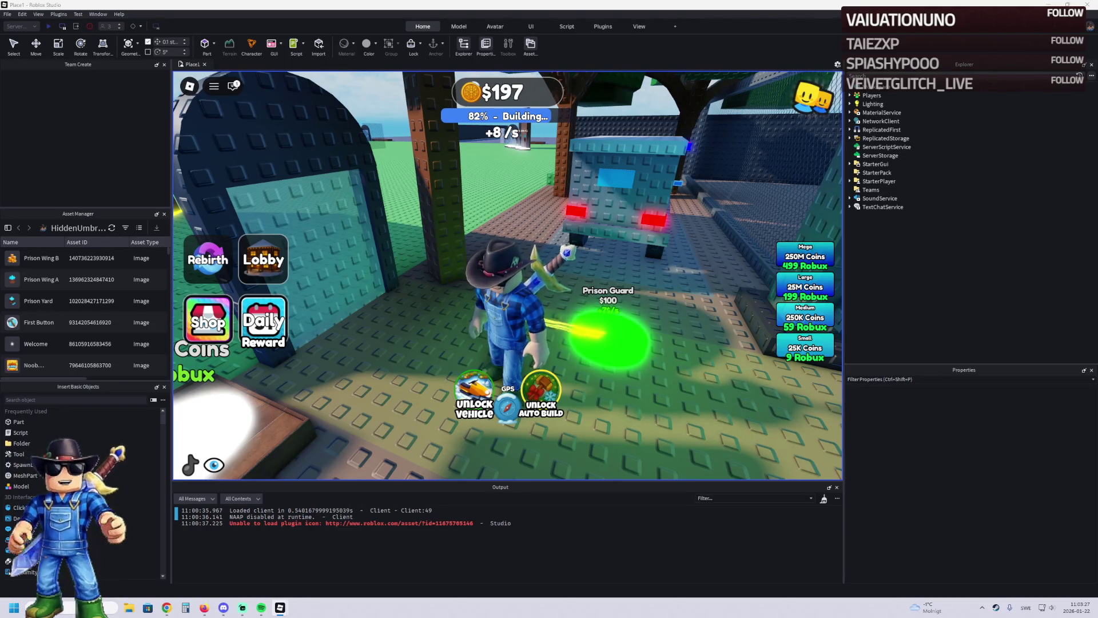
# Step: Buy the Prison Guard and a Prison Fence pad, then head toward the last fence pad
pyautogui.press('w')
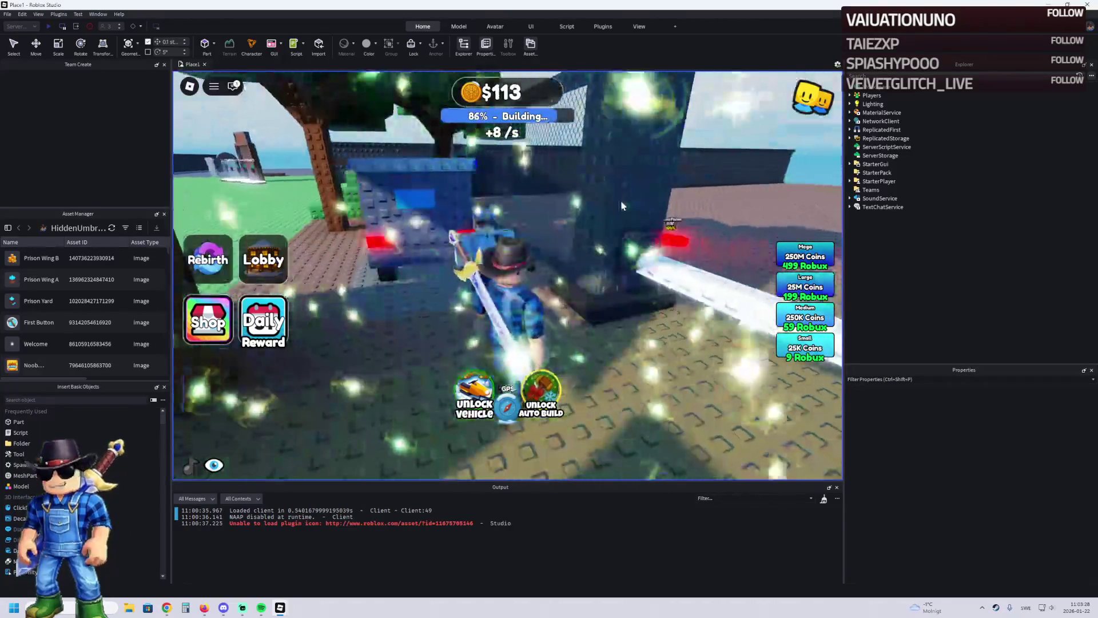
pyautogui.press('w')
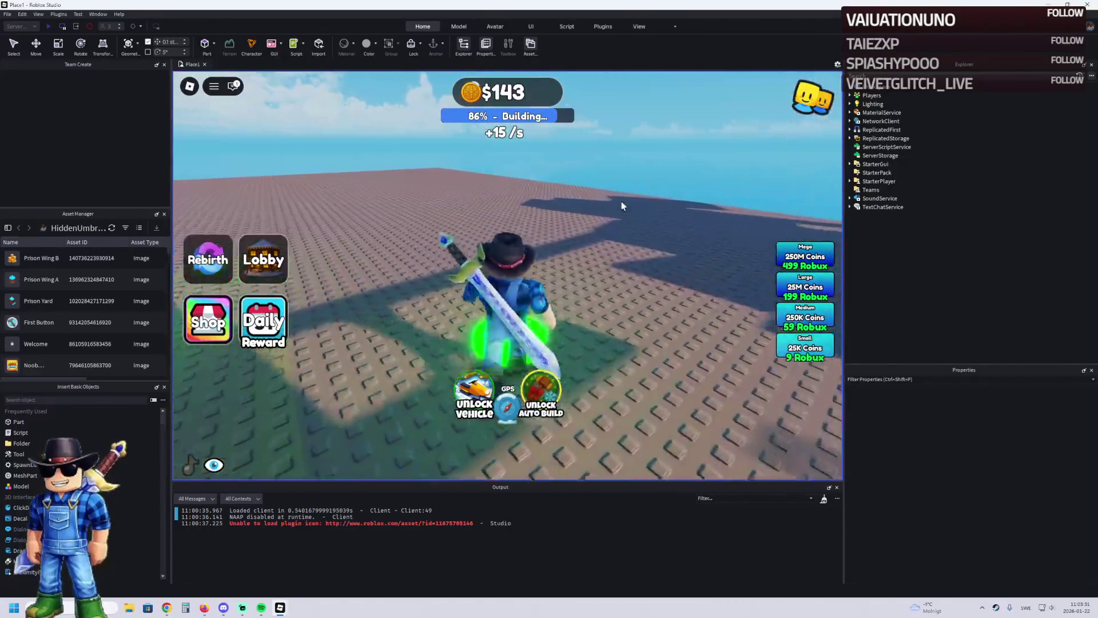
pyautogui.press('w')
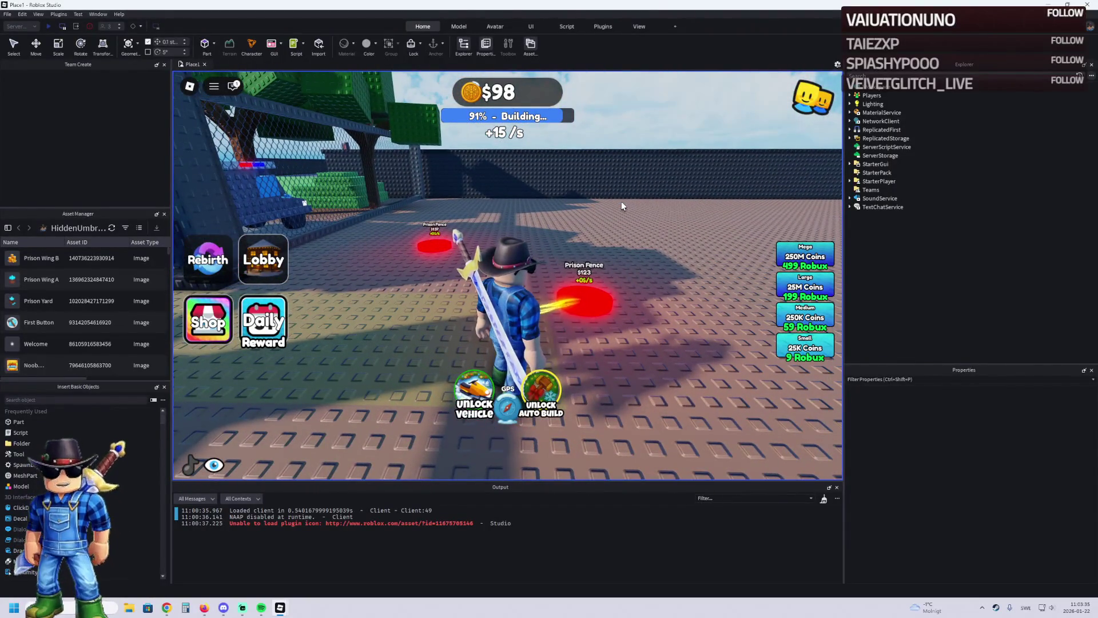
pyautogui.press('w')
pyautogui.press('w')
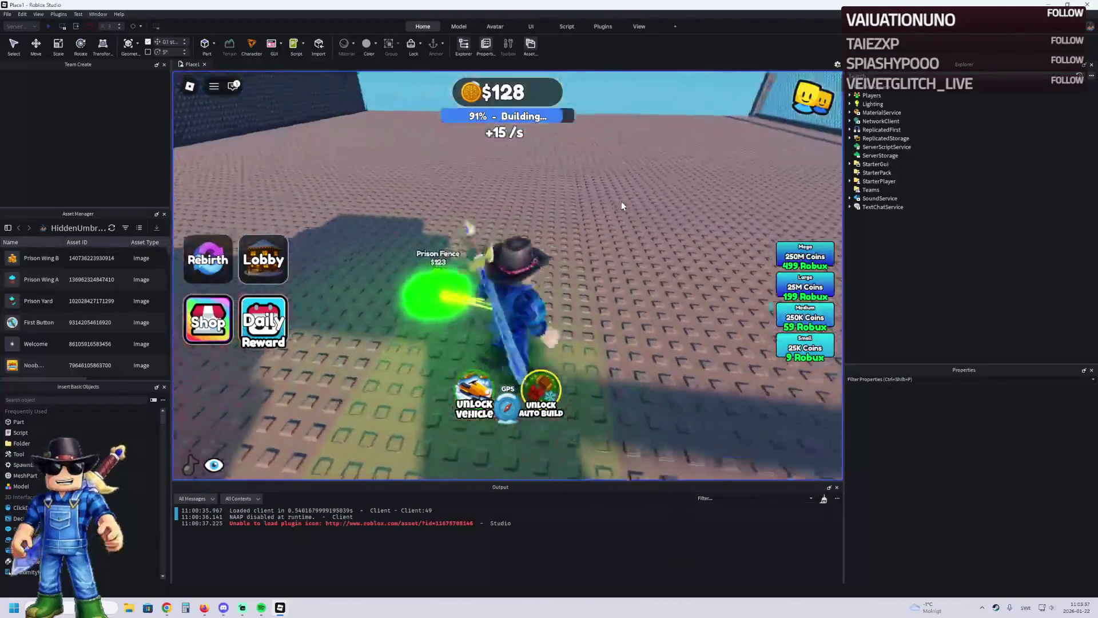
pyautogui.press('w')
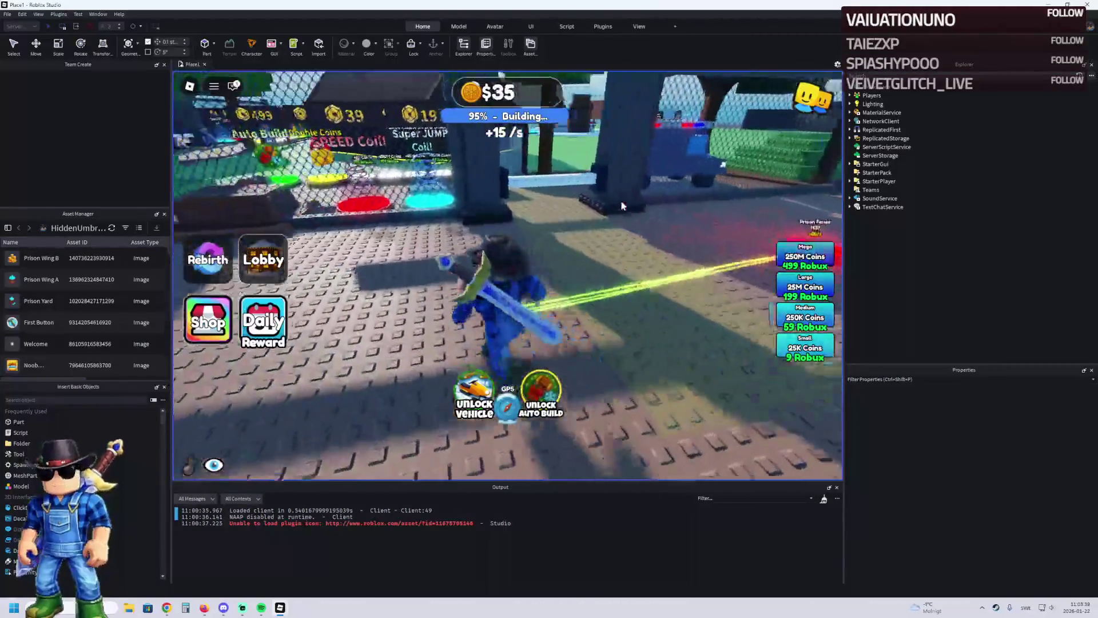
pyautogui.press('w')
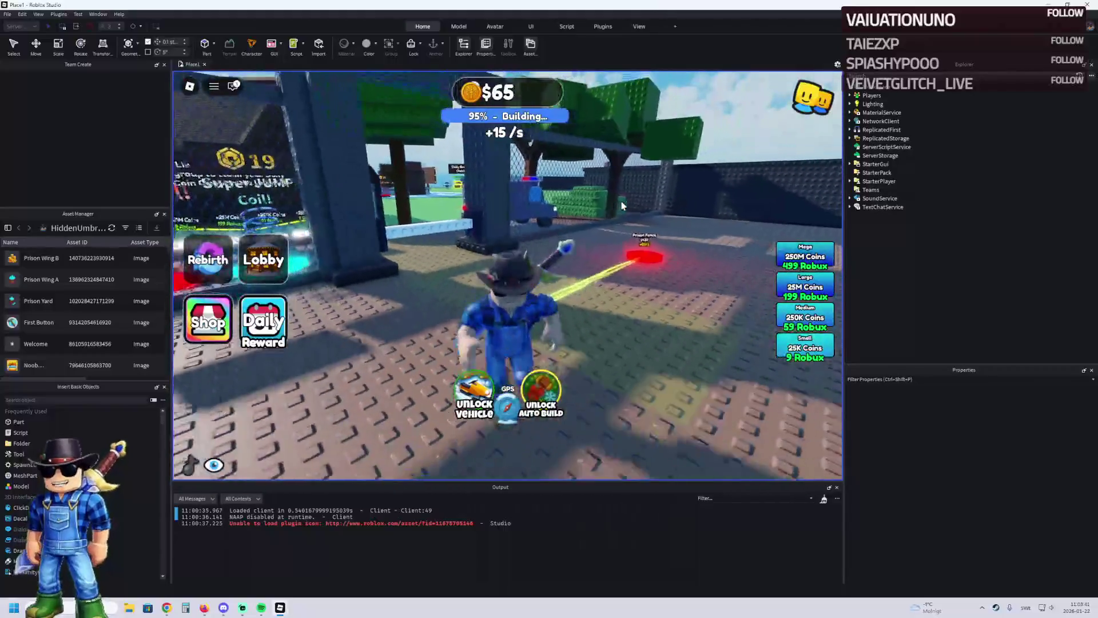
pyautogui.press('w')
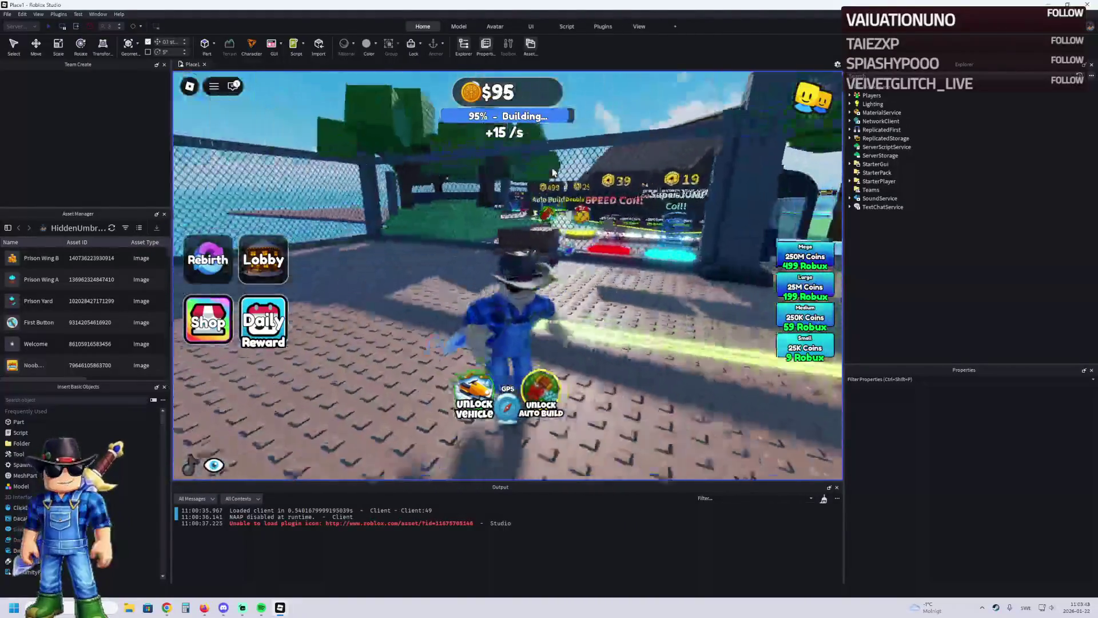
pyautogui.press('w')
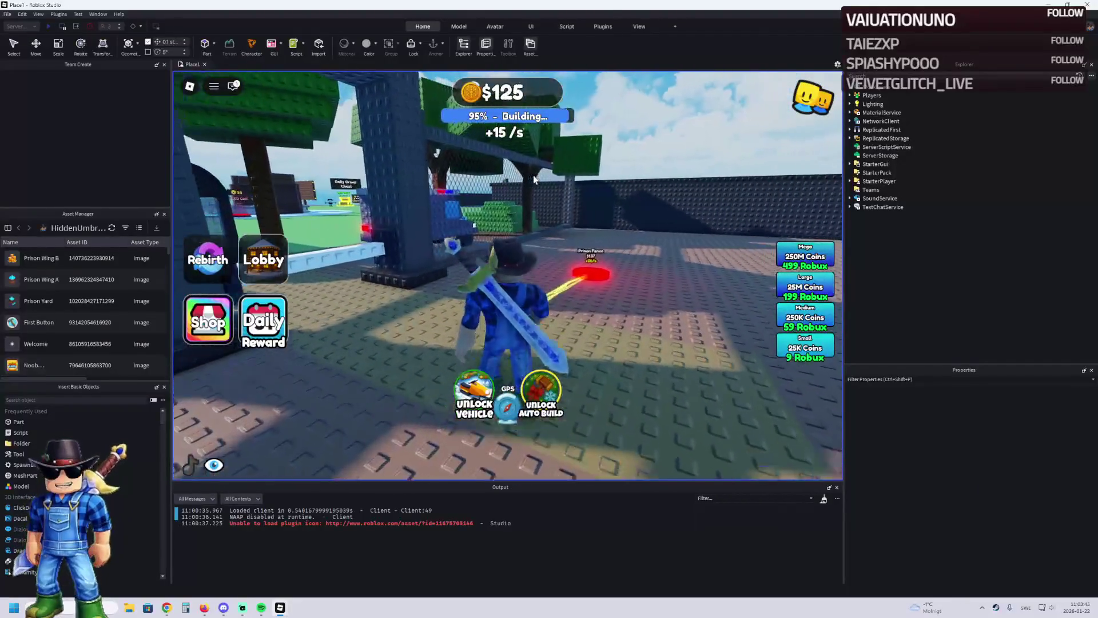
pyautogui.press('w')
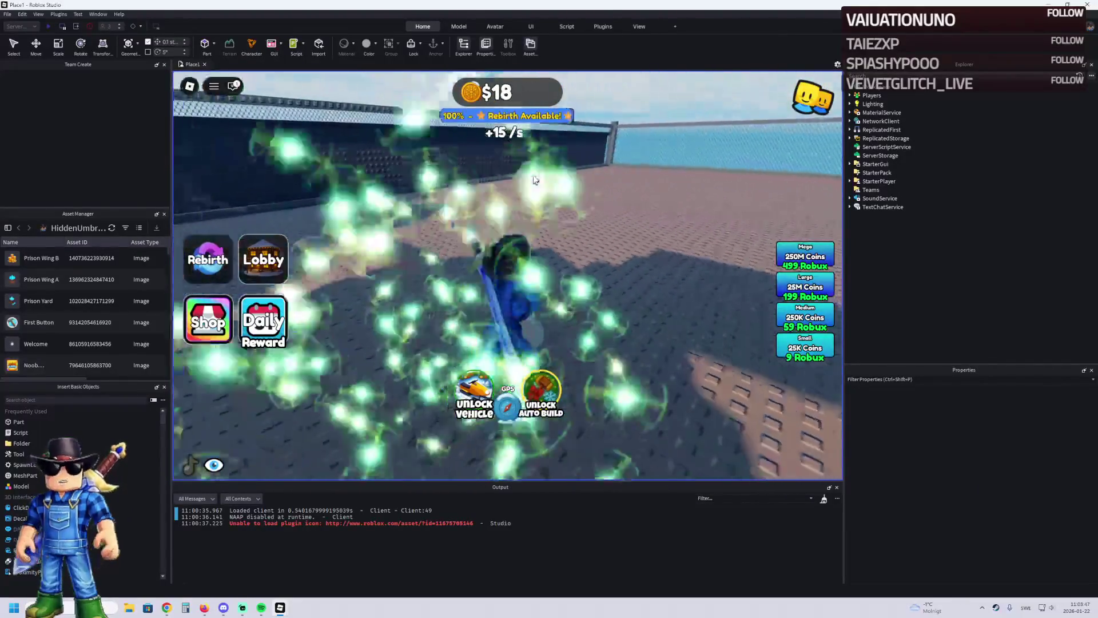
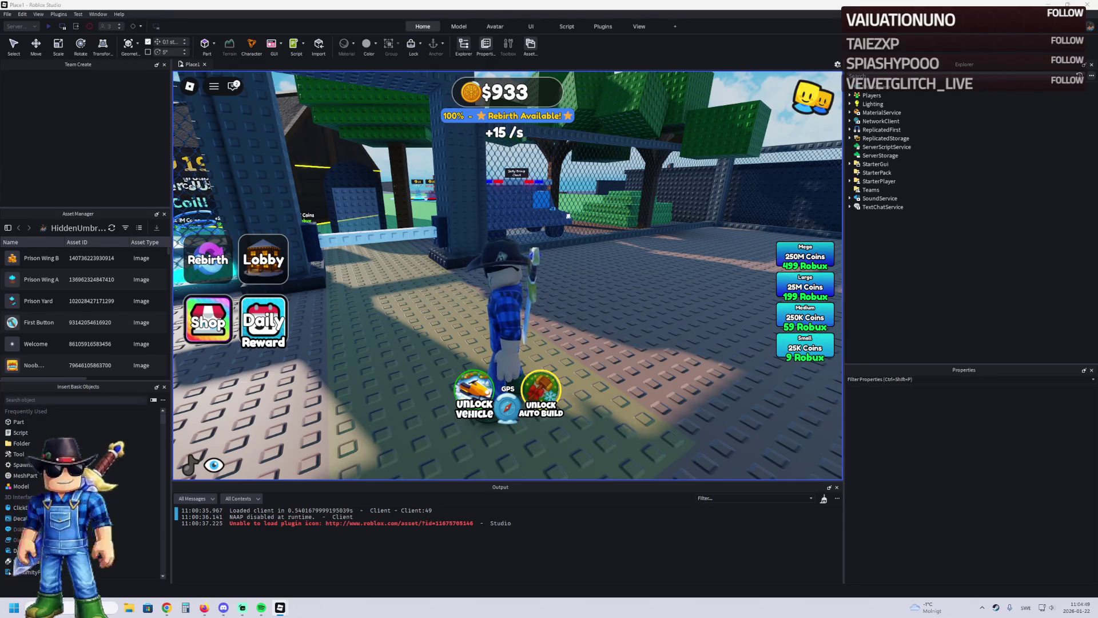
# Step: Run the character across the grass past the Aloura and Chill Obby stores toward the plot
pyautogui.press('super+d')
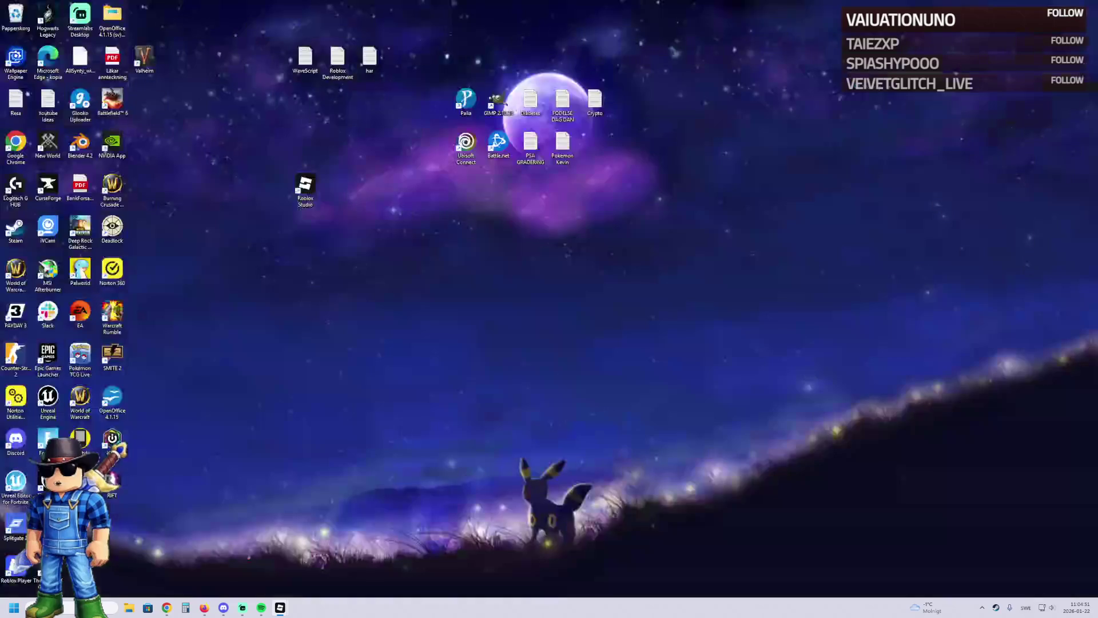
pyautogui.press('super+d')
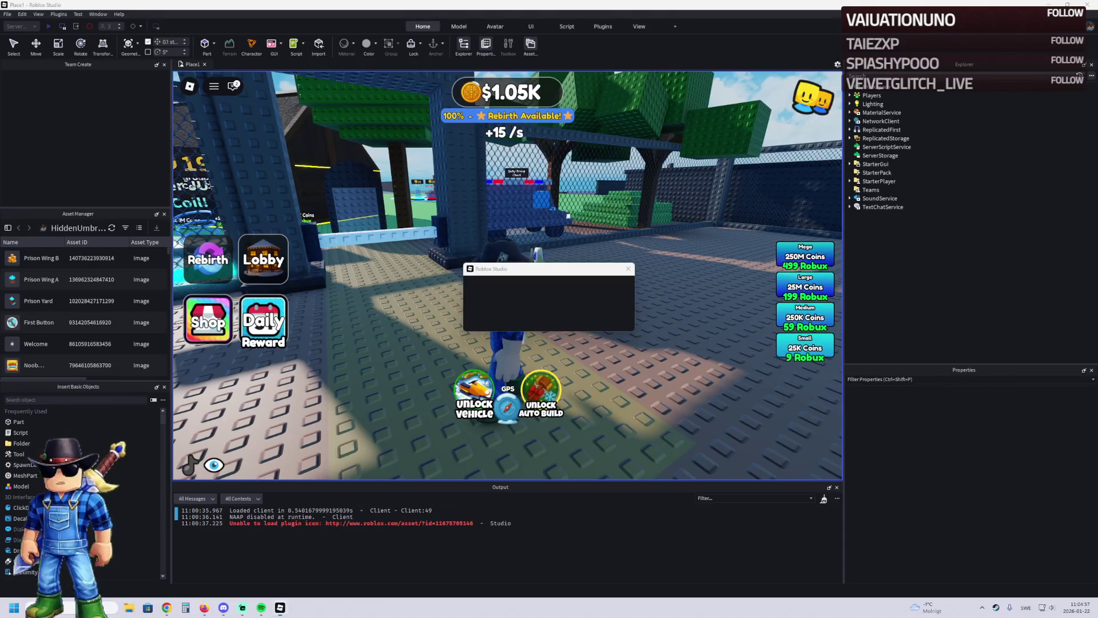
pyautogui.press('super+d')
pyautogui.press('super+d')
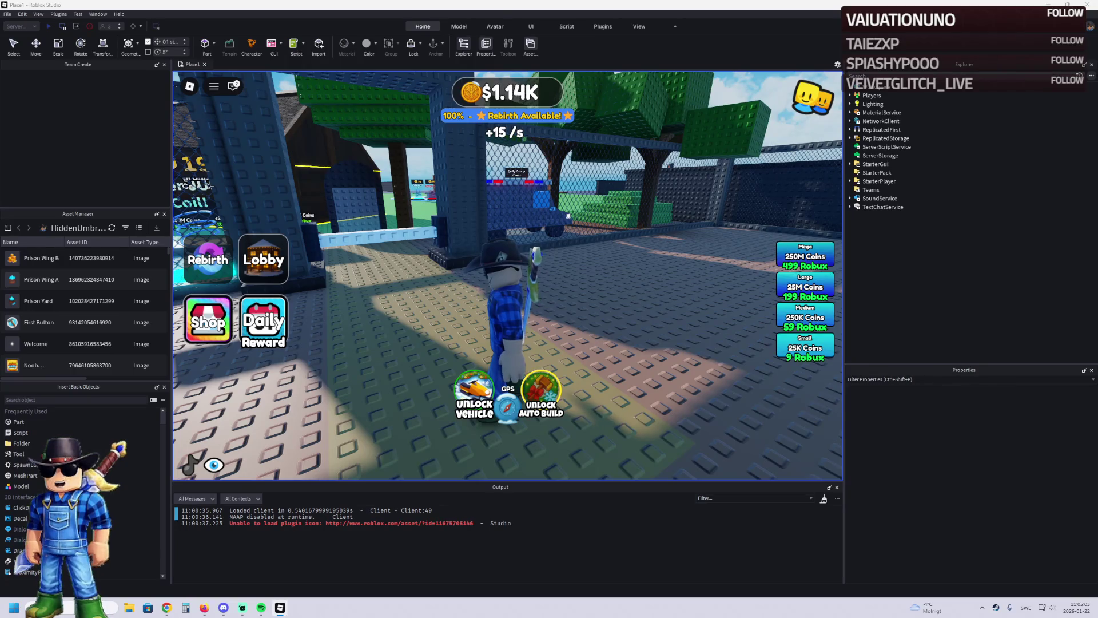
pyautogui.press('w')
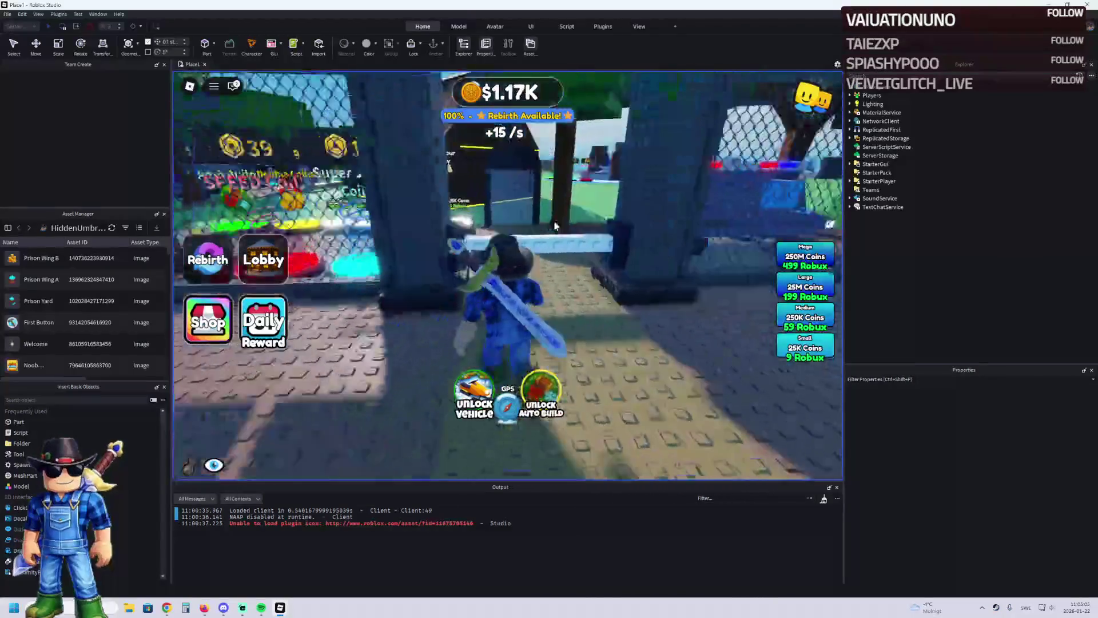
pyautogui.press('a')
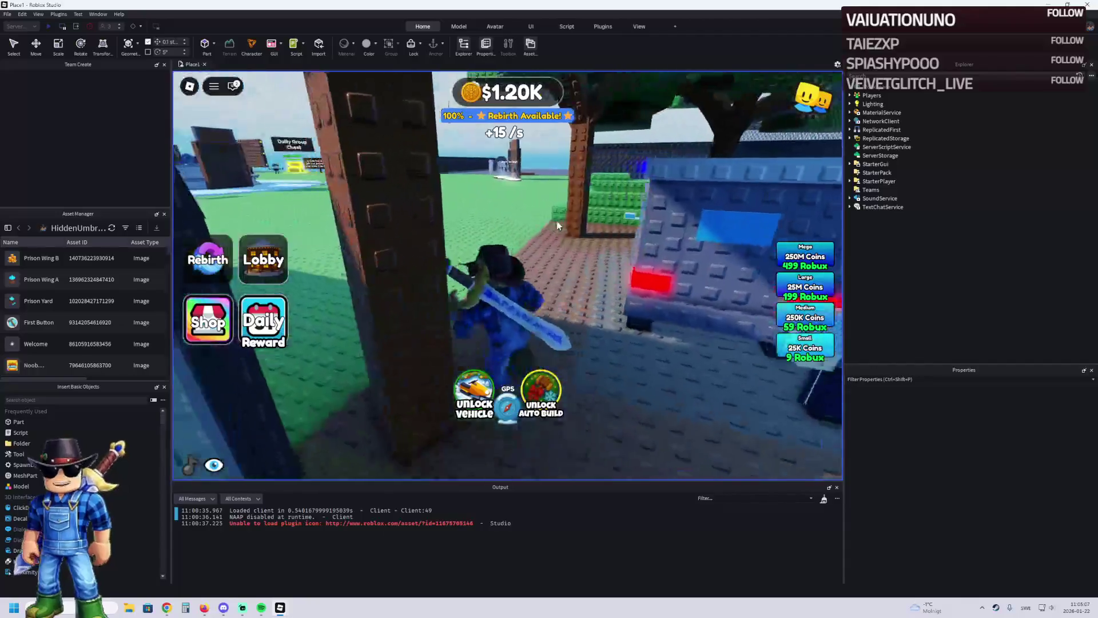
pyautogui.press('s')
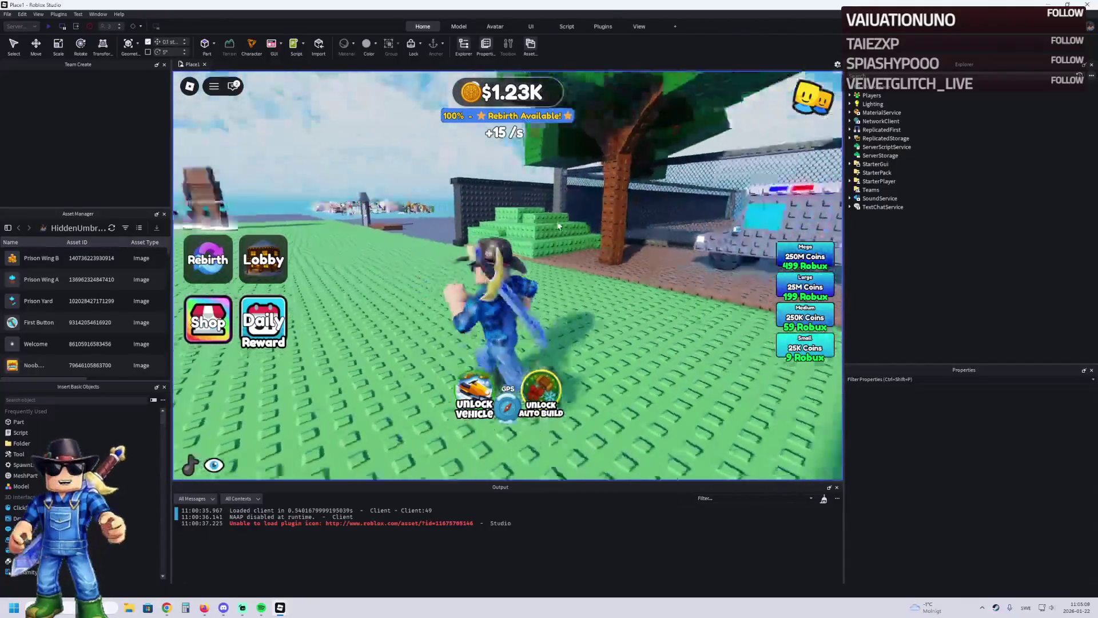
pyautogui.press('w')
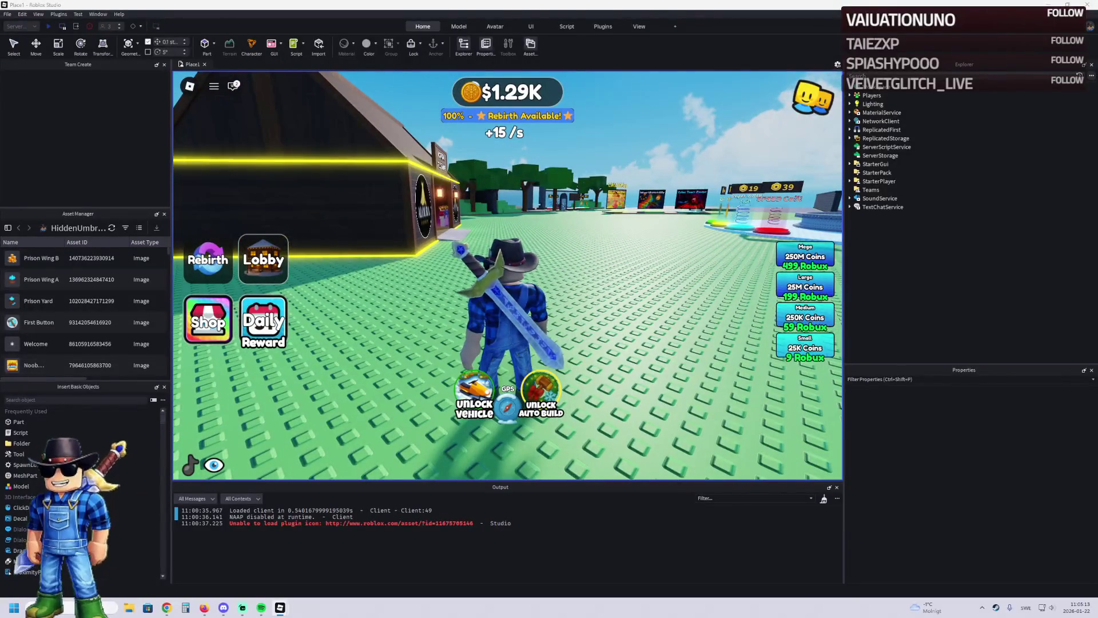
pyautogui.press('s')
pyautogui.press('a')
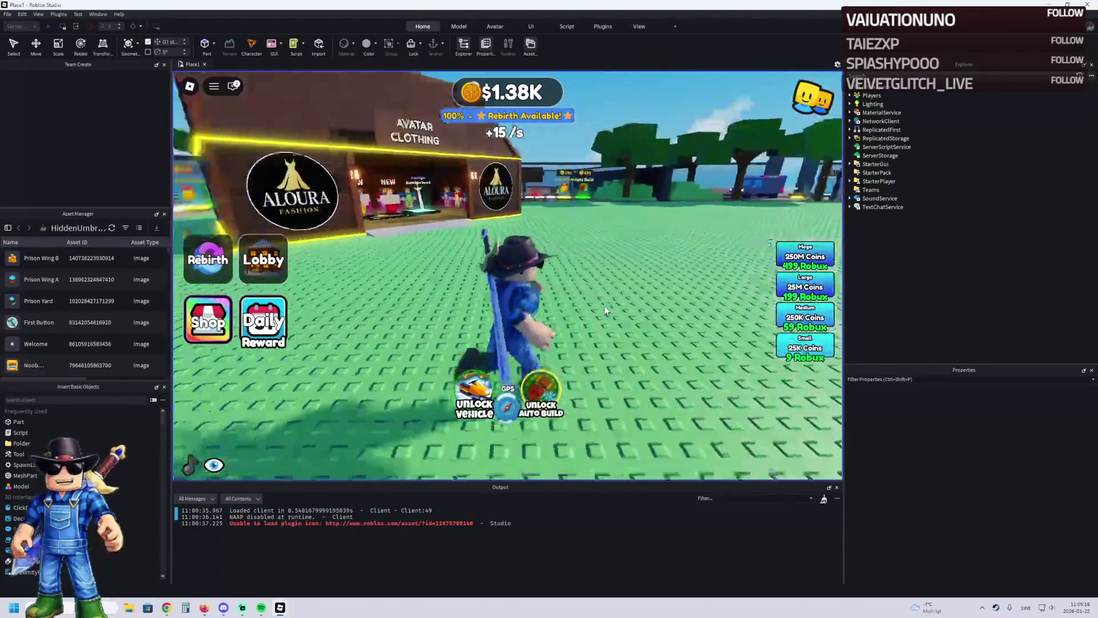
pyautogui.press('s')
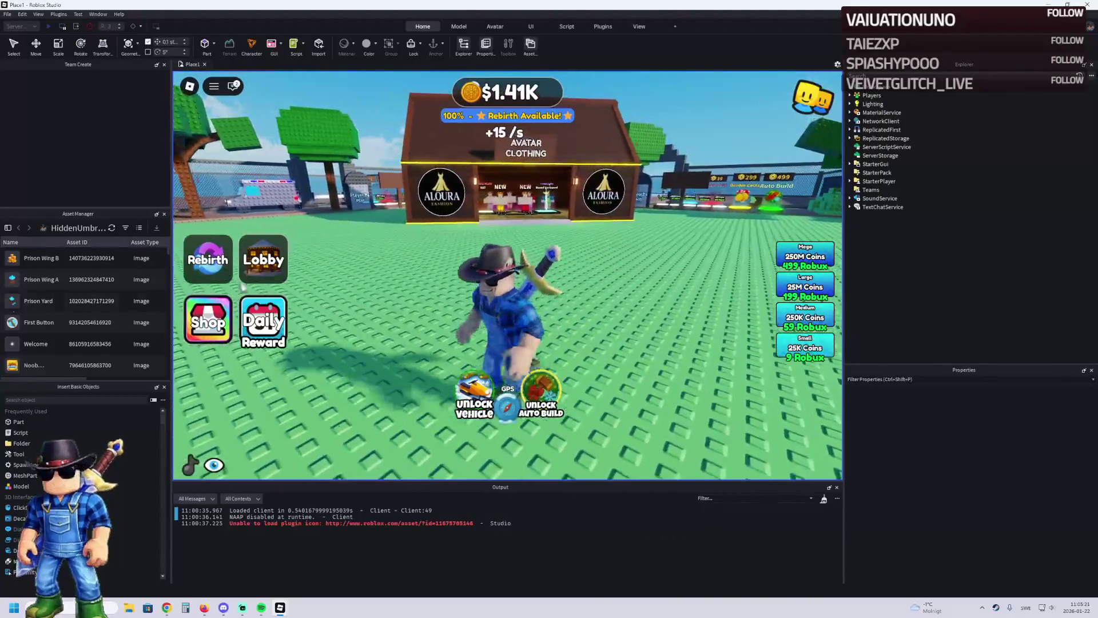
pyautogui.press('w')
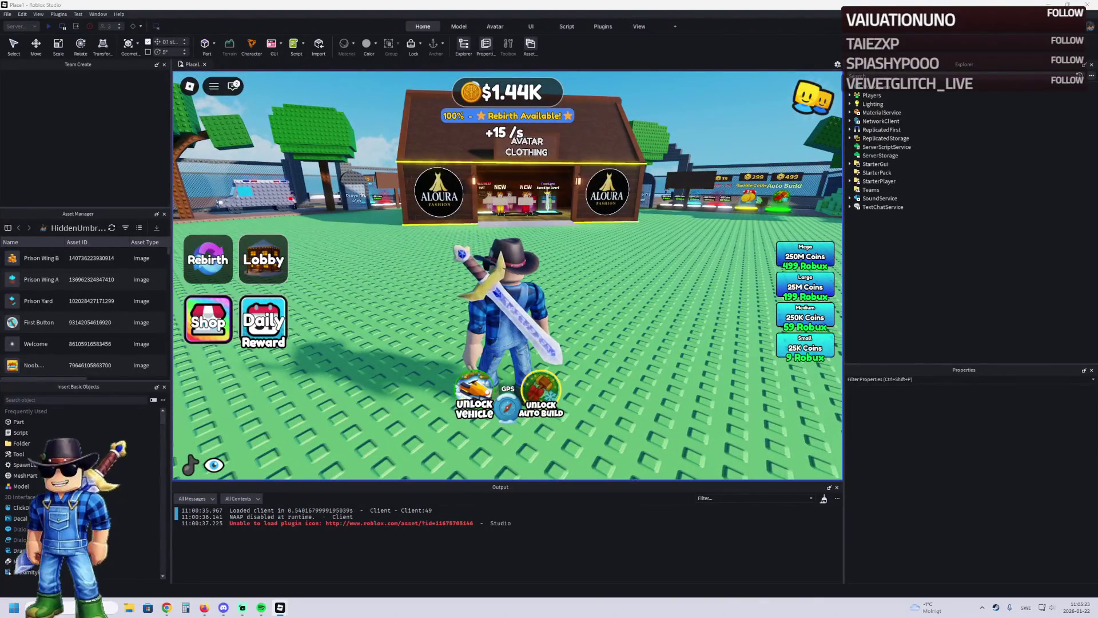
pyautogui.press('a')
pyautogui.press('d')
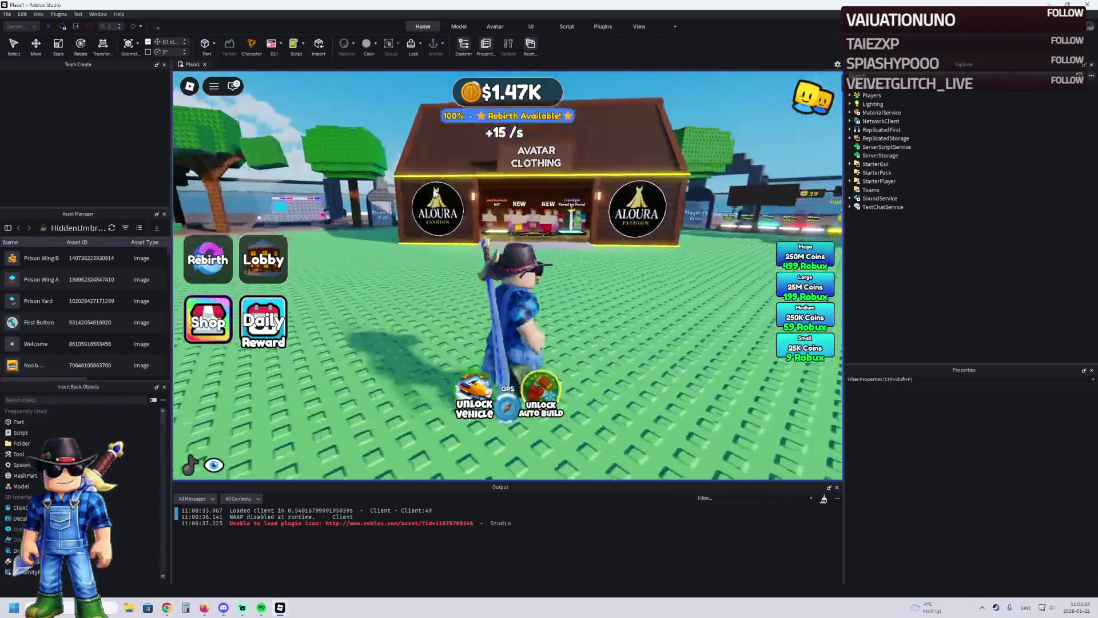
pyautogui.press('w')
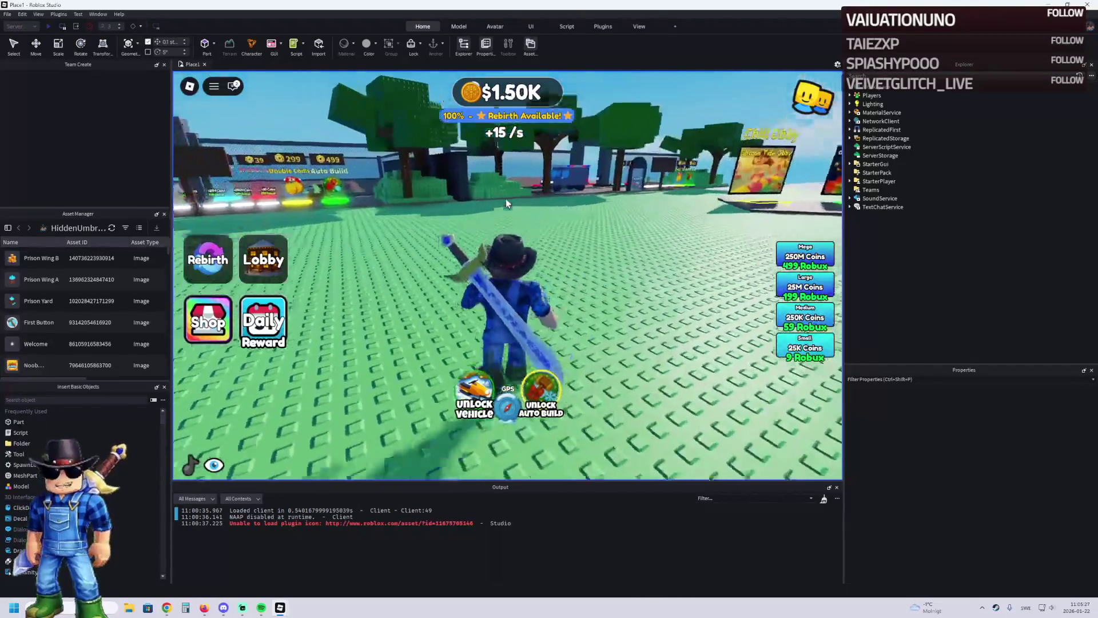
pyautogui.press('d')
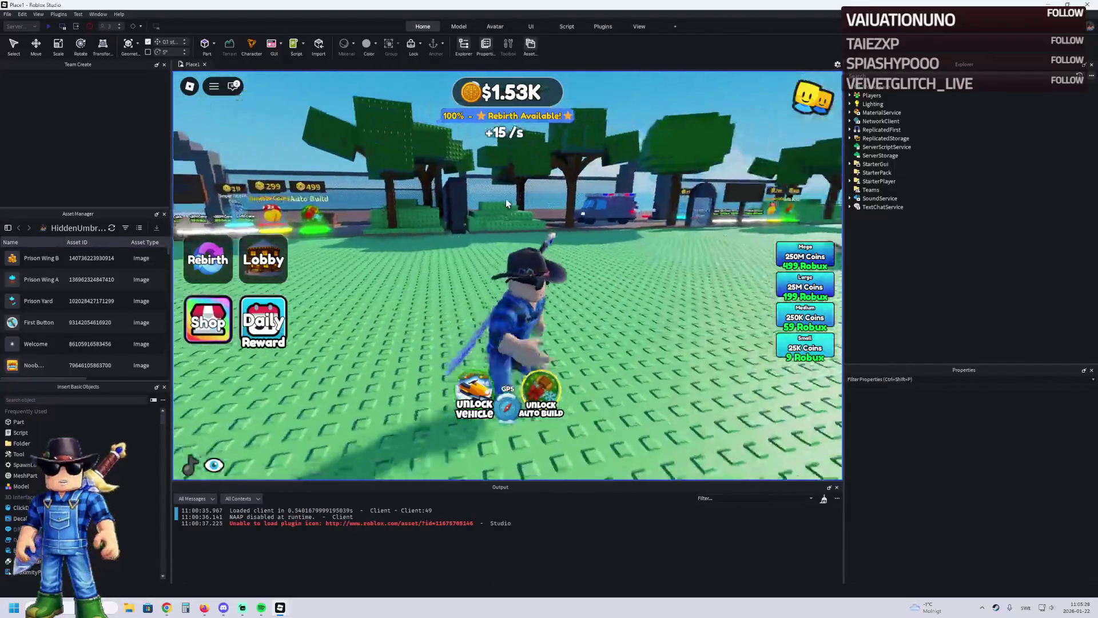
pyautogui.press('a')
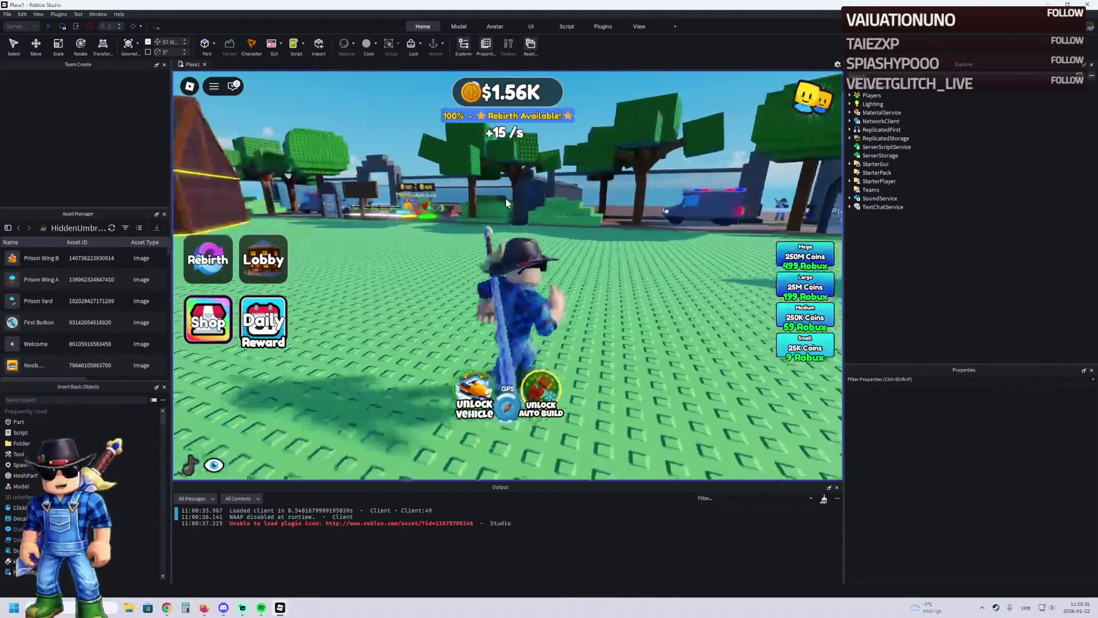
pyautogui.press('w')
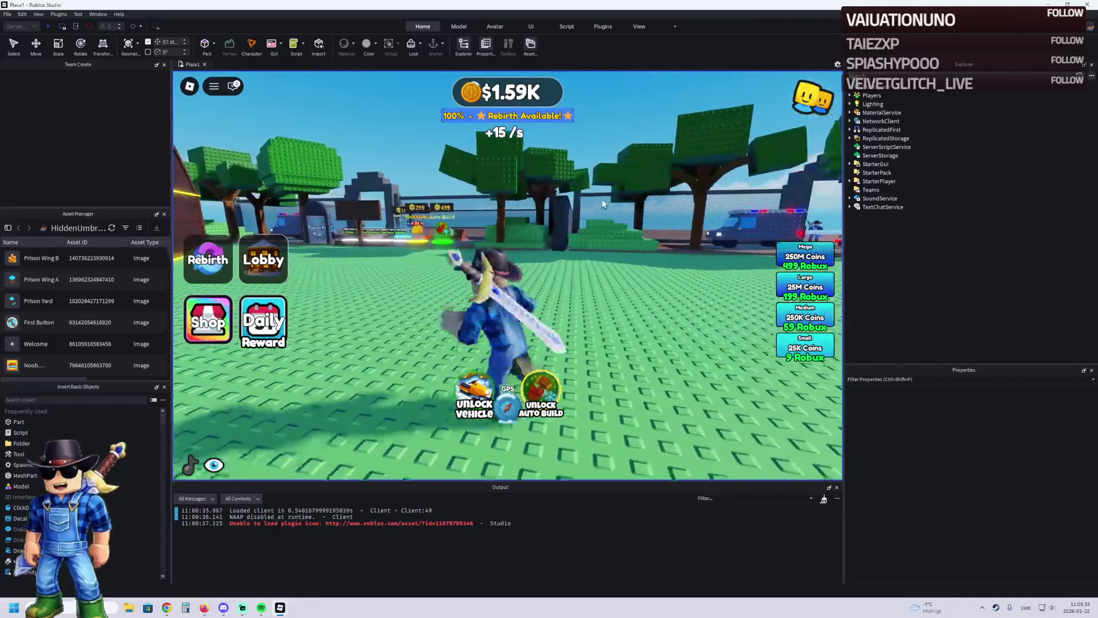
pyautogui.press('d')
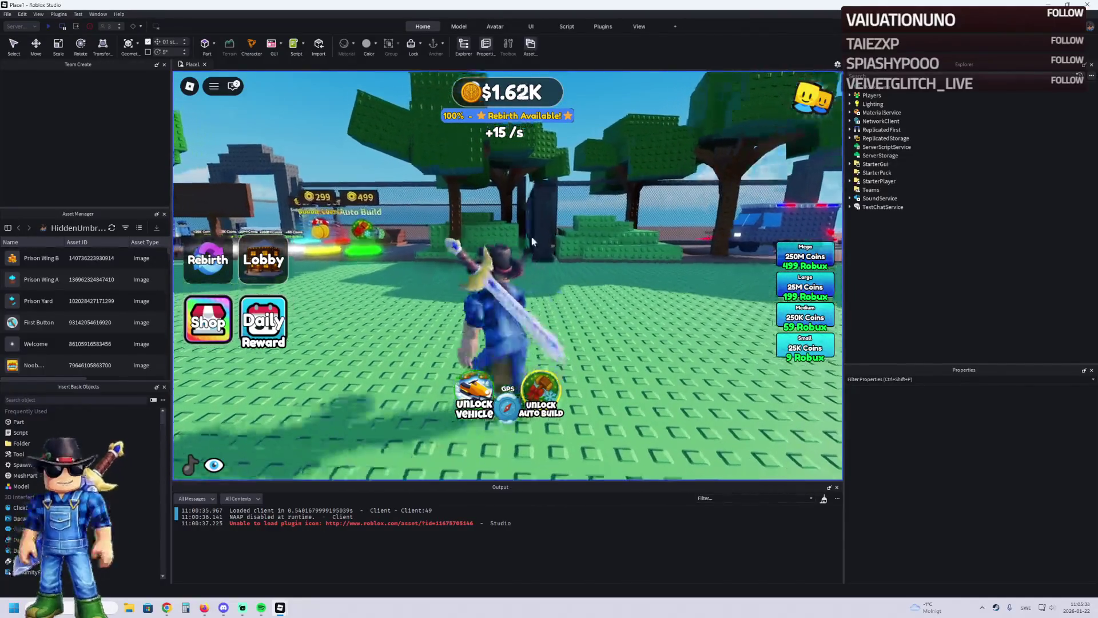
pyautogui.press('d')
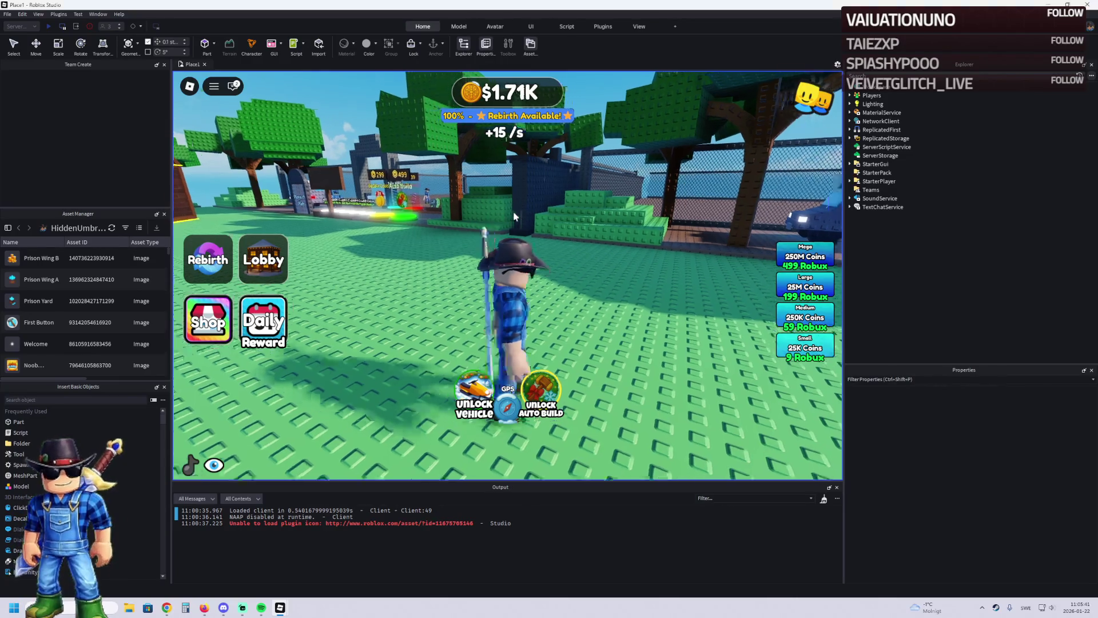
# Step: Run the character around the fence, gate, police truck and Aloura house, then onto the wall top
pyautogui.press('d')
pyautogui.press('w')
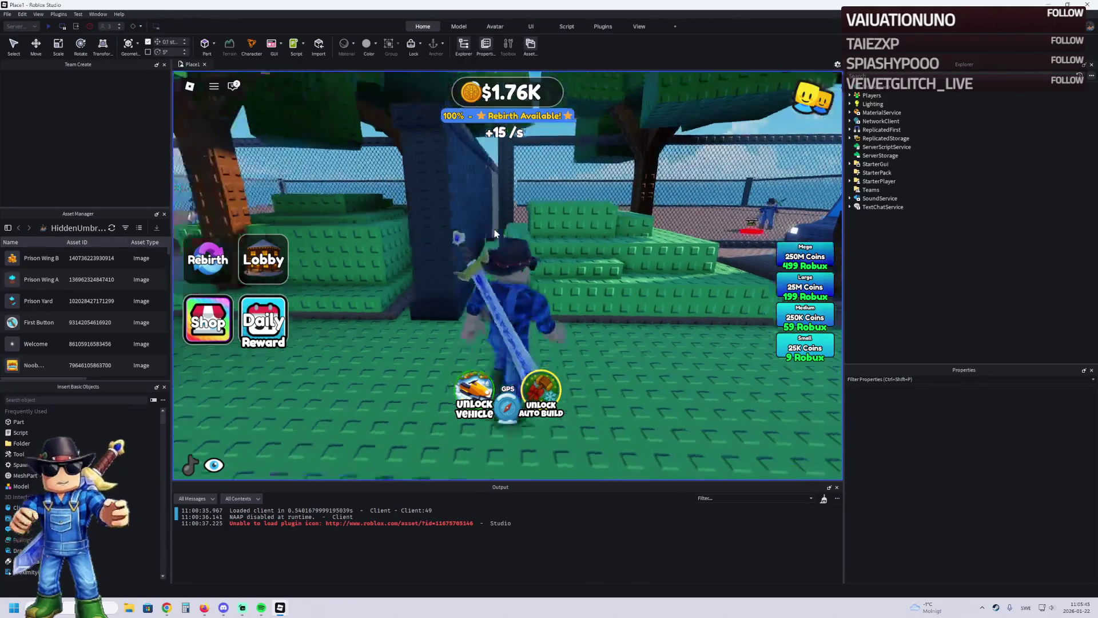
pyautogui.press('s')
pyautogui.press('w')
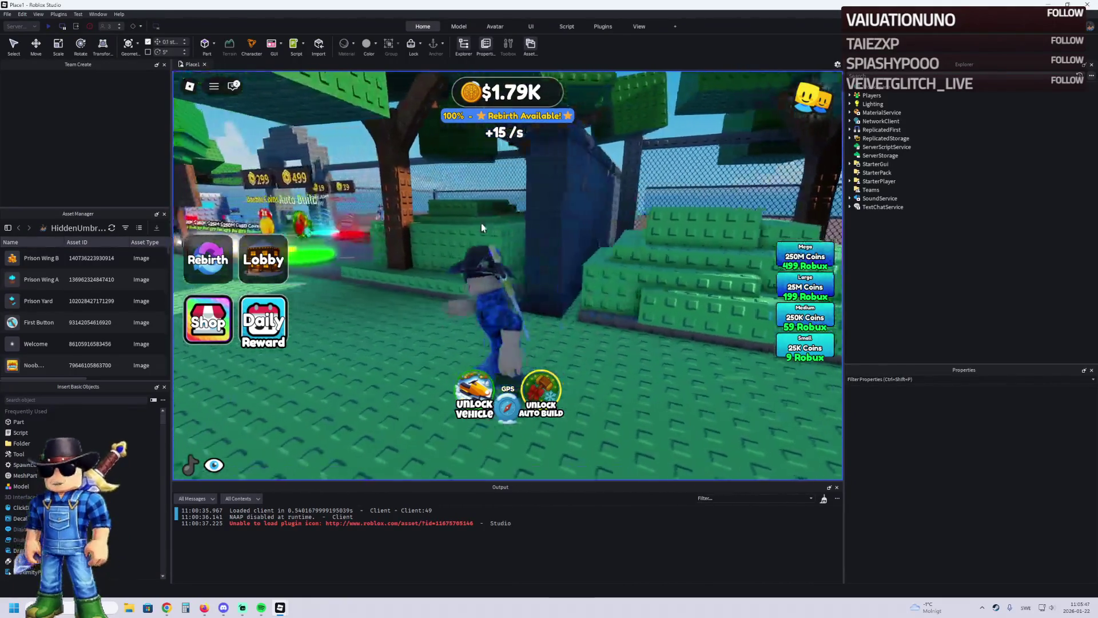
pyautogui.press('w')
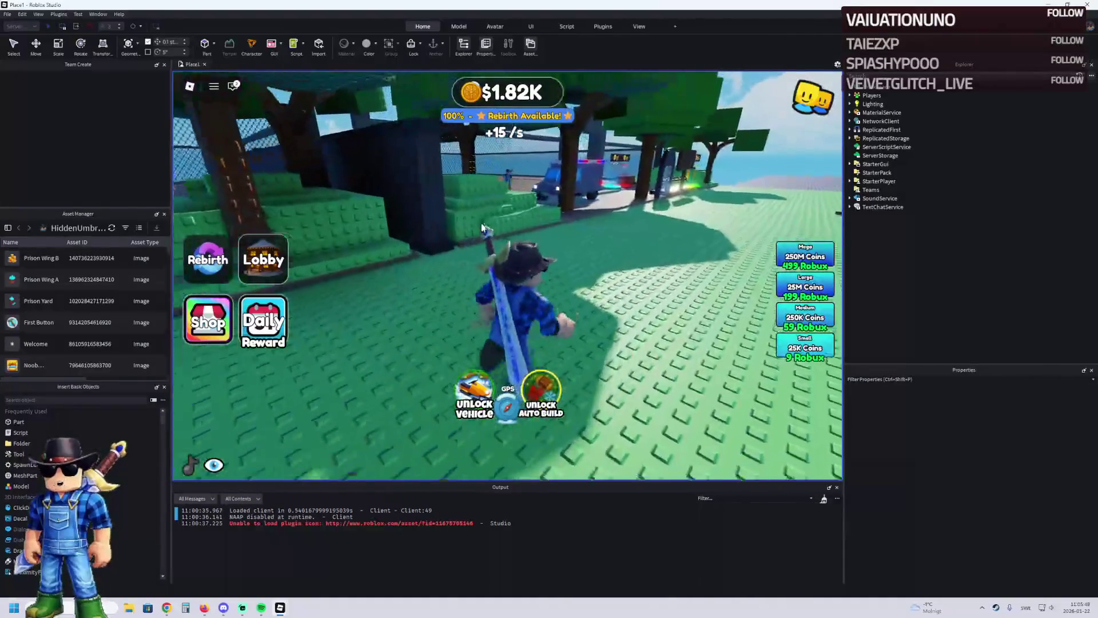
pyautogui.press('a')
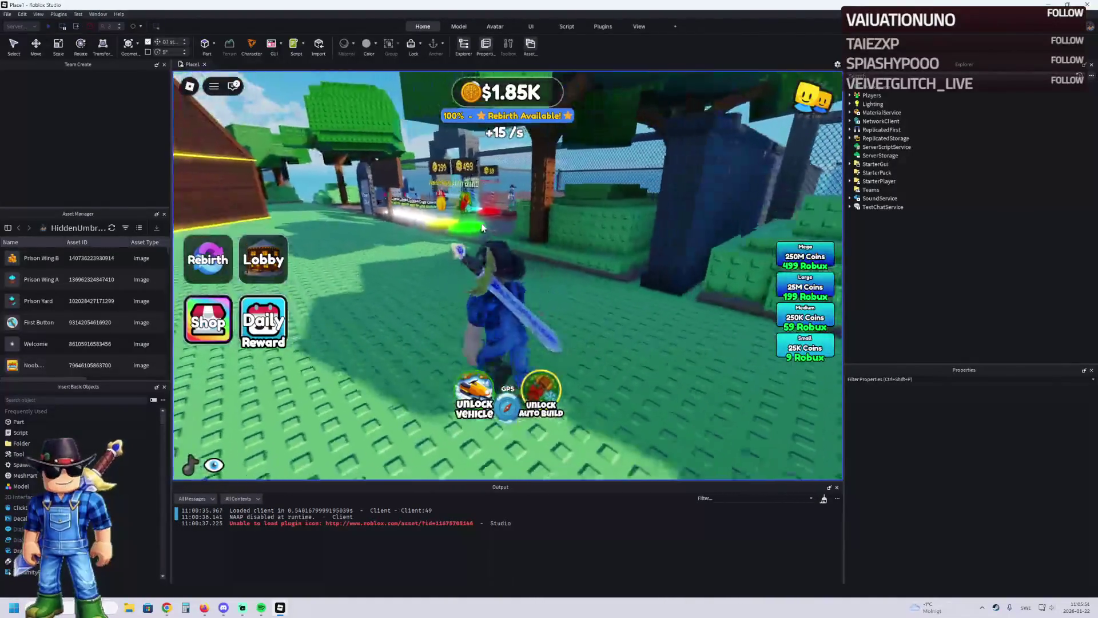
pyautogui.press('d')
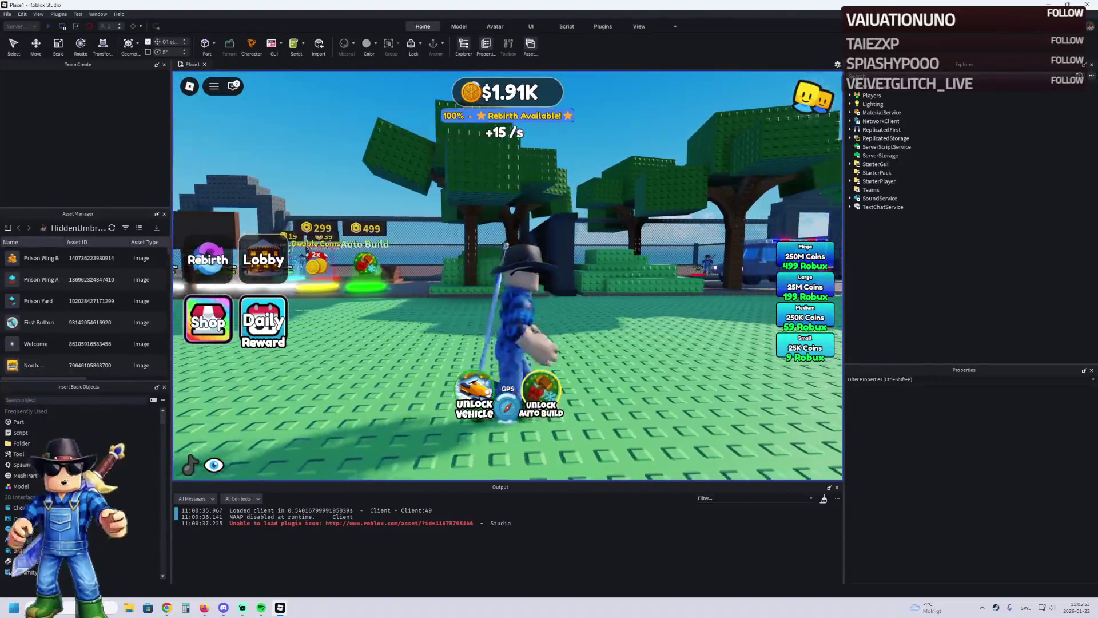
pyautogui.press('s')
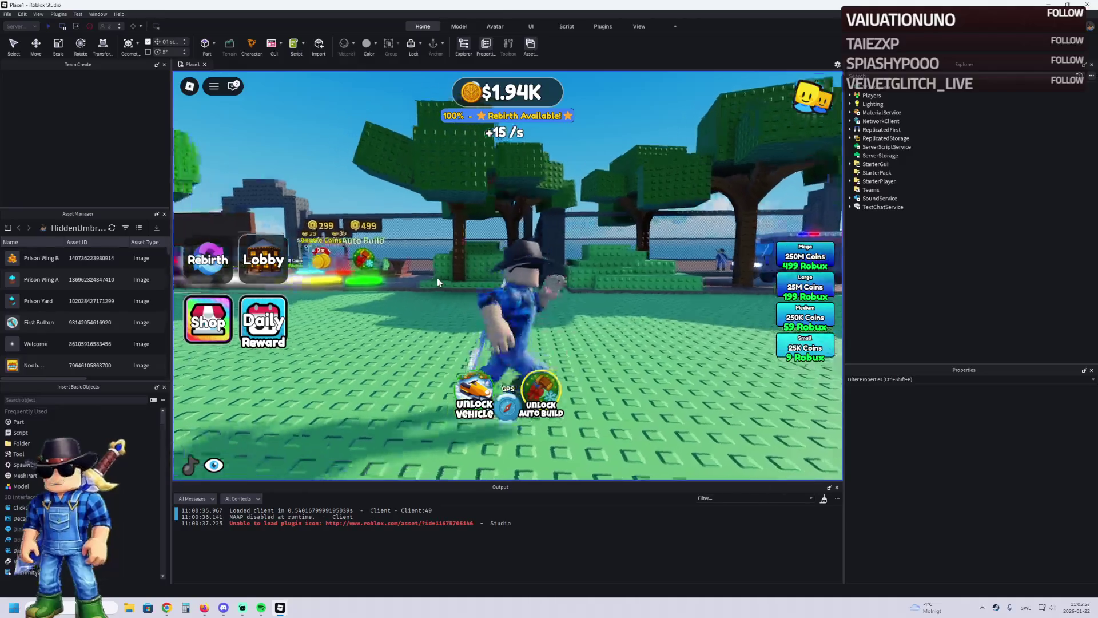
pyautogui.press('d')
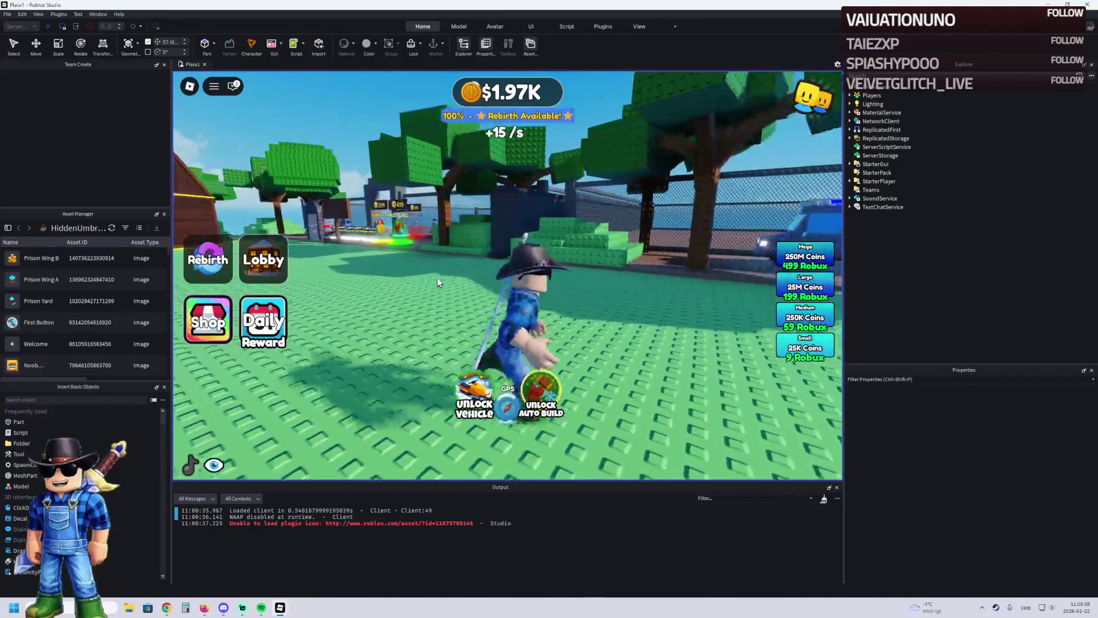
pyautogui.press('a')
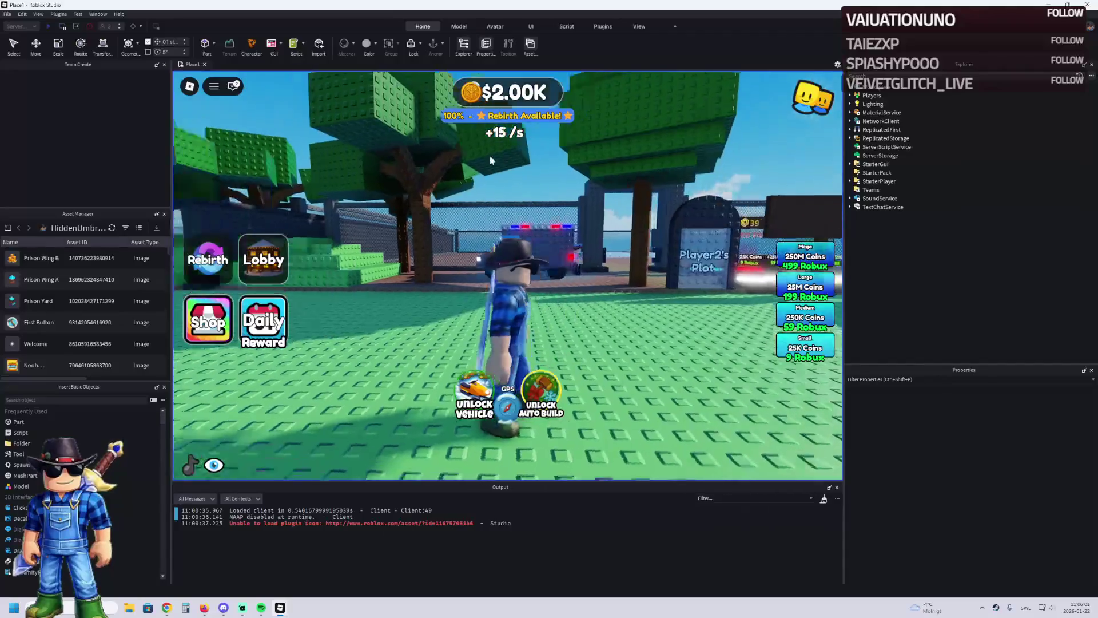
pyautogui.press('a')
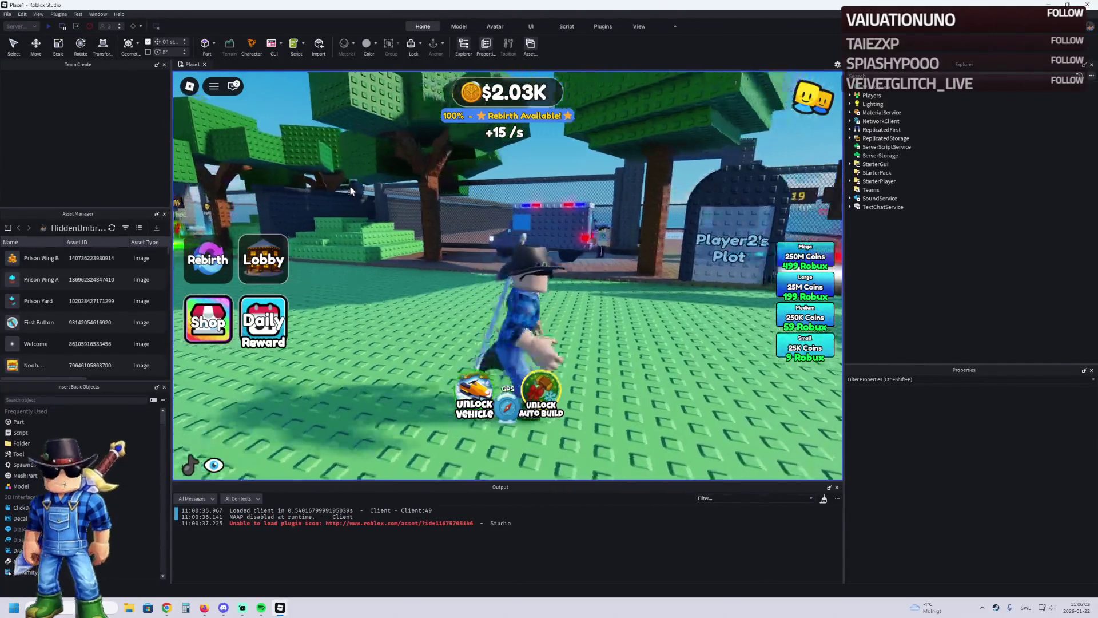
pyautogui.press('w')
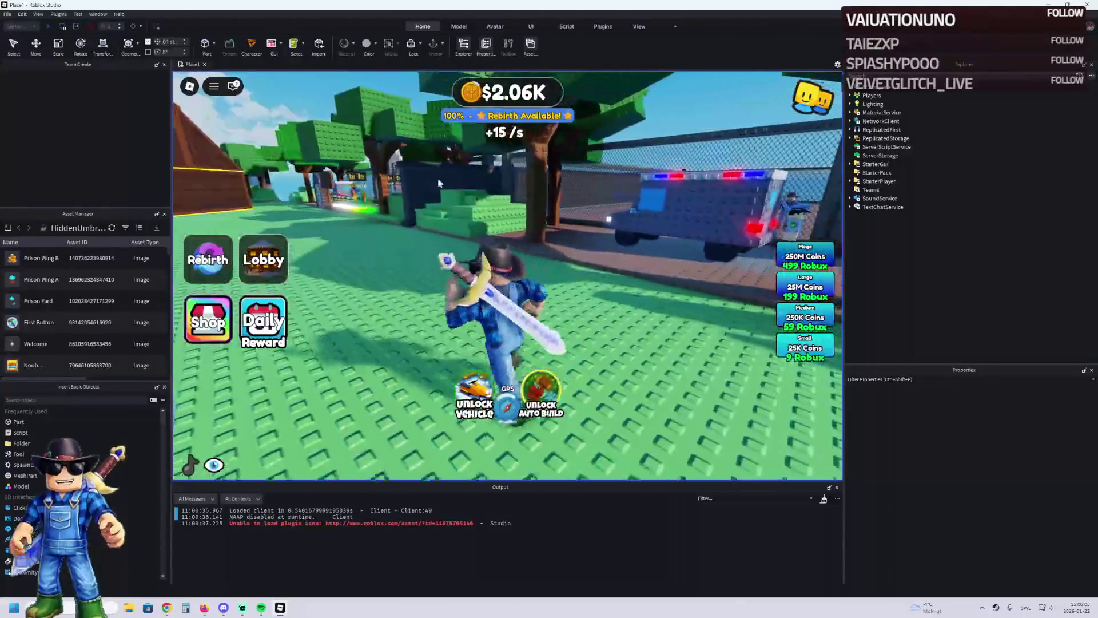
pyautogui.press('a')
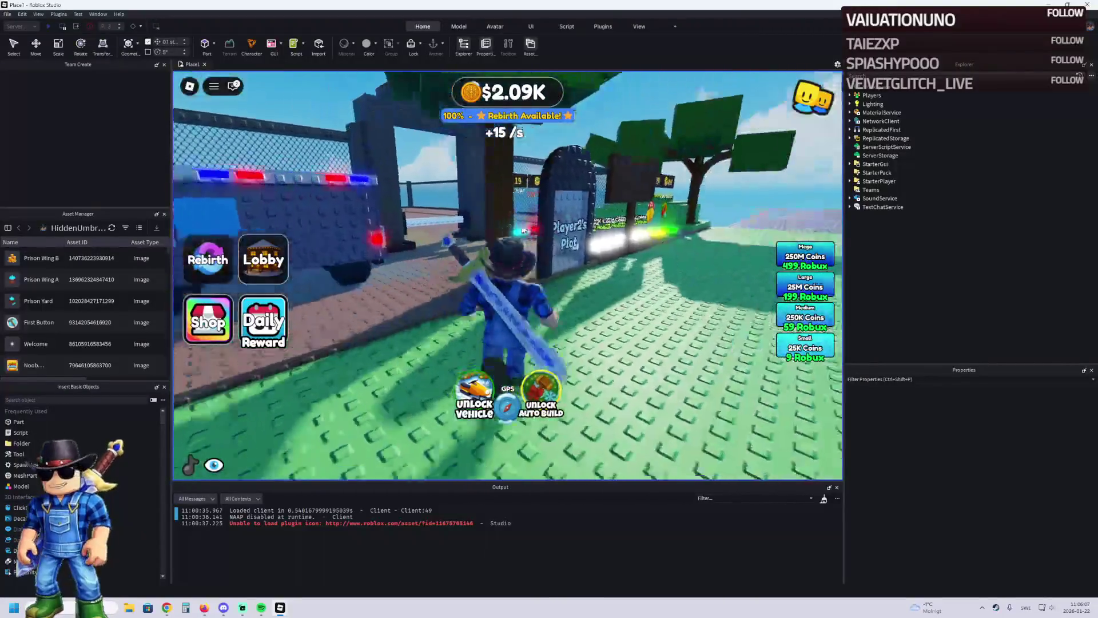
pyautogui.press('w')
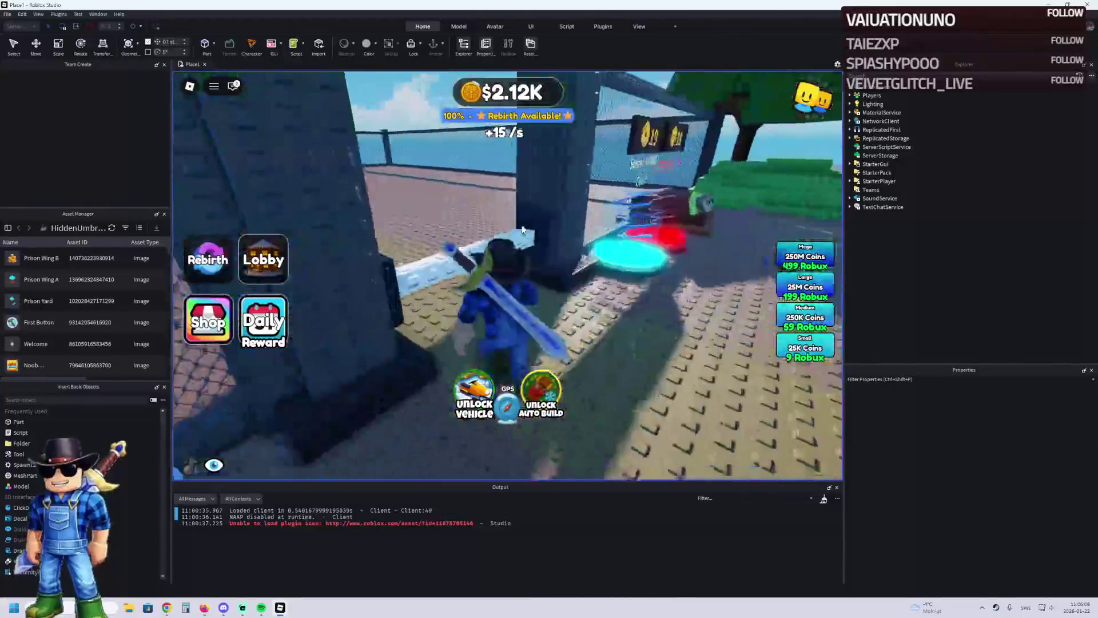
pyautogui.press('a')
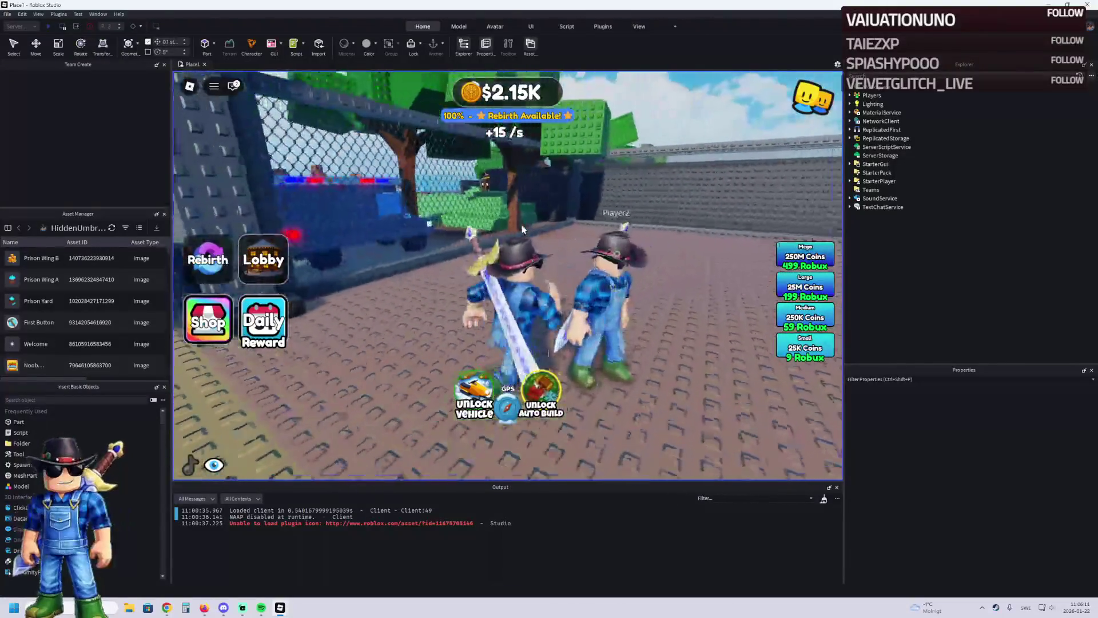
pyautogui.press('w')
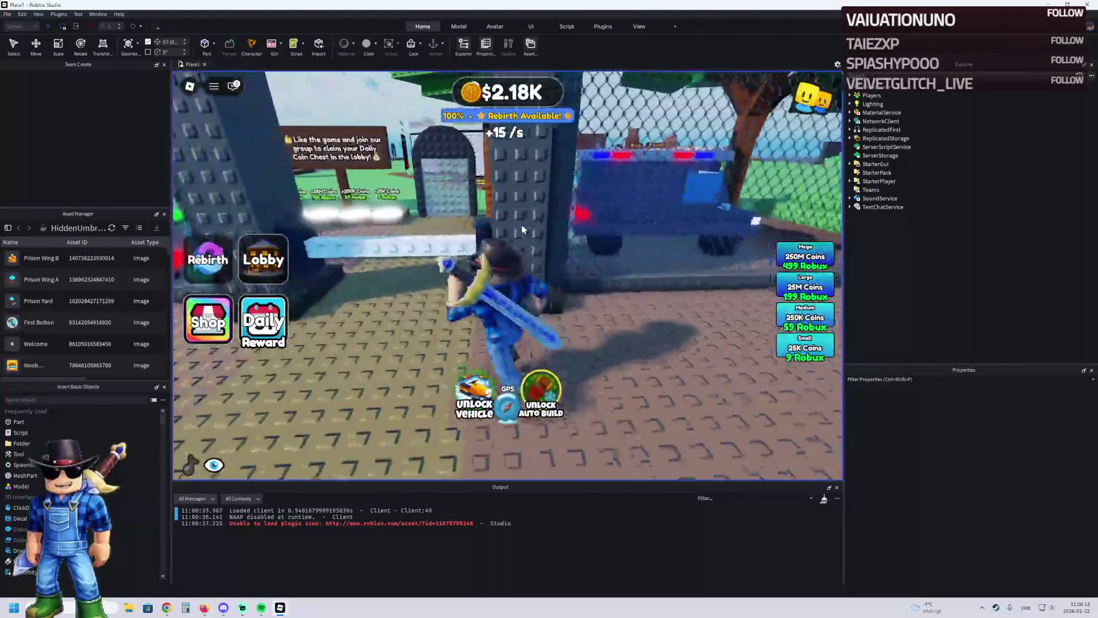
pyautogui.press('a')
pyautogui.press('a')
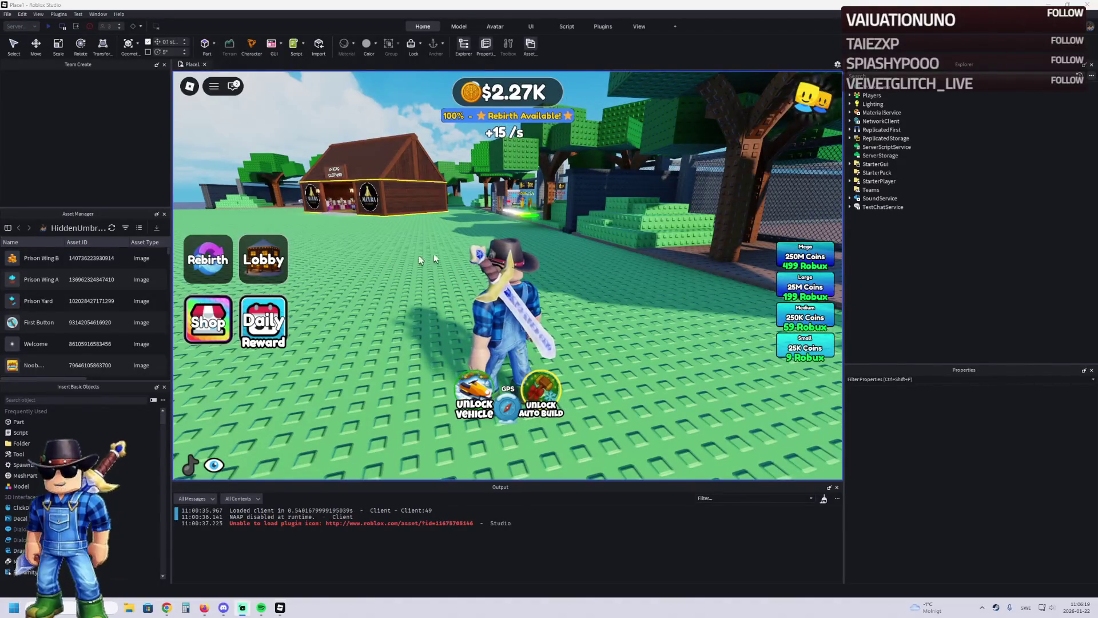
pyautogui.press('w')
pyautogui.press('d')
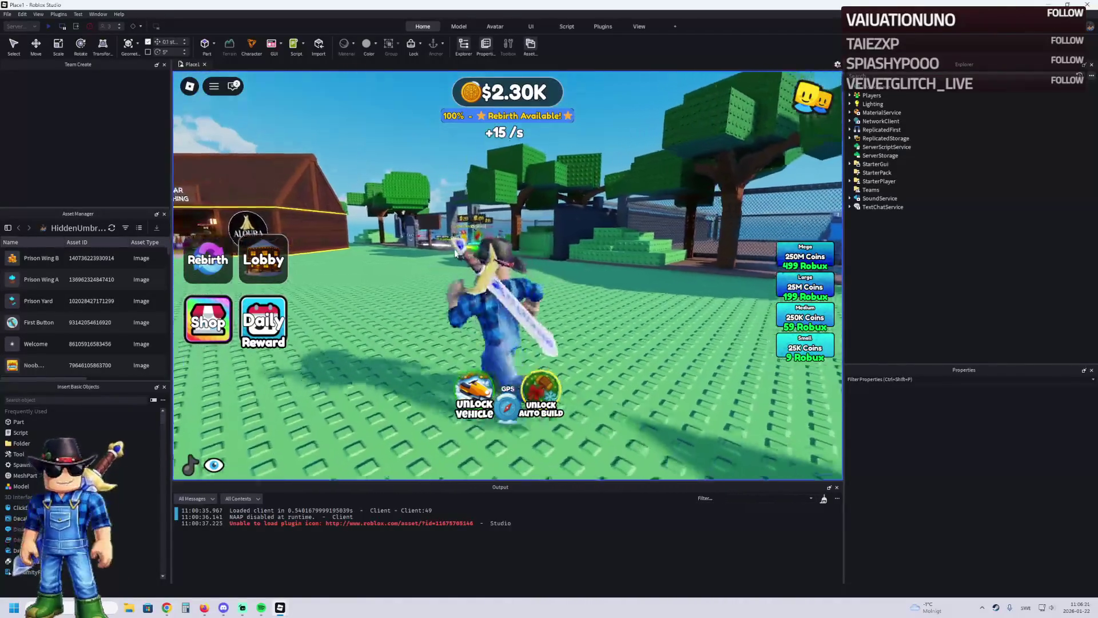
pyautogui.press('a')
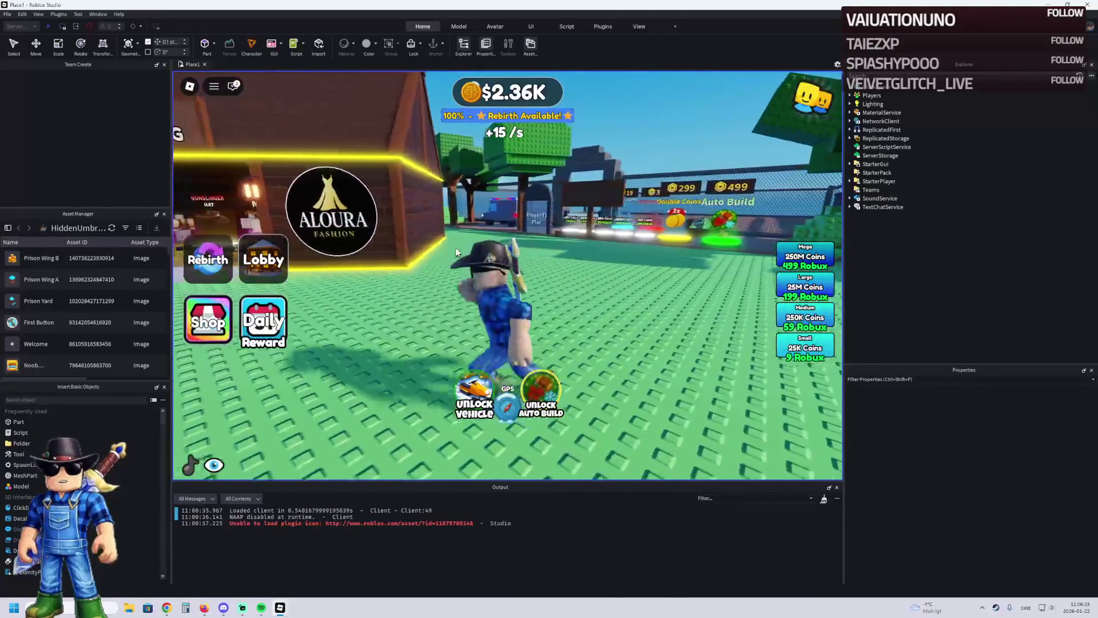
pyautogui.press('d')
pyautogui.press('a')
pyautogui.press('a')
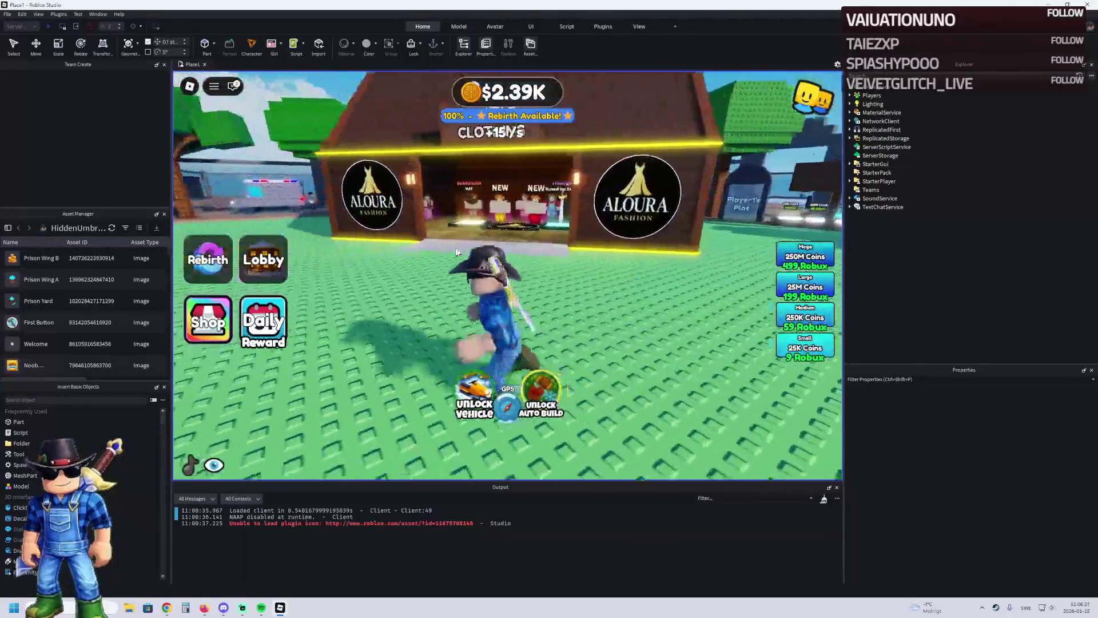
pyautogui.press('a')
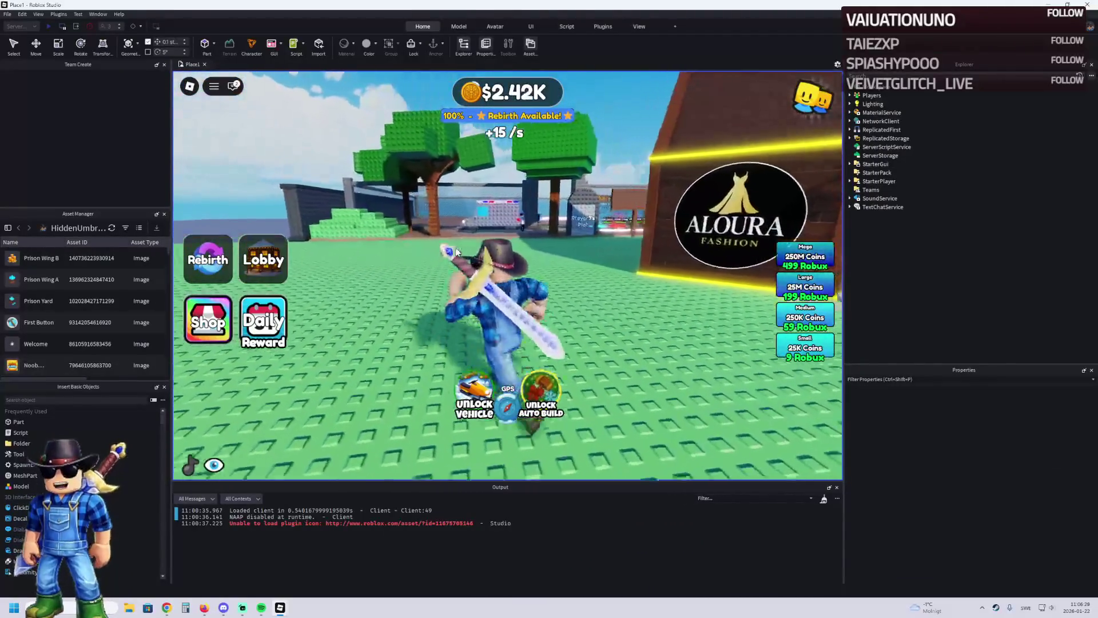
pyautogui.press('a')
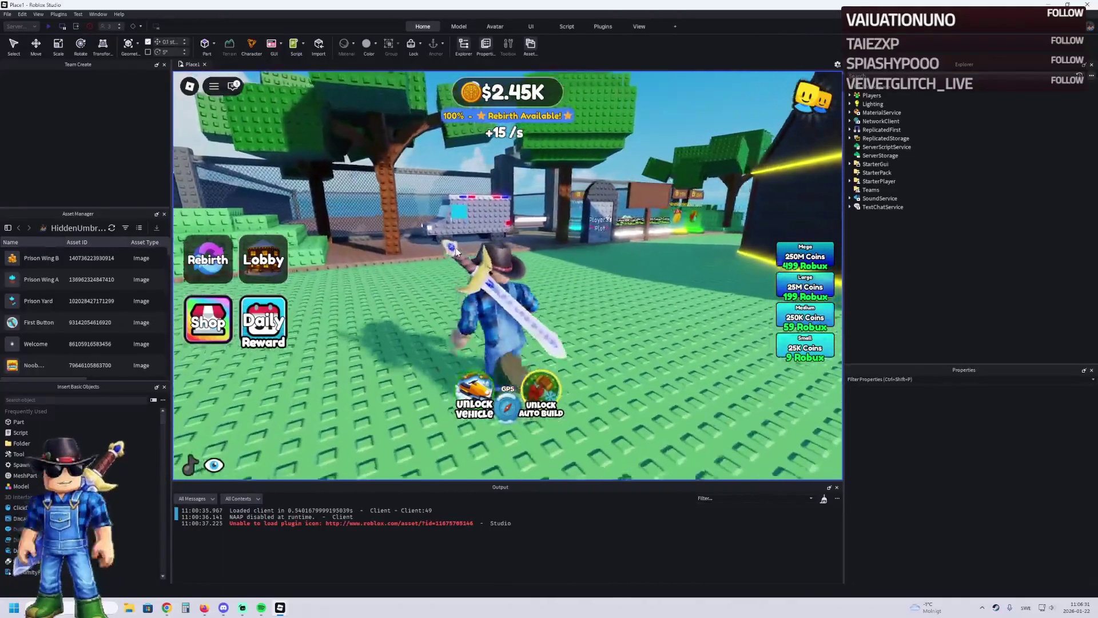
pyautogui.press('a')
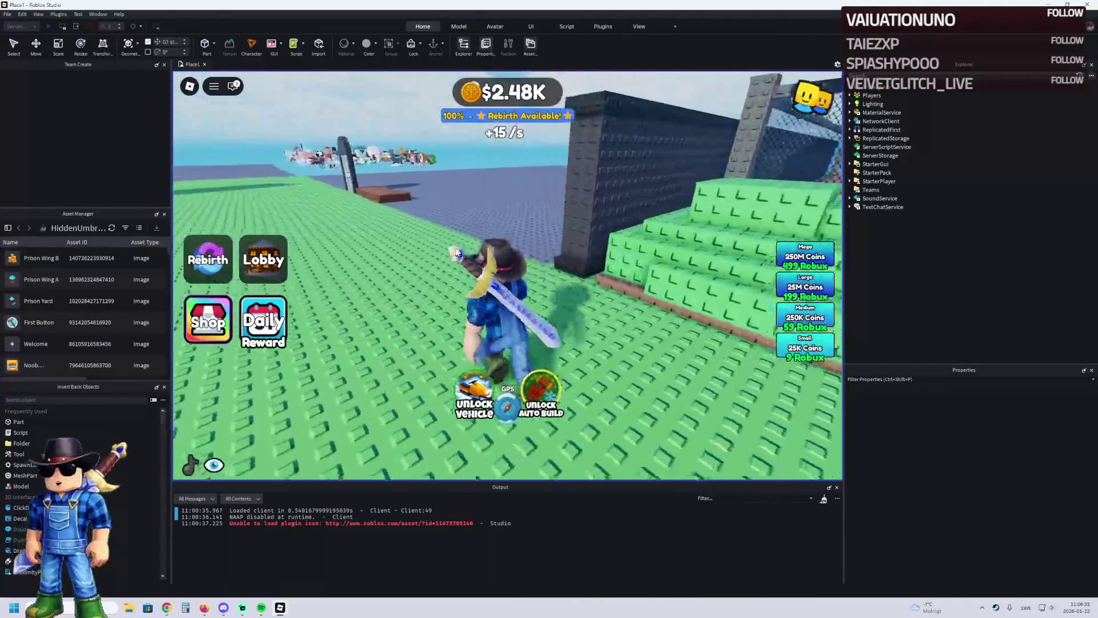
pyautogui.press('a')
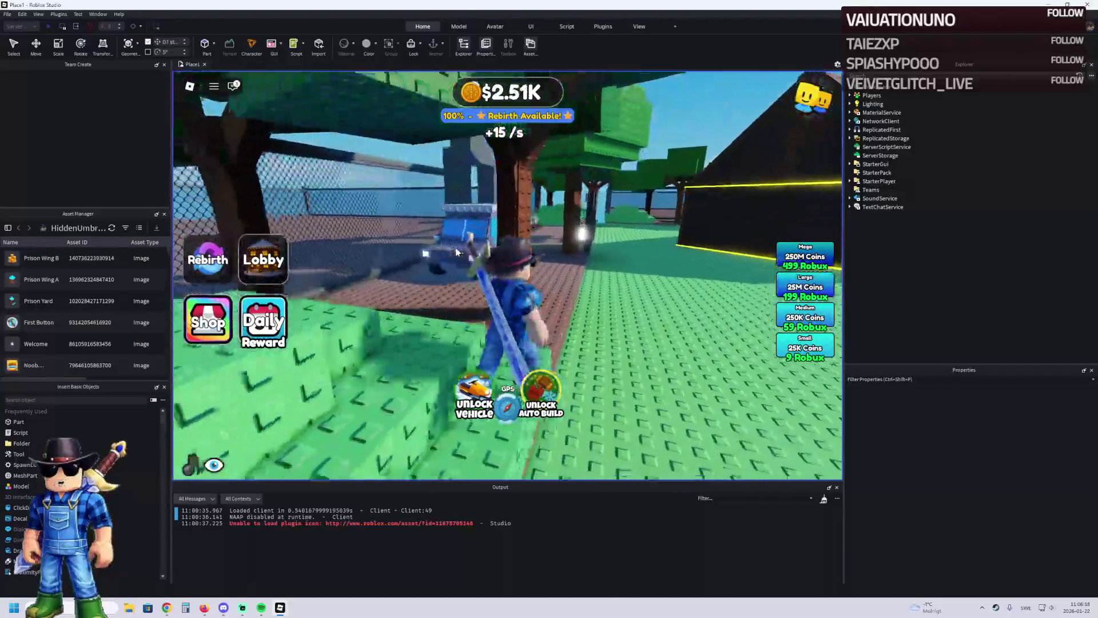
pyautogui.press('a')
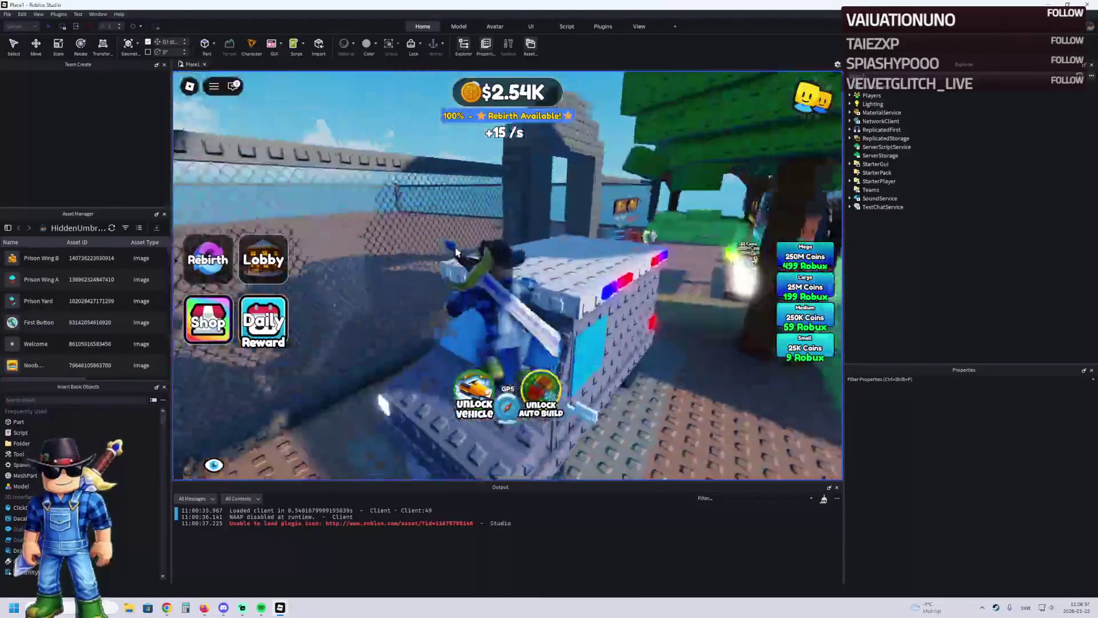
pyautogui.press('a')
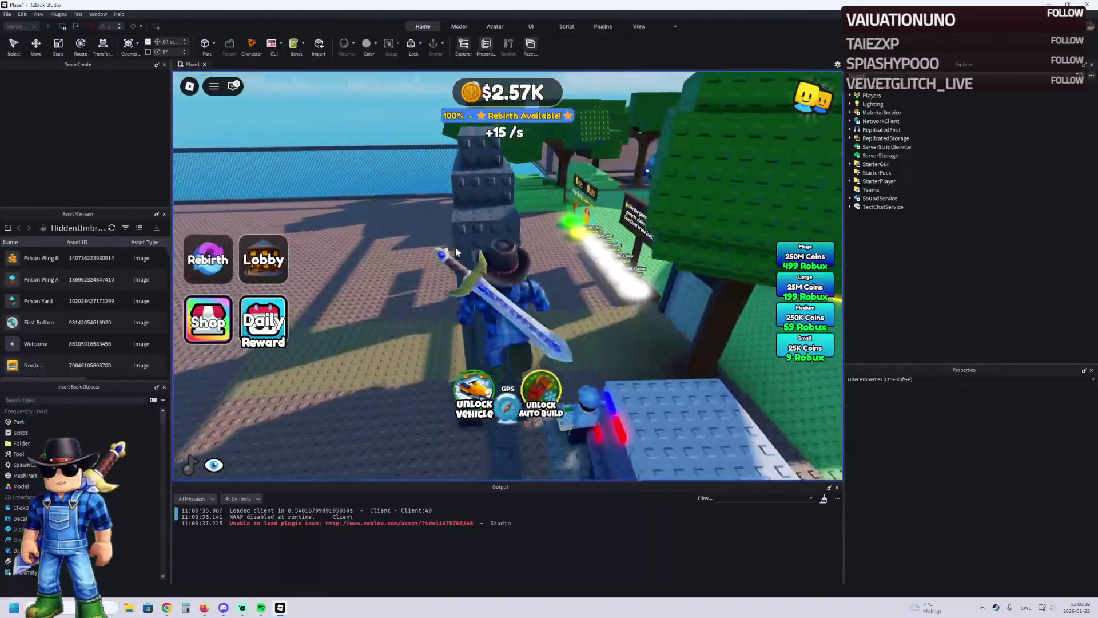
pyautogui.press('a')
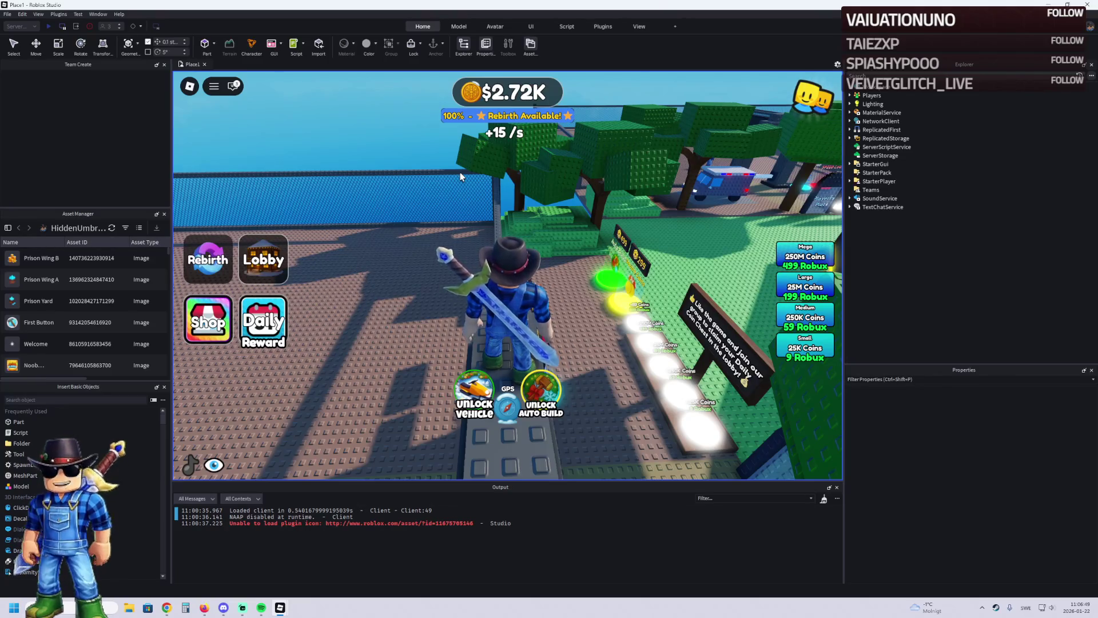
# Step: Walk the character past the police truck to the Super Jump pad and along the fence
pyautogui.moveTo(378, 132); pyautogui.dragTo(511, 203)
pyautogui.press('w')
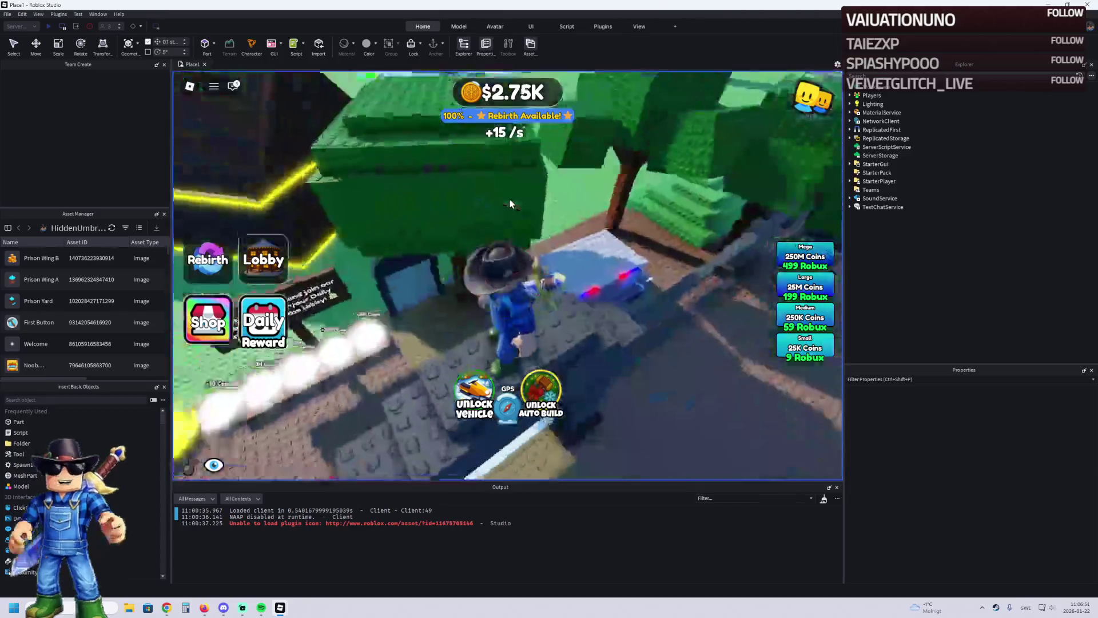
pyautogui.press('w')
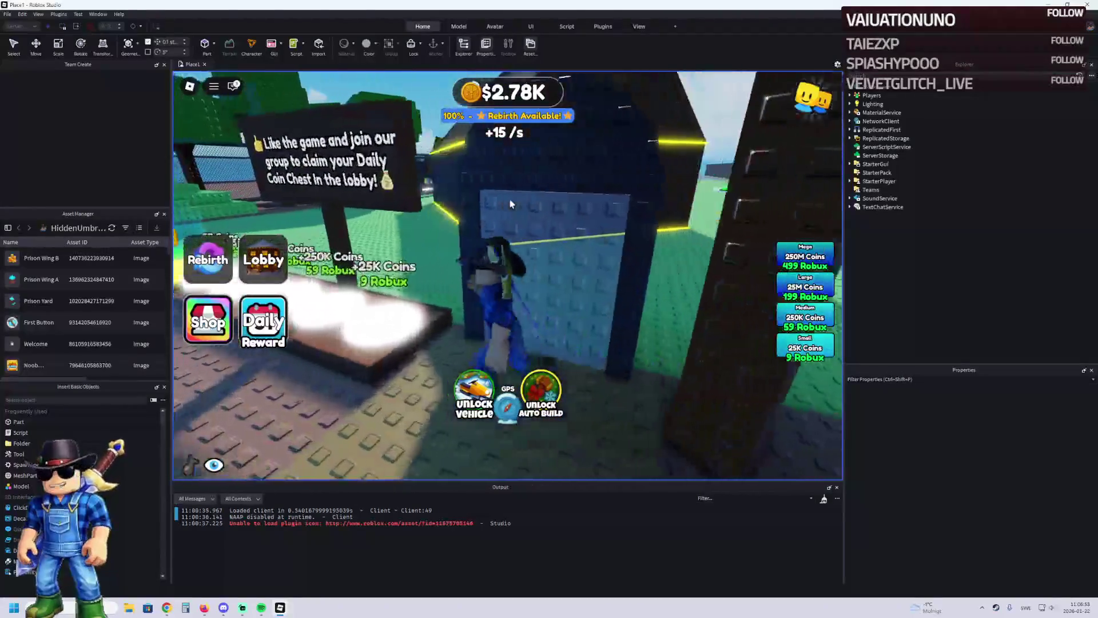
pyautogui.press('w')
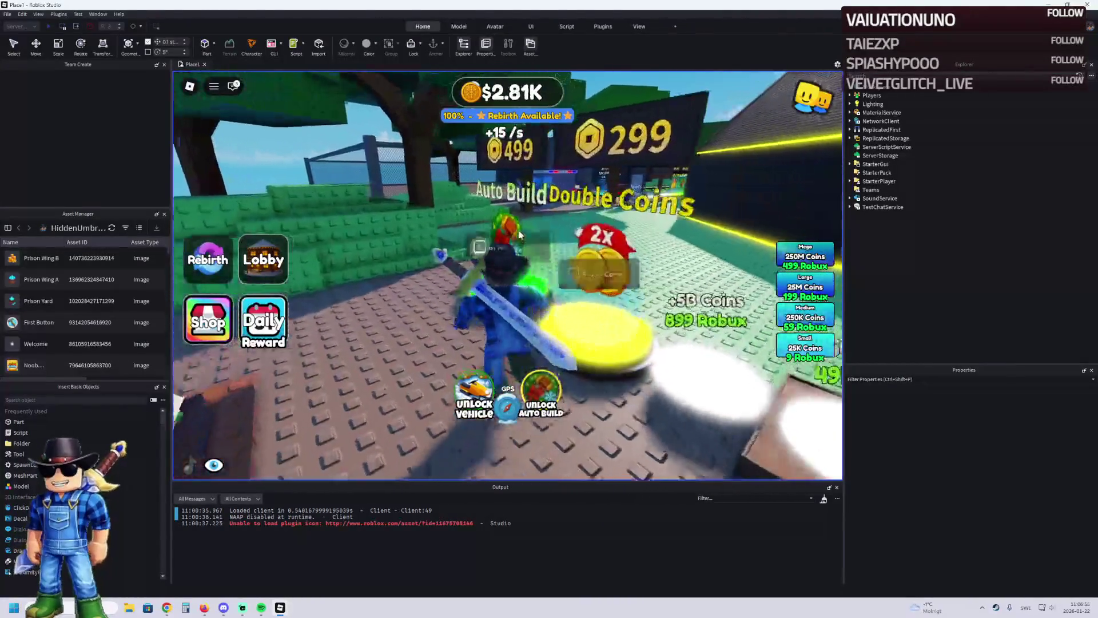
pyautogui.press('w')
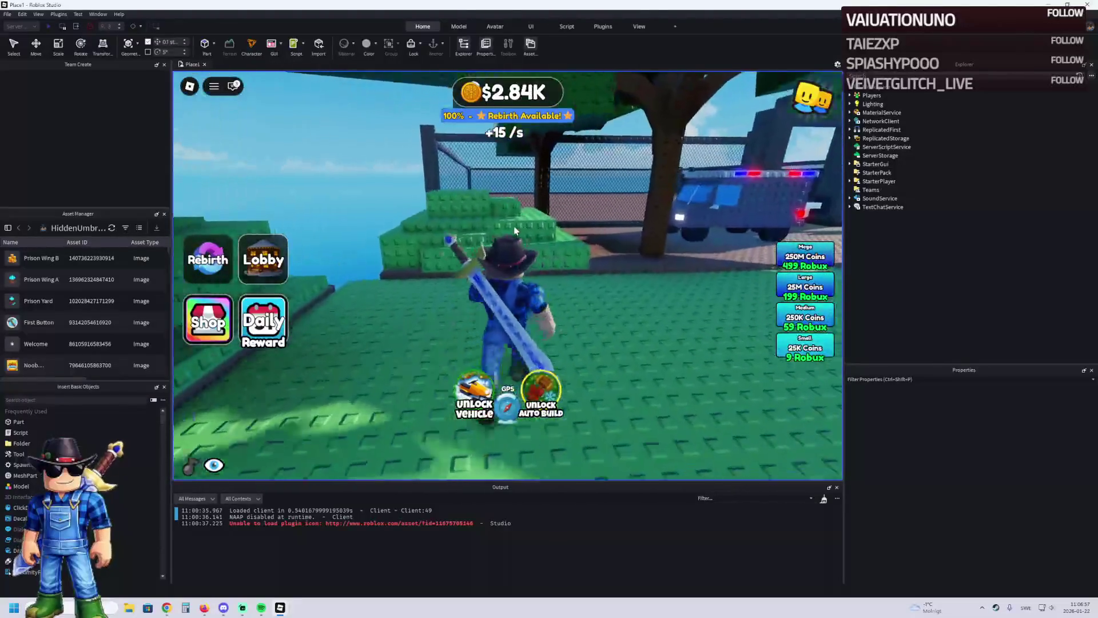
pyautogui.press('w')
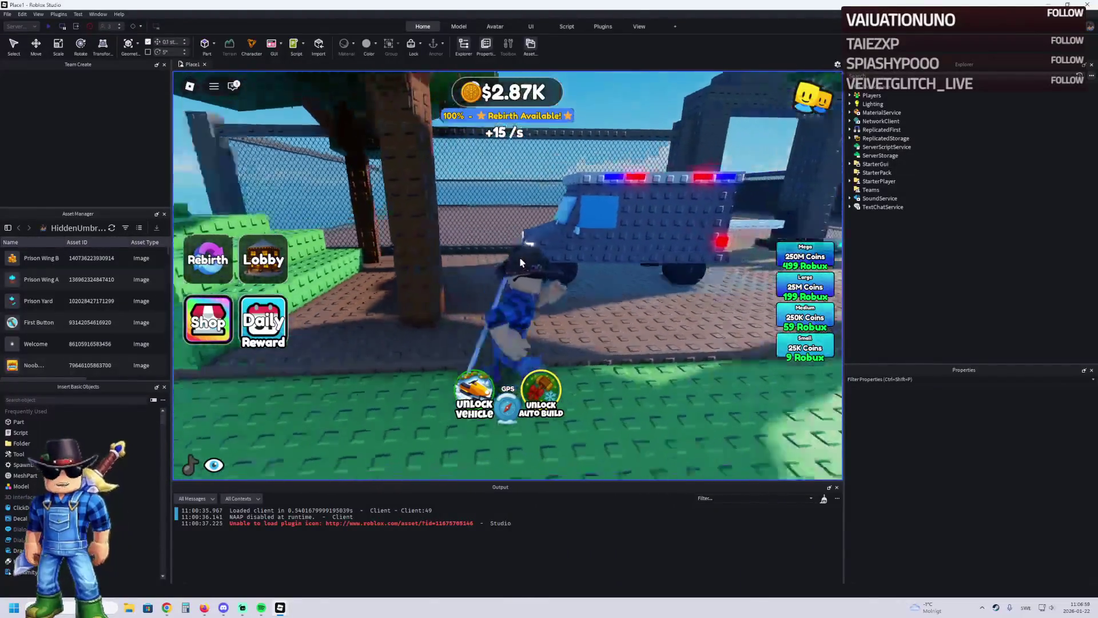
pyautogui.press('w')
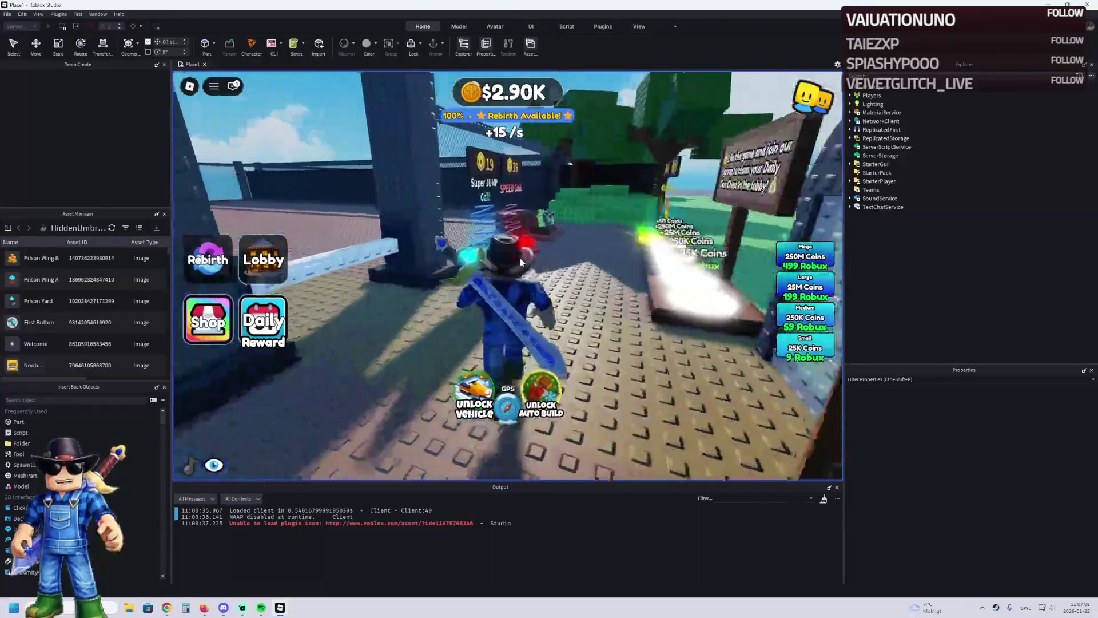
pyautogui.press('w')
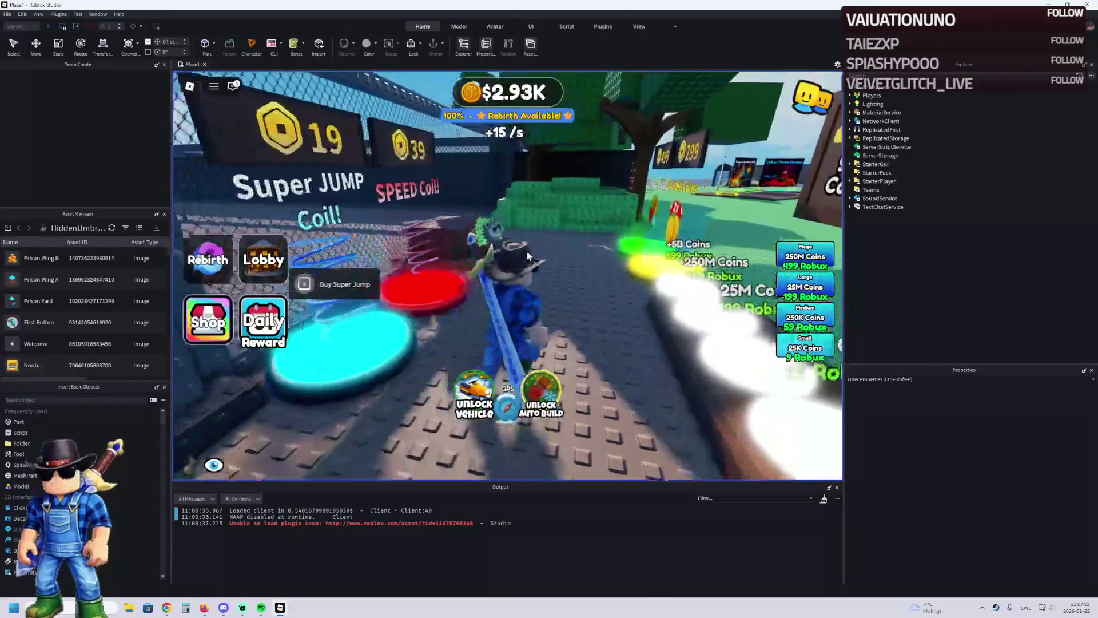
pyautogui.press('w')
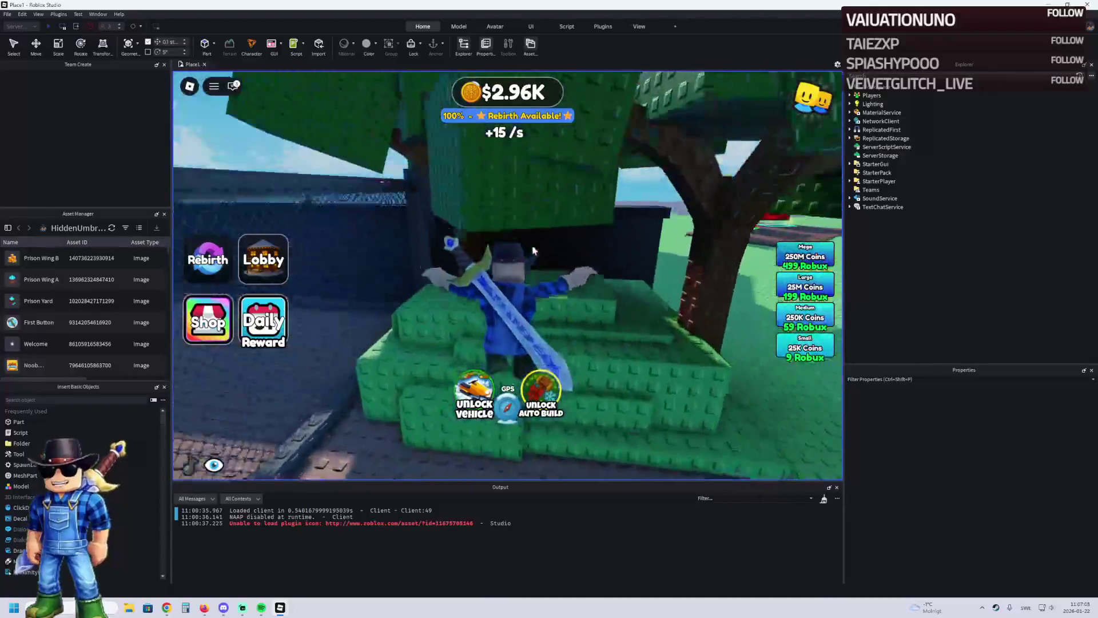
pyautogui.press('w')
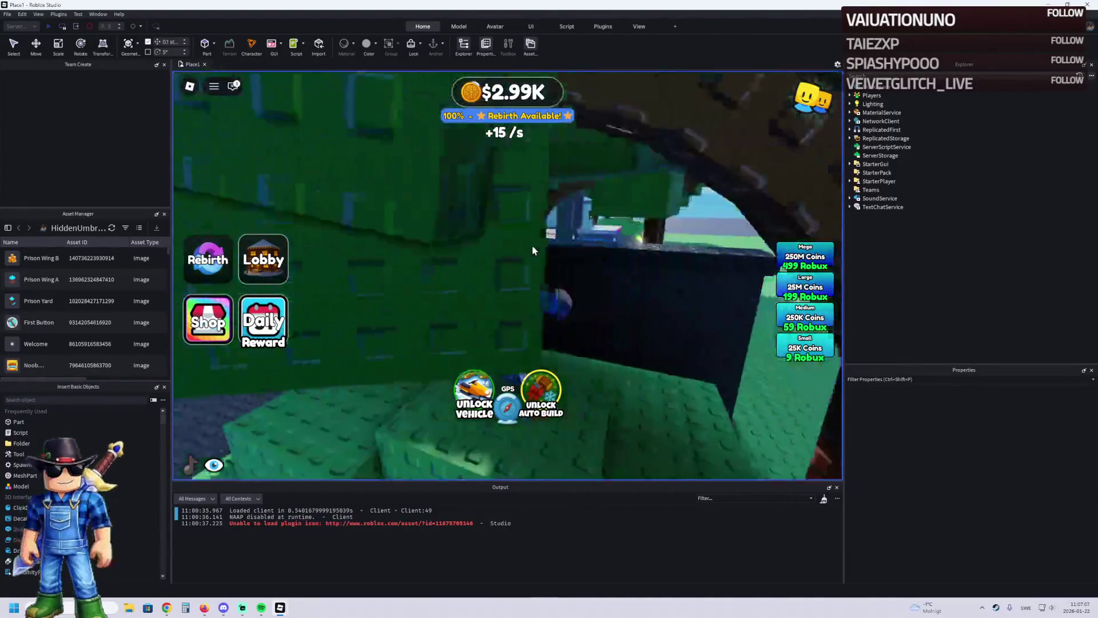
pyautogui.press('w')
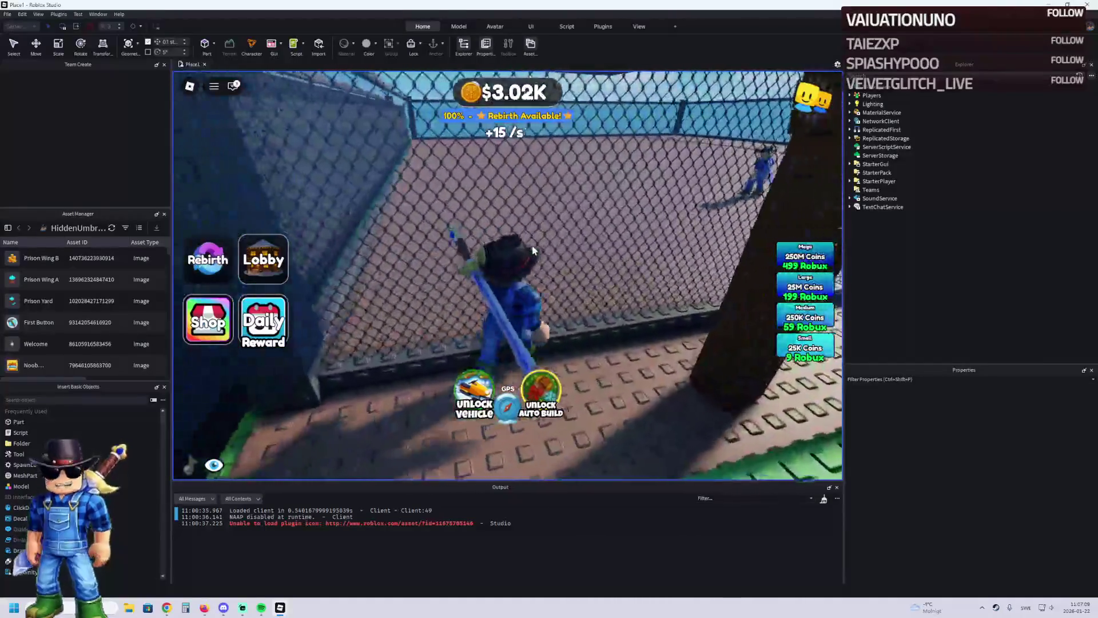
pyautogui.press('w')
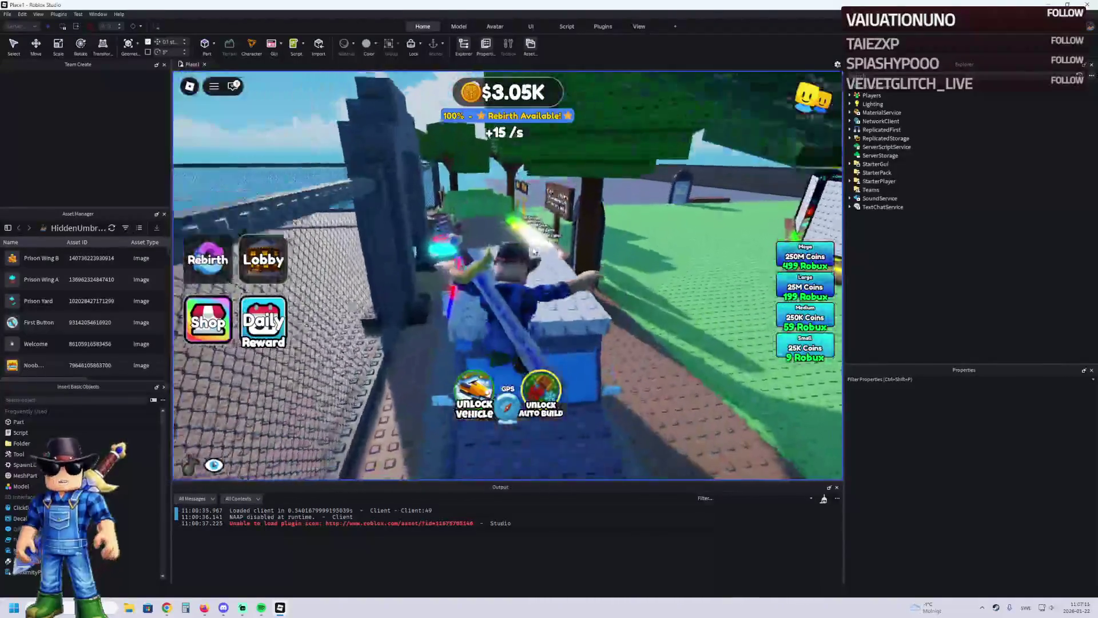
pyautogui.press('w')
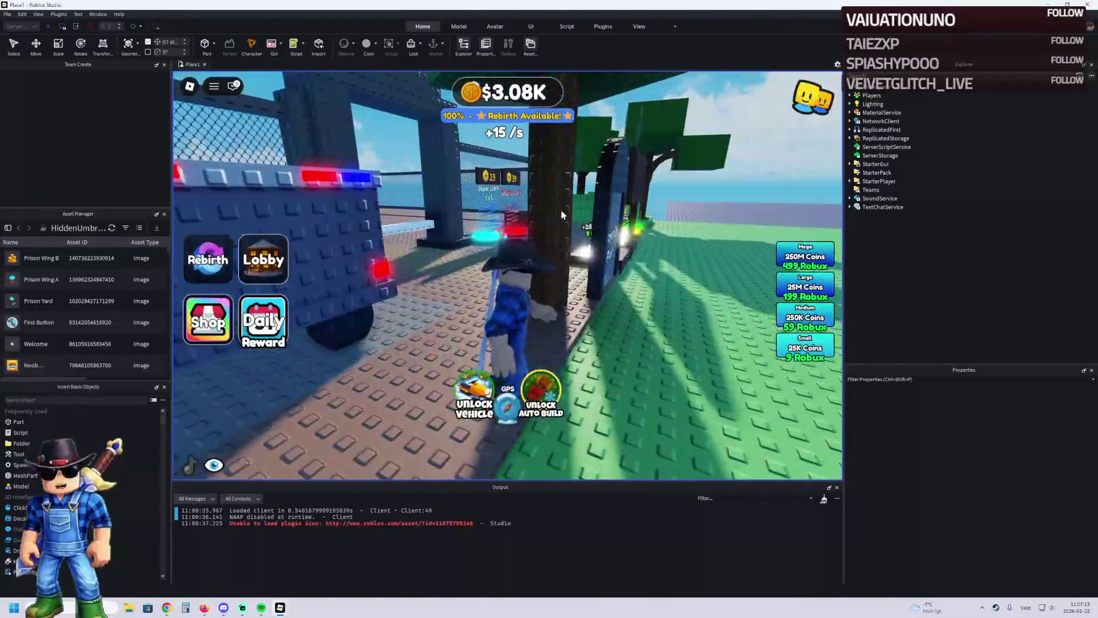
# Step: Equip the sword and run over the rail walkway, through the gate, to the wooden house
pyautogui.press('1')
pyautogui.press('w')
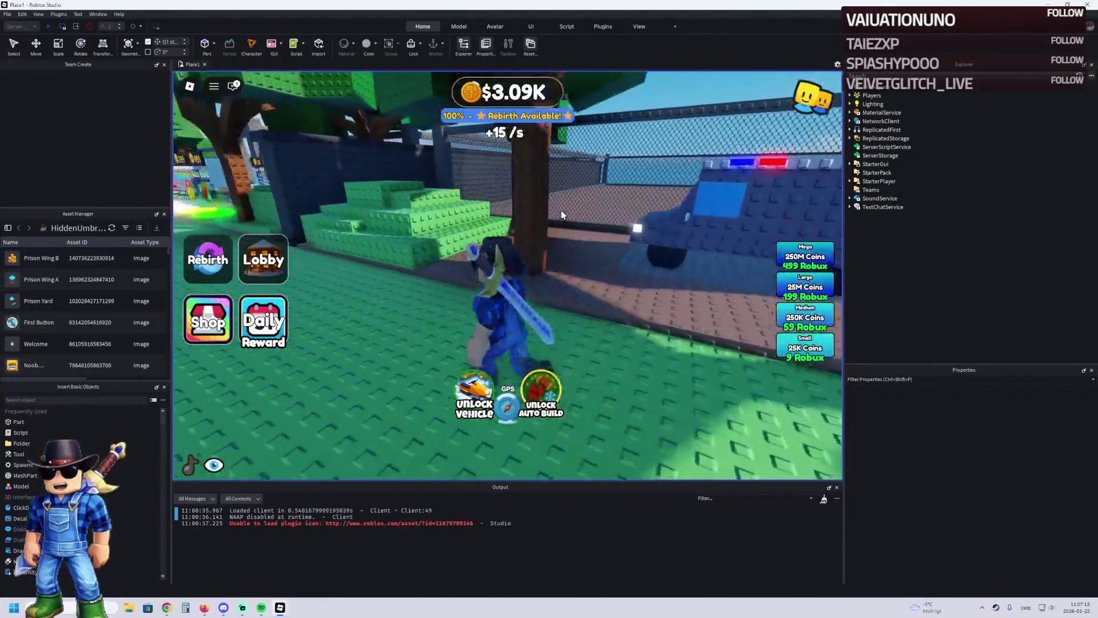
pyautogui.press('w')
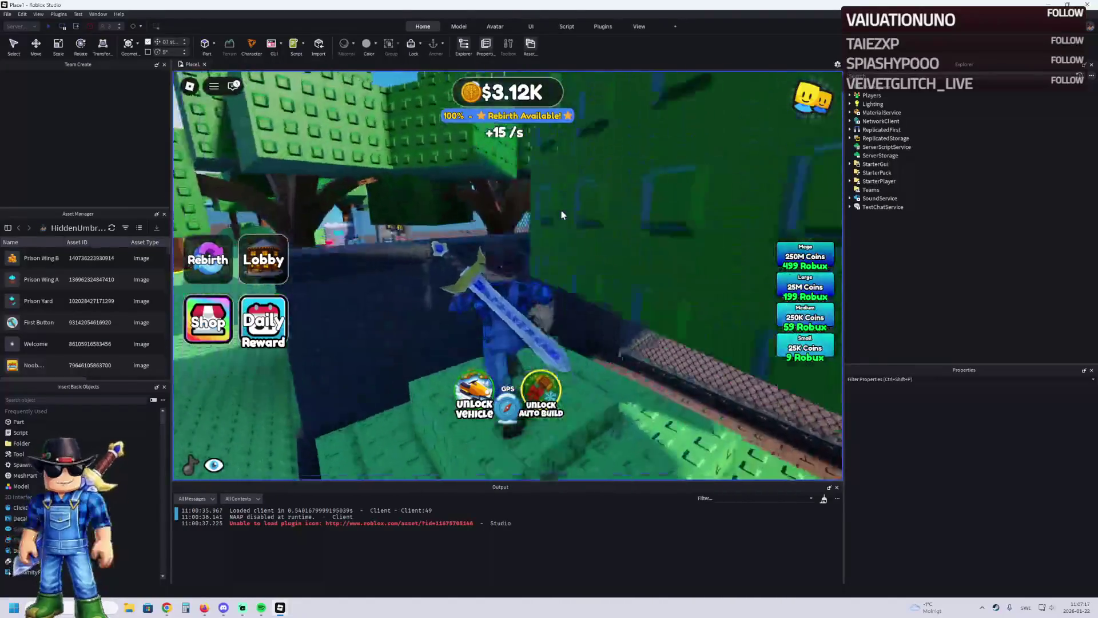
pyautogui.press('w')
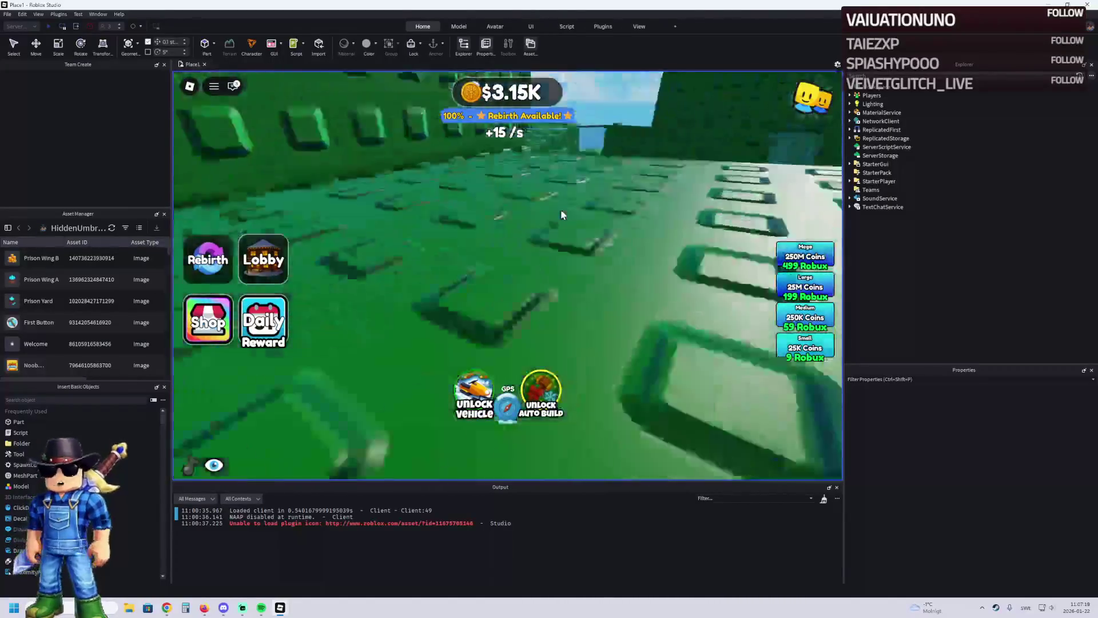
pyautogui.press('w')
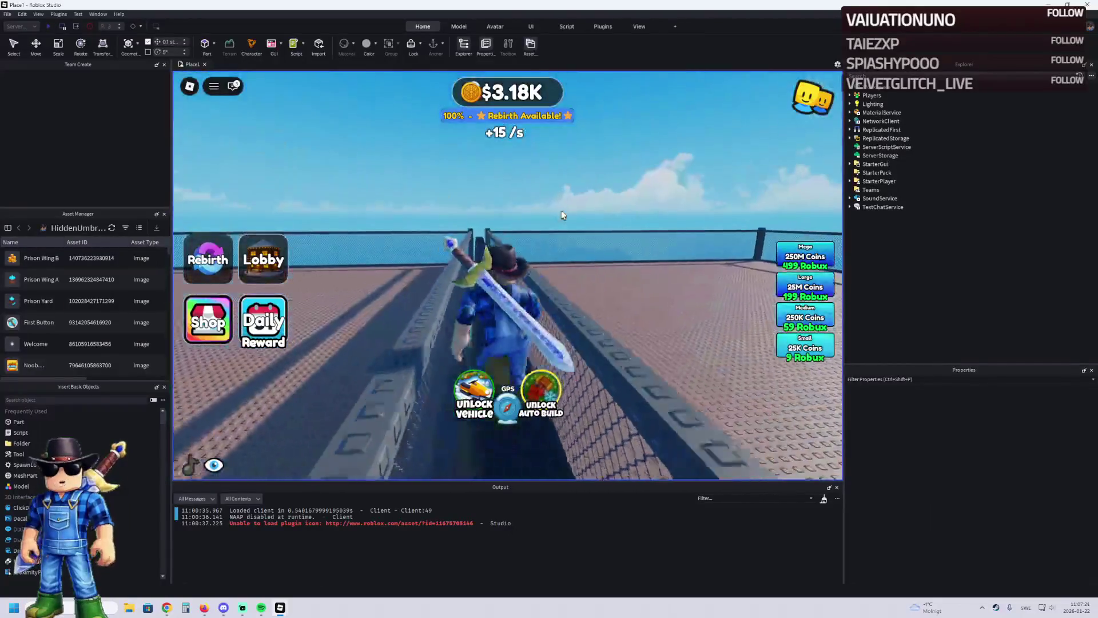
pyautogui.press('w')
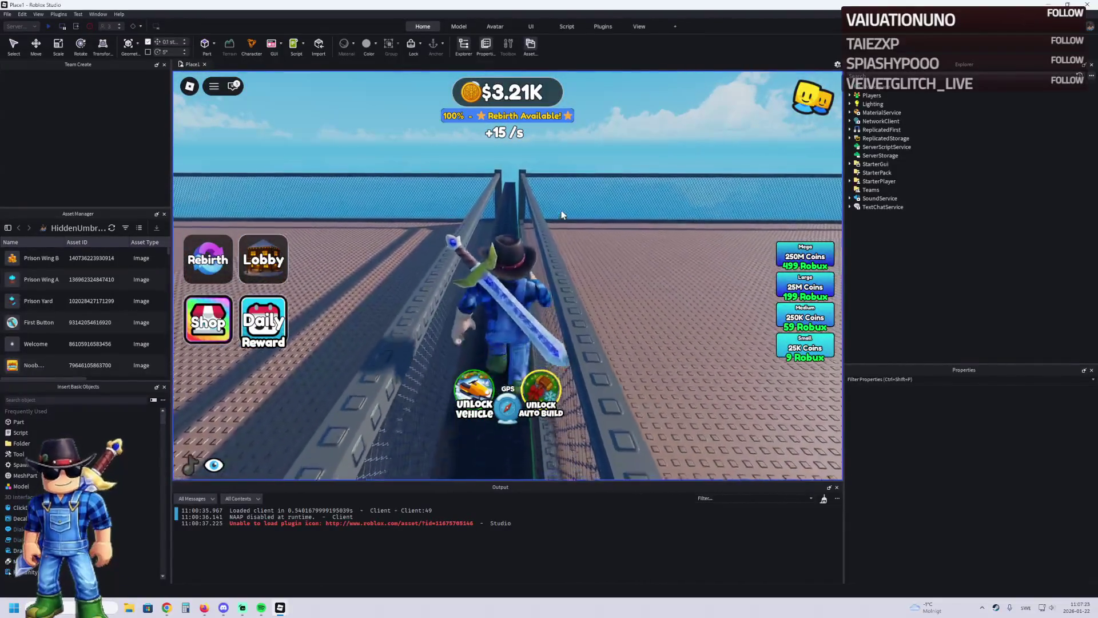
pyautogui.press('w')
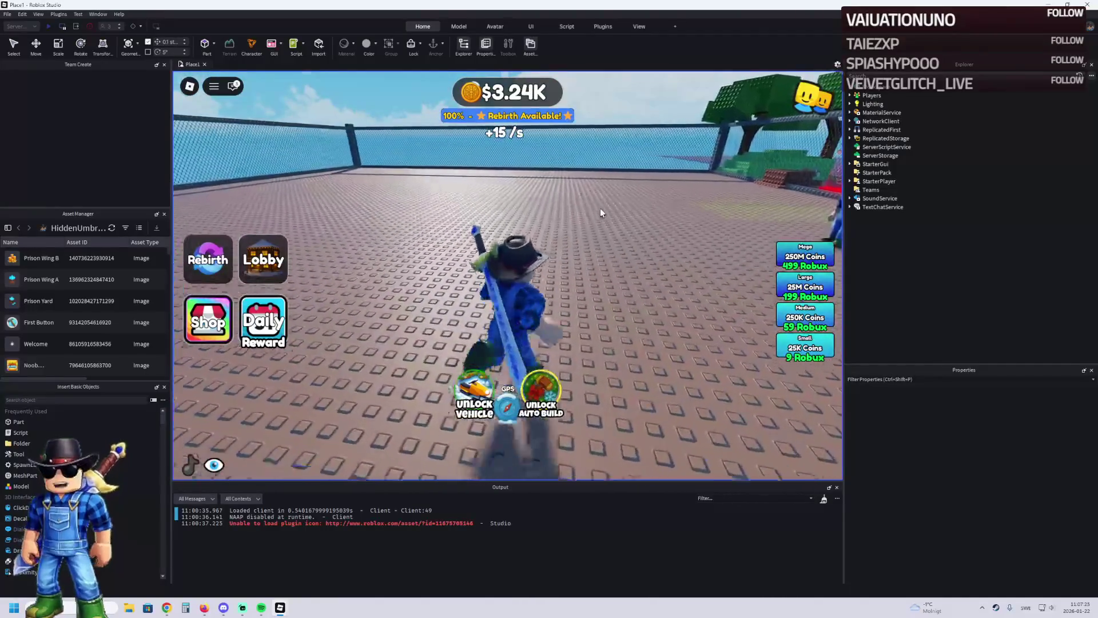
pyautogui.press('w')
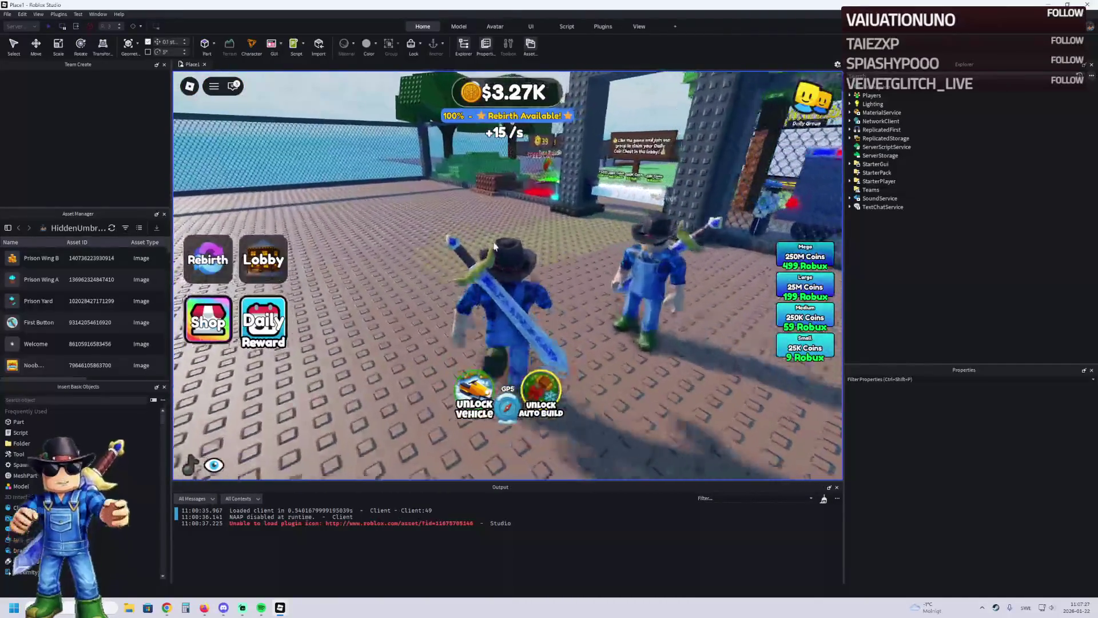
pyautogui.press('w')
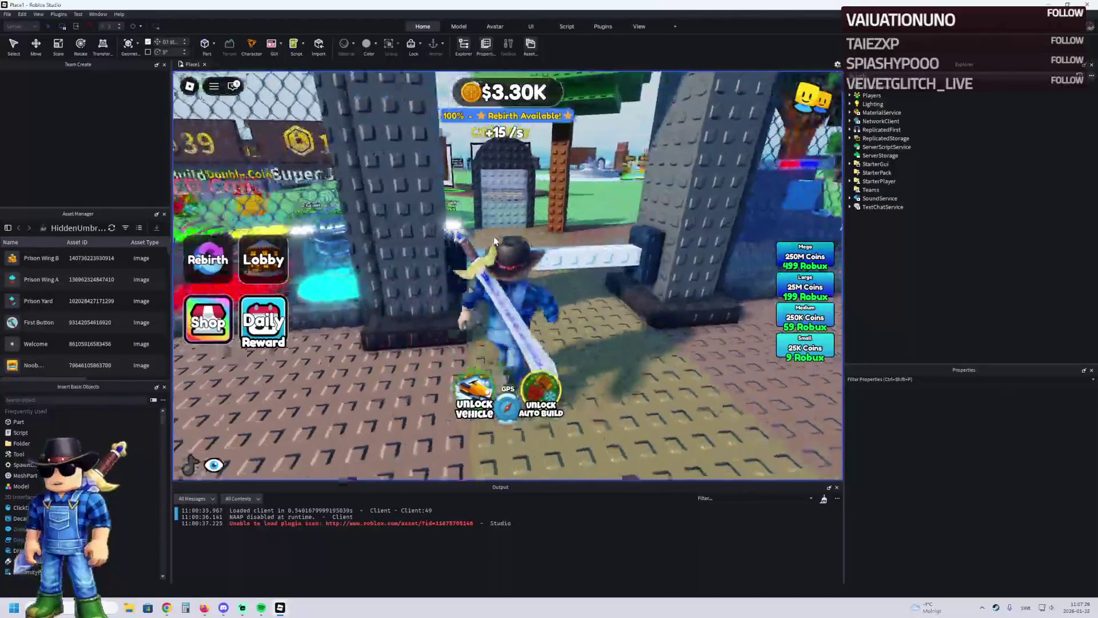
pyautogui.press('w')
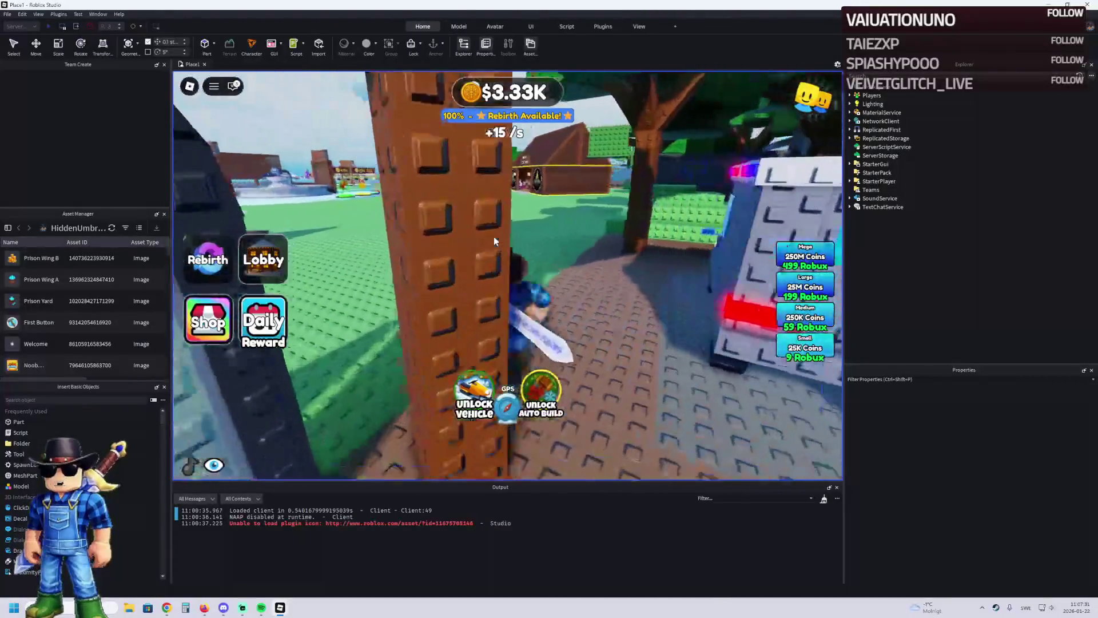
pyautogui.press('w')
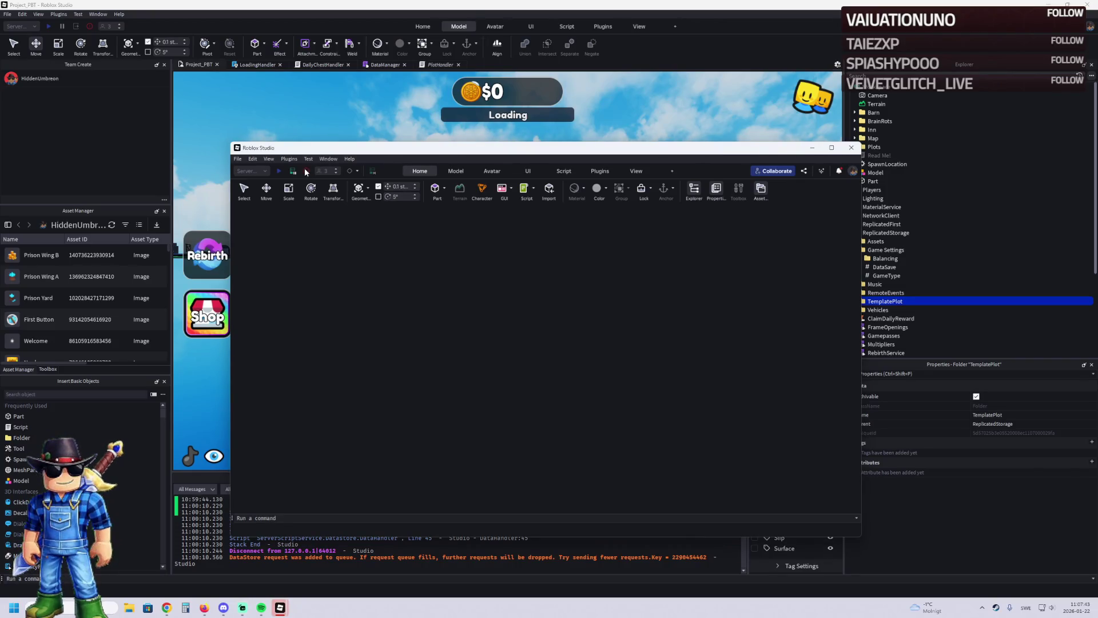
# Step: Stop the playtest and move TemplatePlot from ReplicatedStorage into Workspace
pyautogui.click(814, 137)
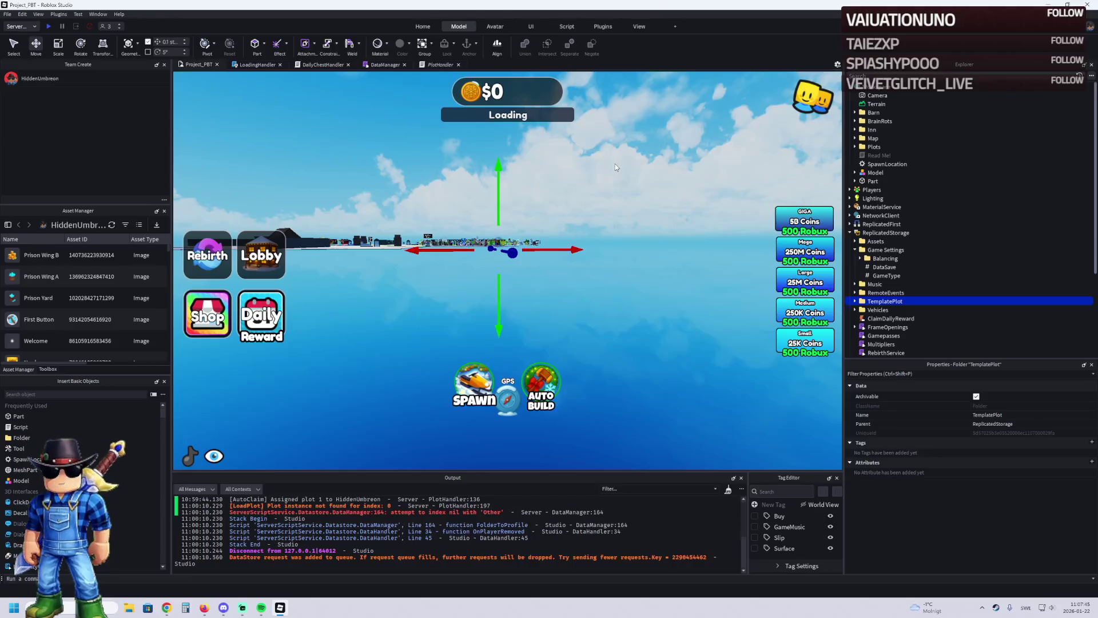
pyautogui.moveTo(885, 301); pyautogui.dragTo(876, 95)
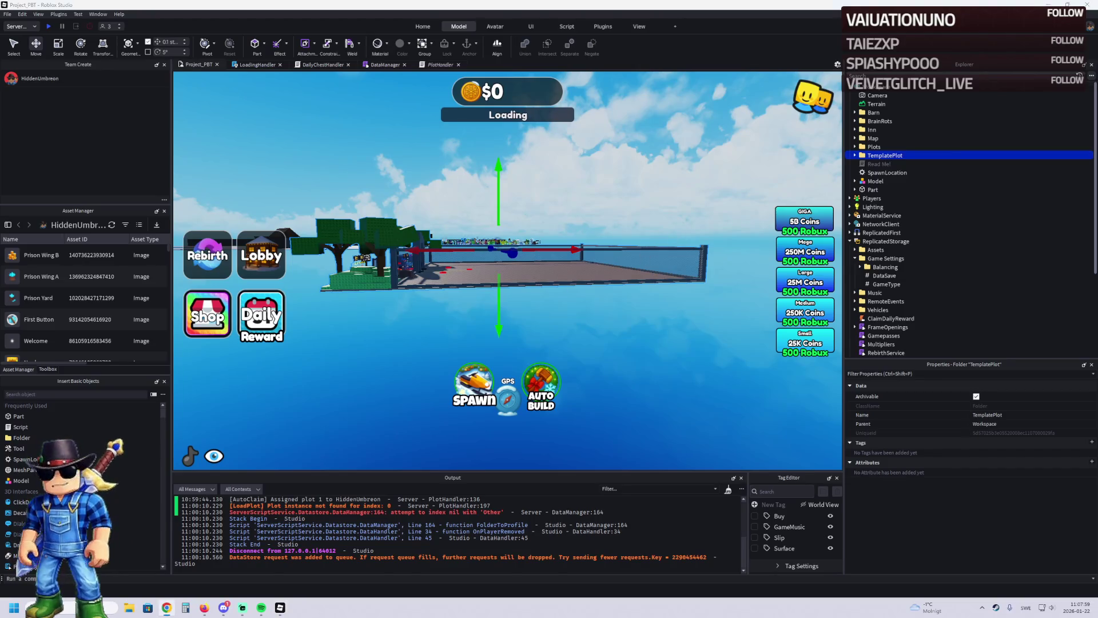
pyautogui.press('f')
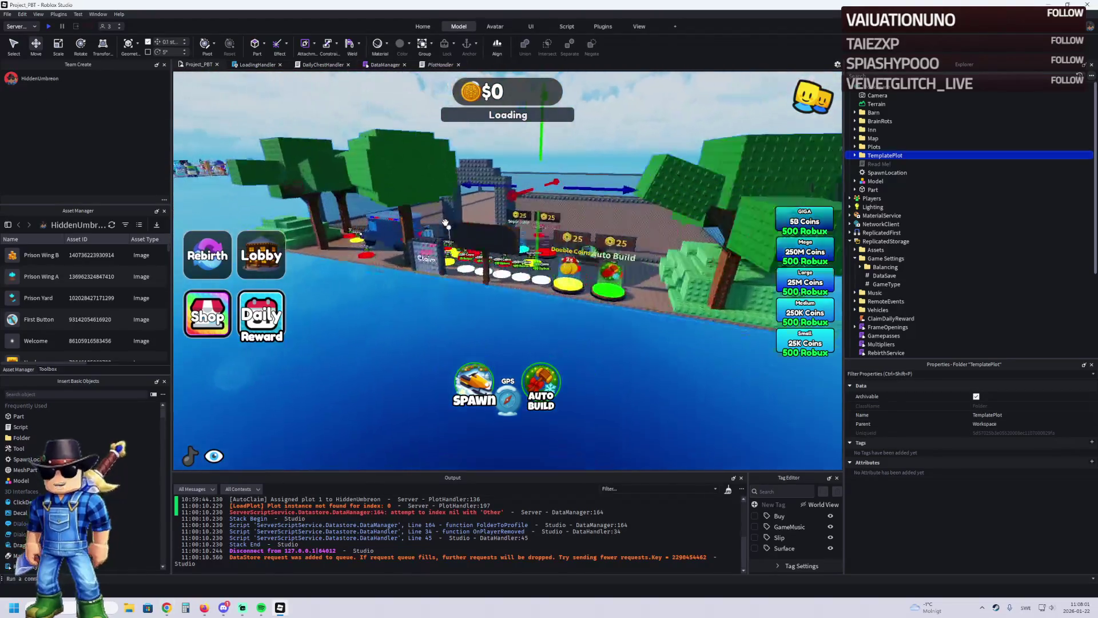
pyautogui.scroll(-3, 446, 223)
pyautogui.scroll(8, 489, 178)
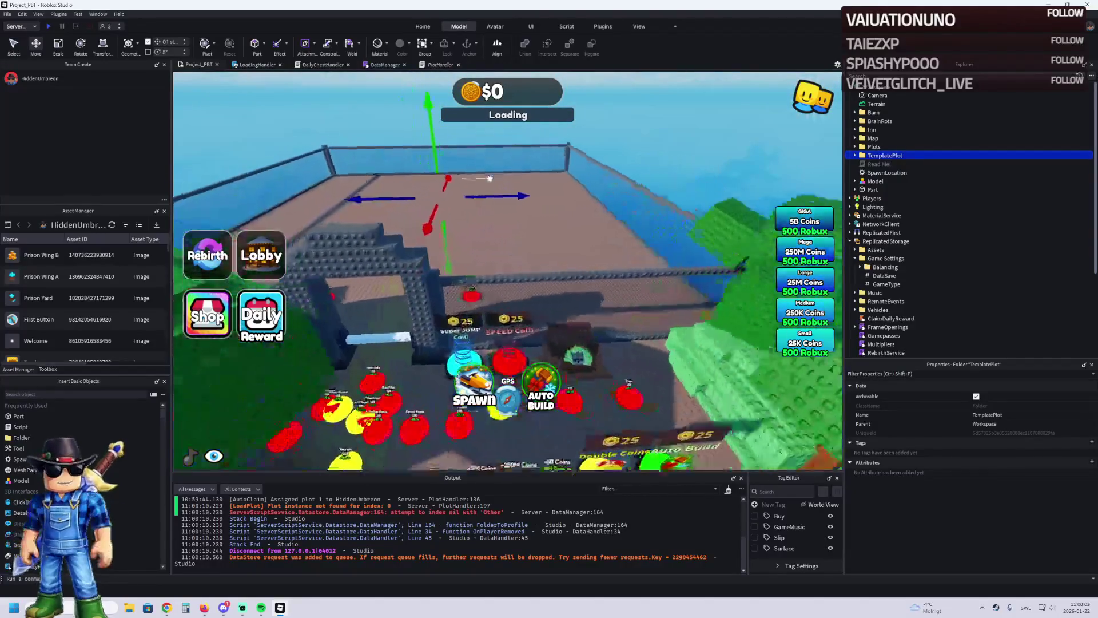
pyautogui.scroll(-6, 490, 178)
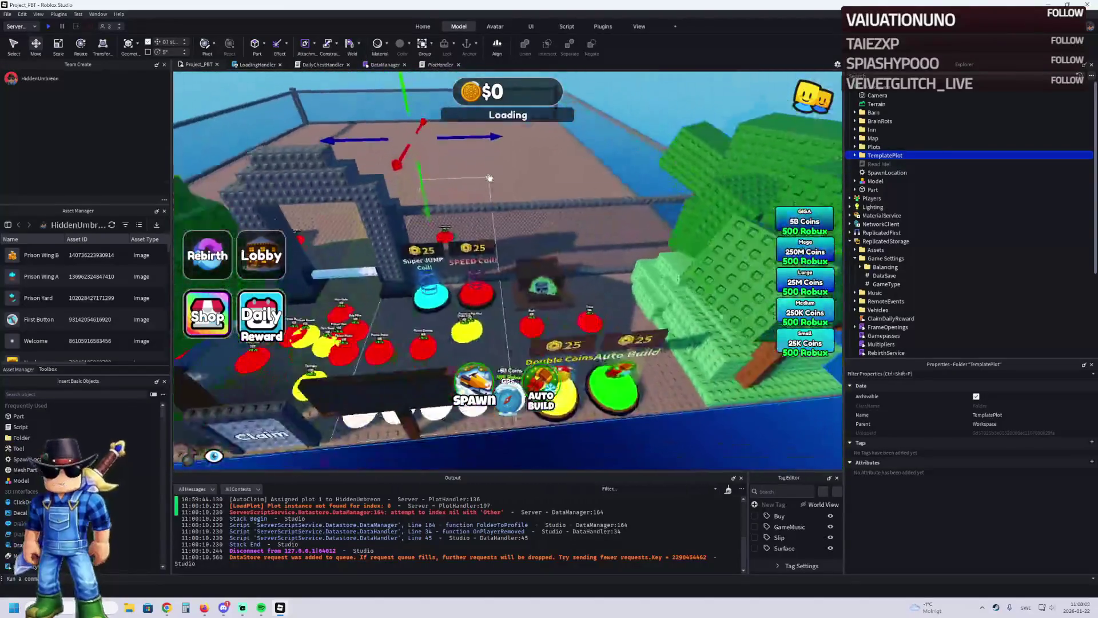
pyautogui.scroll(5, 490, 178)
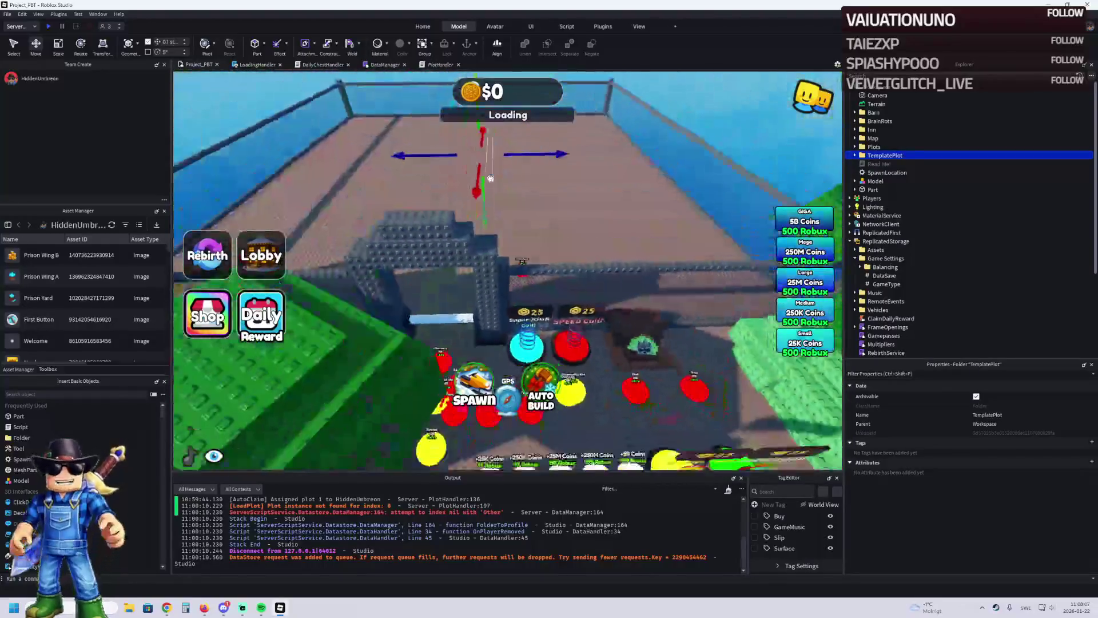
pyautogui.scroll(4, 490, 178)
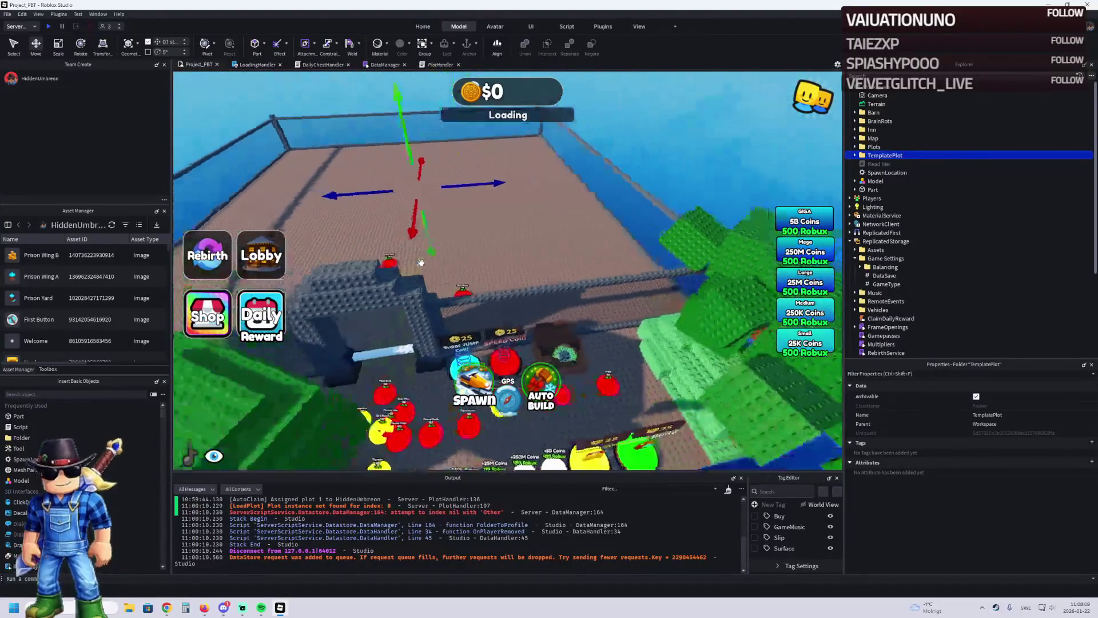
pyautogui.scroll(6, 419, 263)
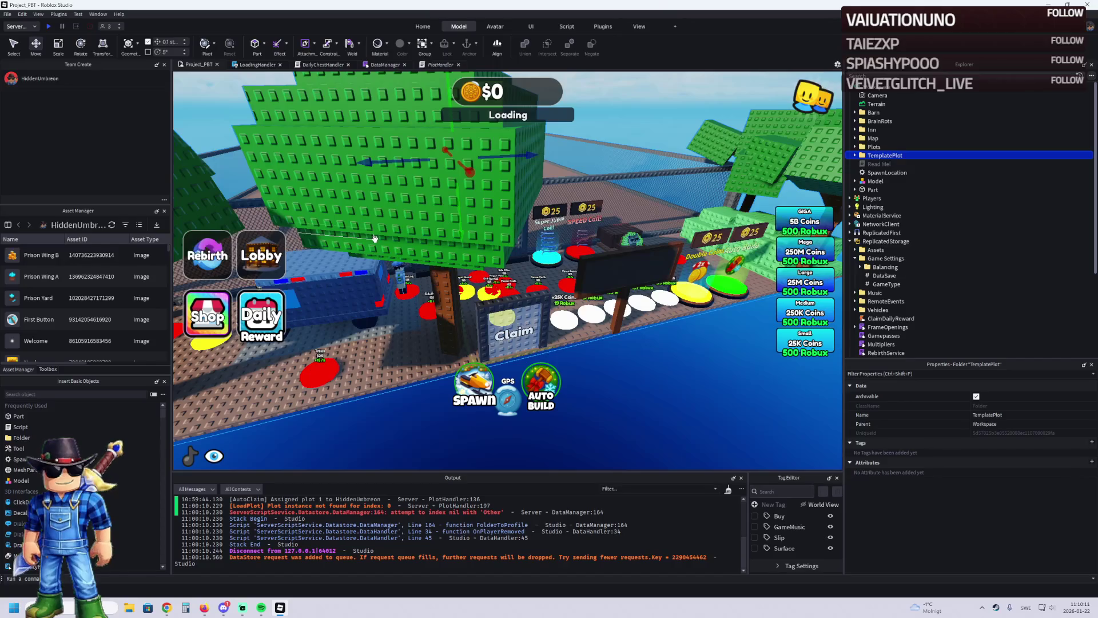
pyautogui.scroll(10, 400, 229)
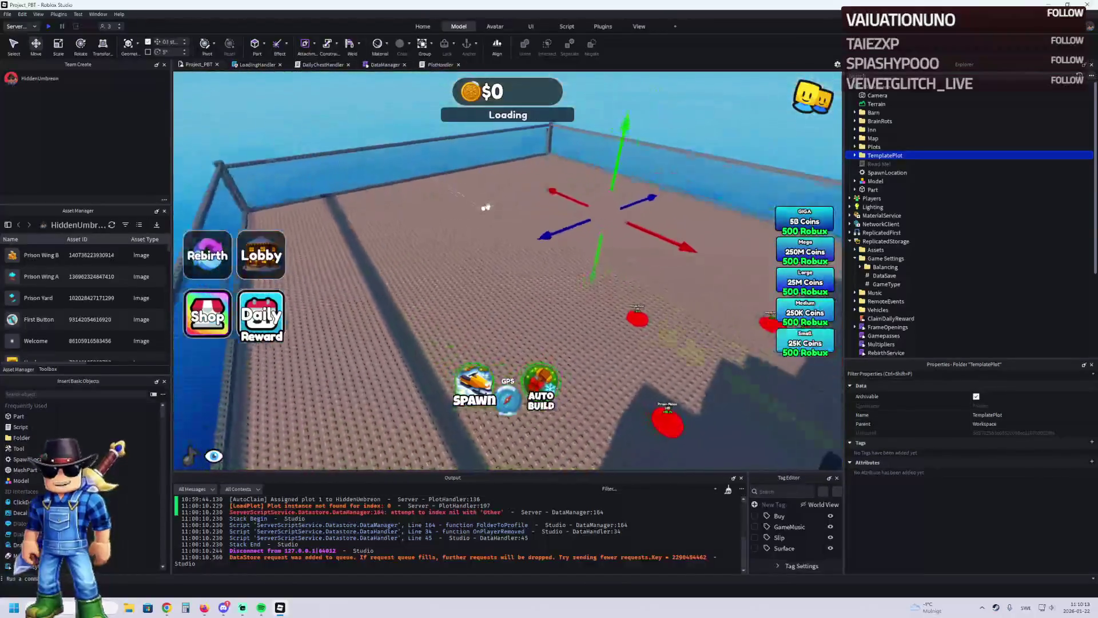
pyautogui.scroll(-5, 486, 207)
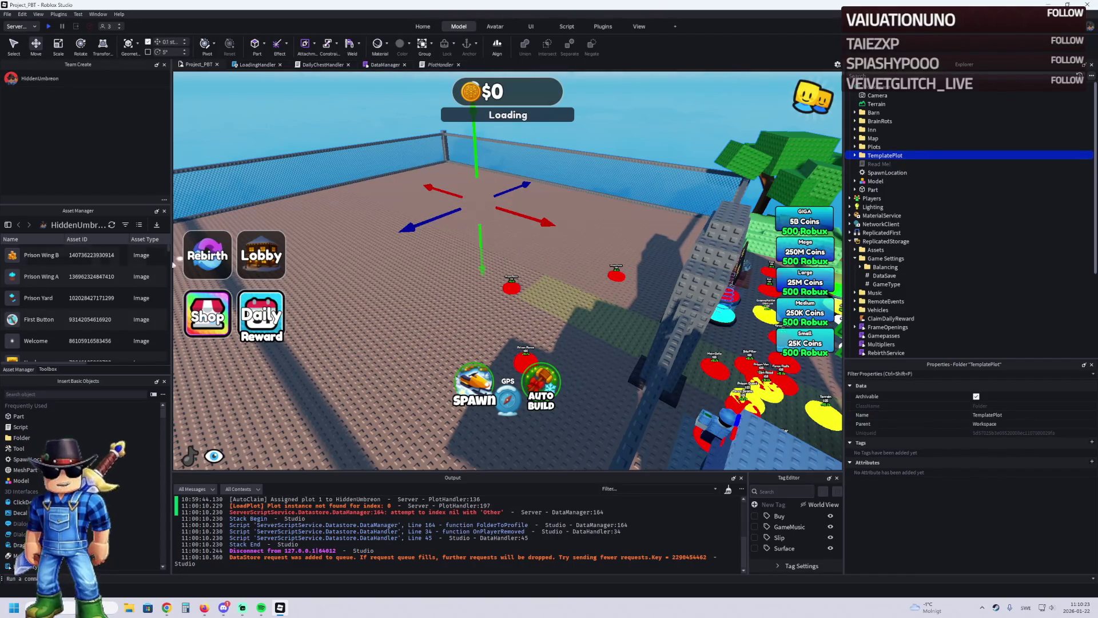
pyautogui.scroll(3, 343, 217)
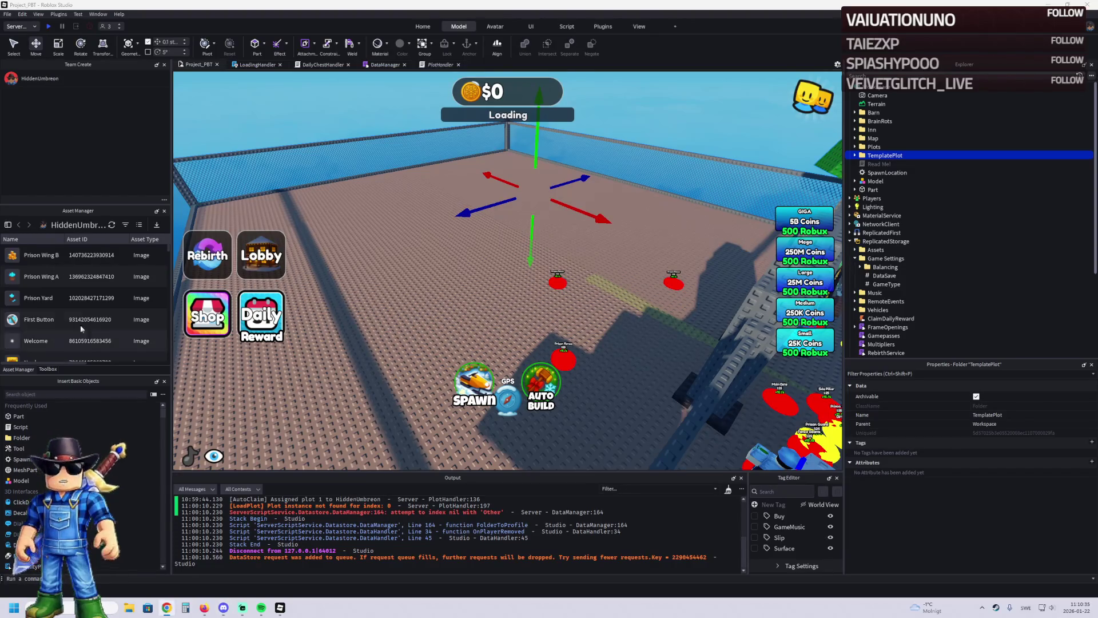
pyautogui.scroll(5, 386, 274)
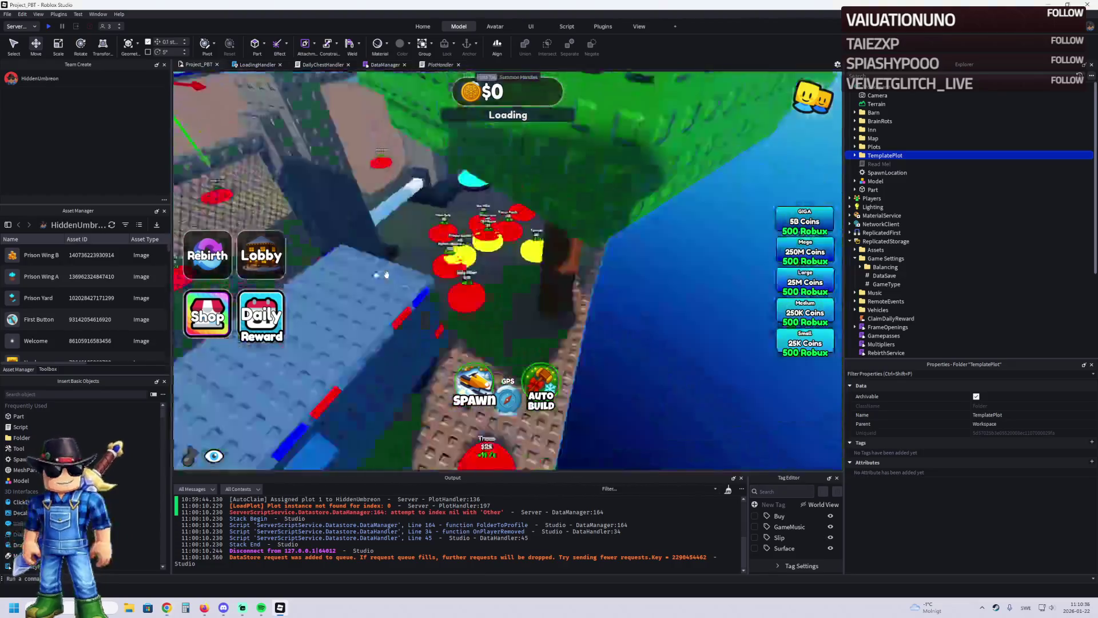
pyautogui.scroll(10, 386, 275)
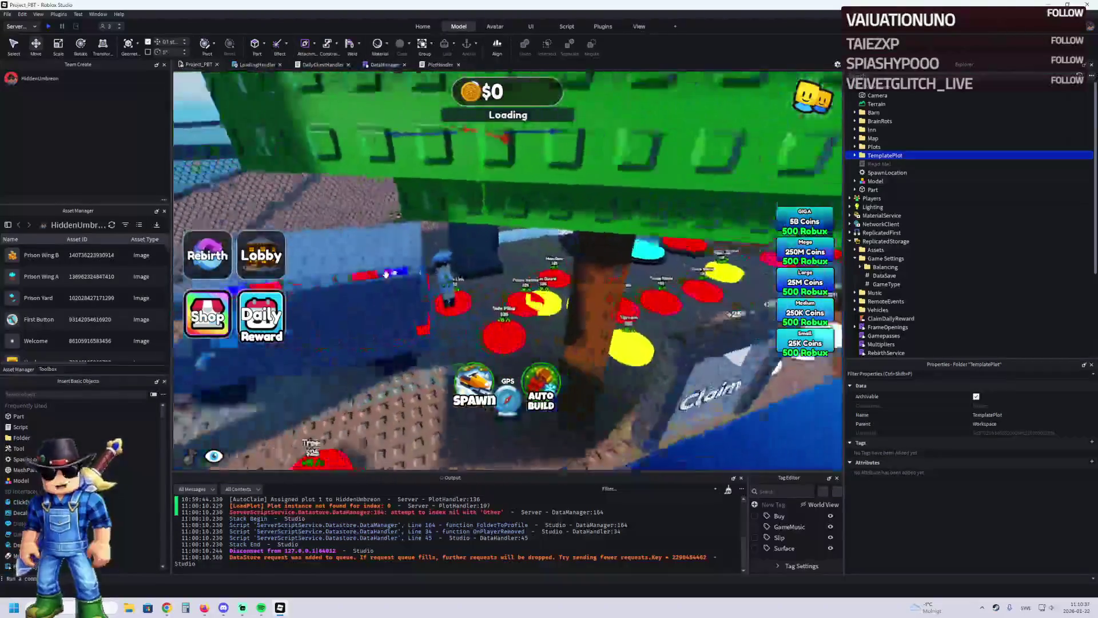
pyautogui.scroll(-10, 386, 274)
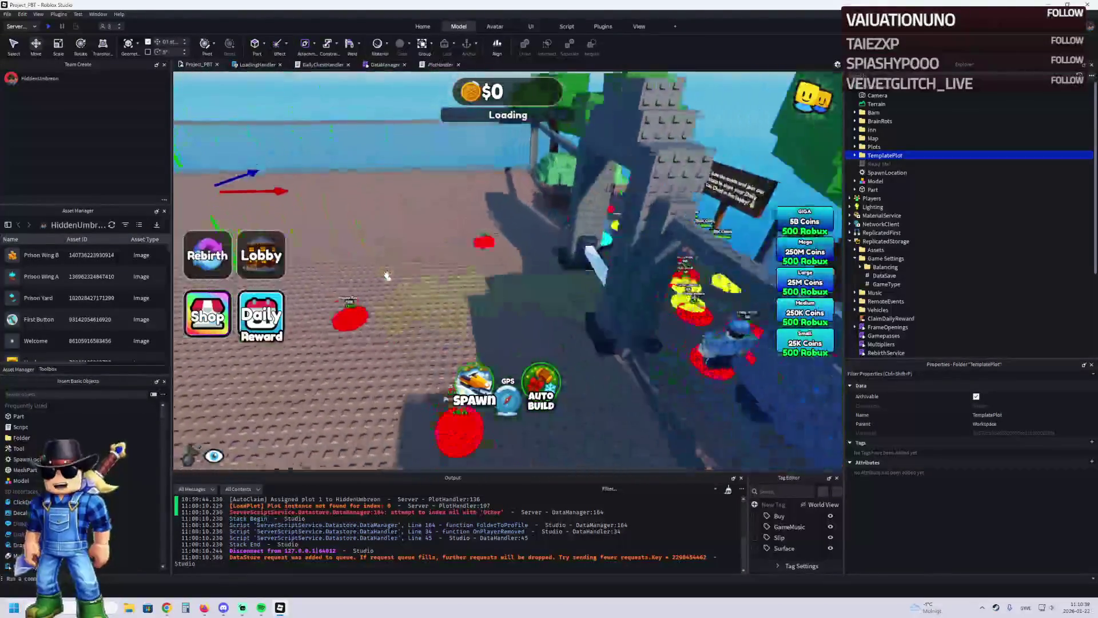
pyautogui.scroll(5, 386, 274)
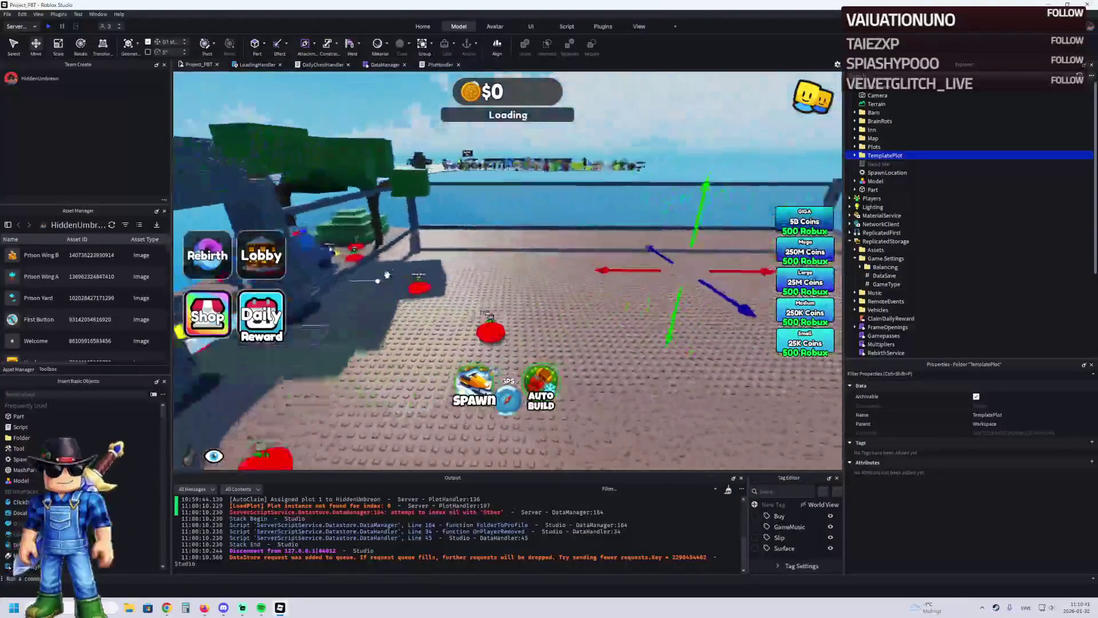
pyautogui.click(473, 182)
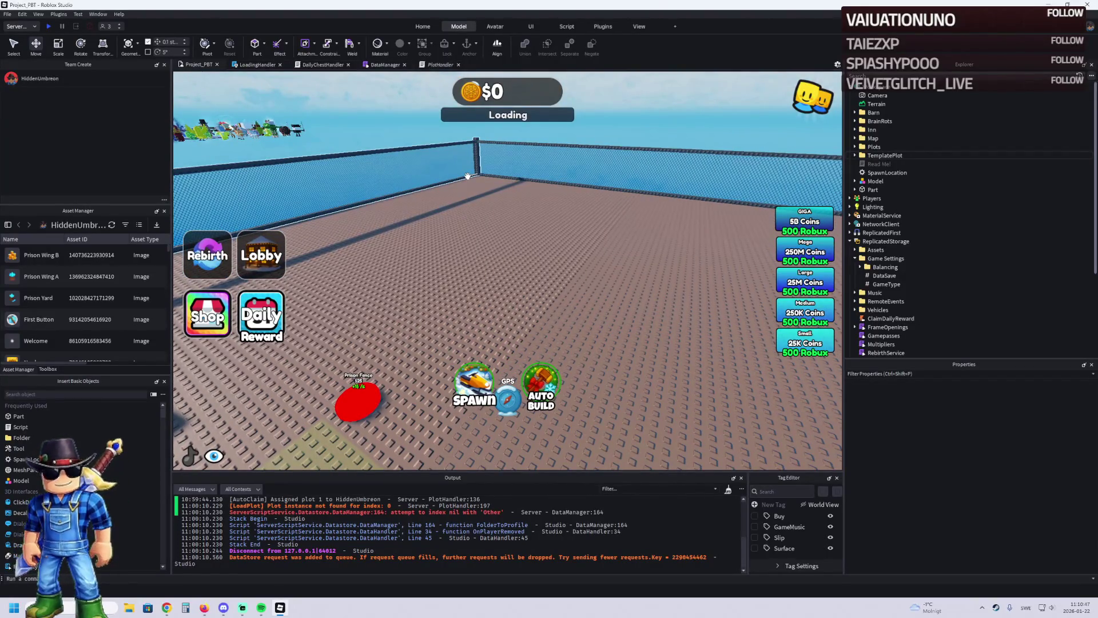
pyautogui.click(467, 176)
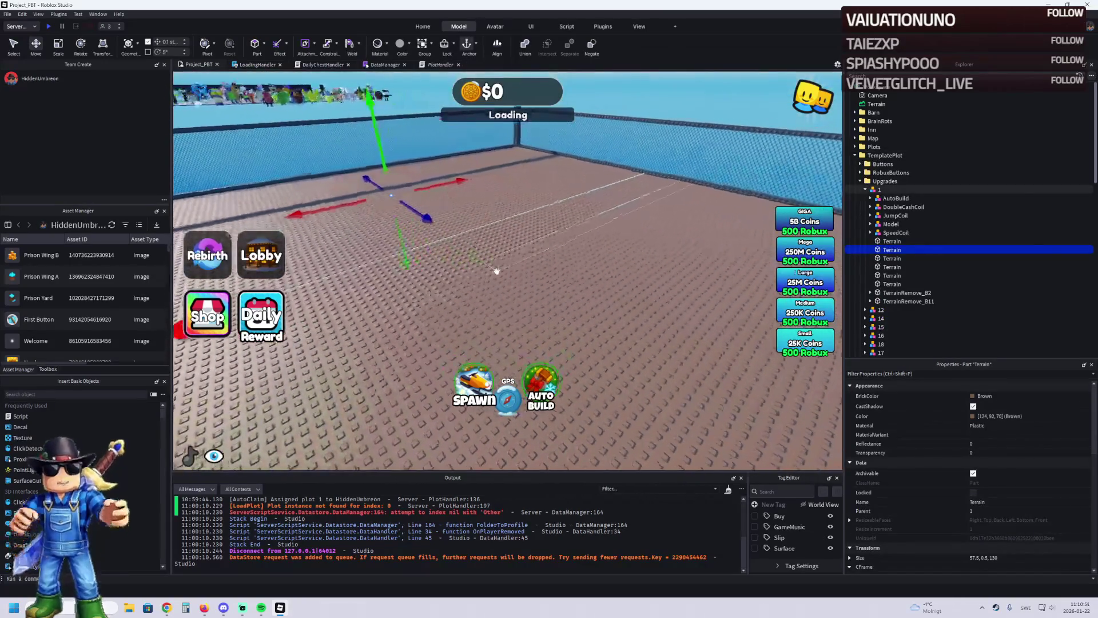
# Step: Check TerrainRemove_B11's RemoveOnButton value, then select the part and focus the camera on it
pyautogui.scroll(-2, 497, 271)
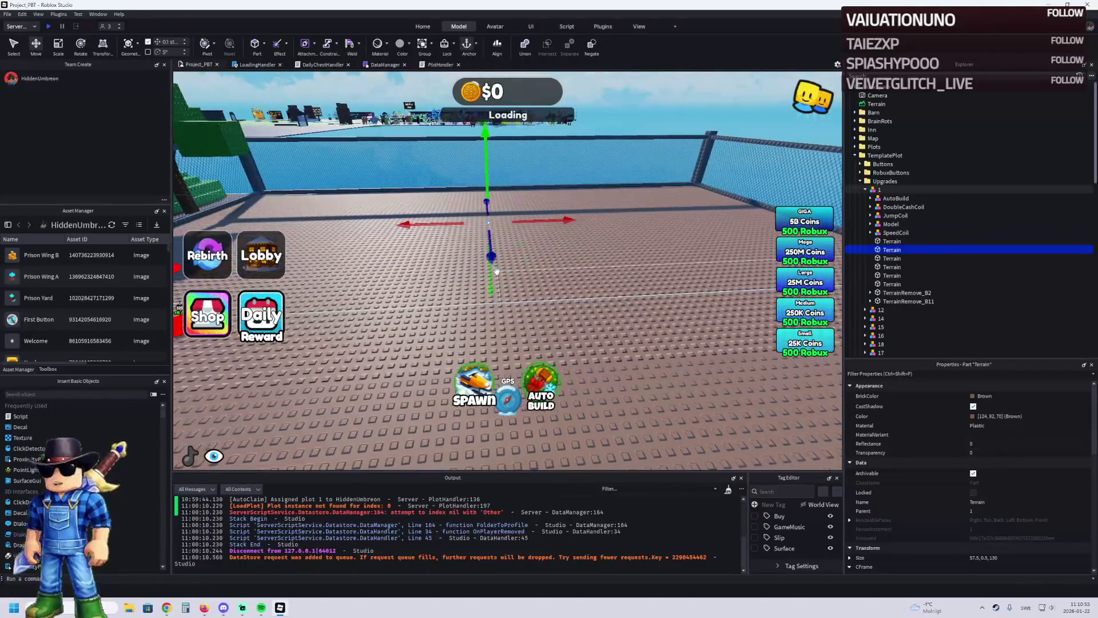
pyautogui.scroll(-2, 497, 271)
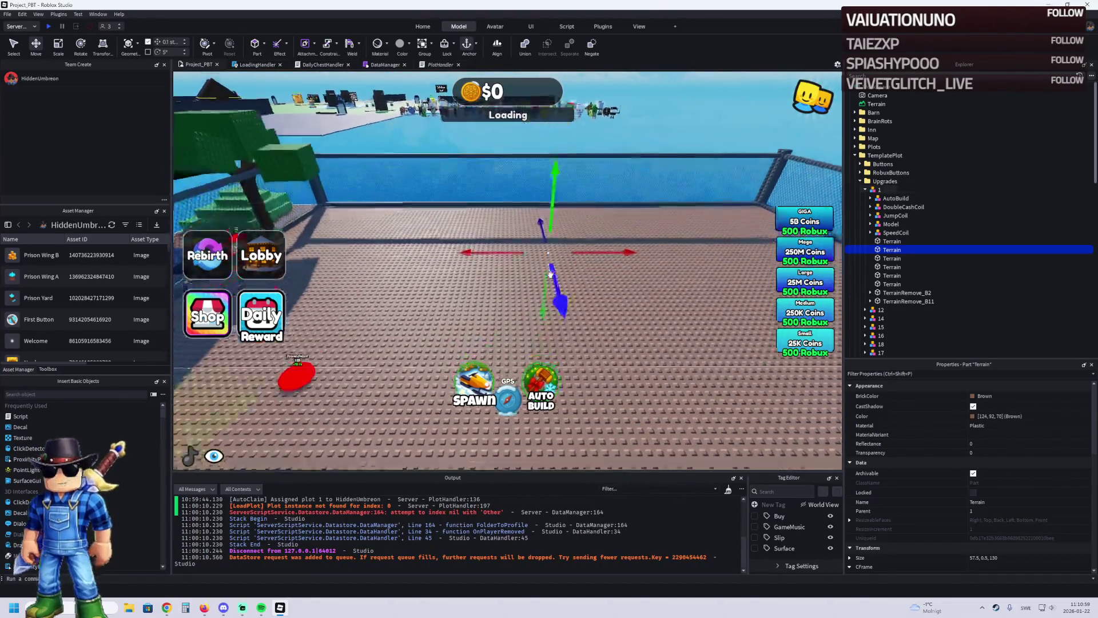
pyautogui.click(870, 301)
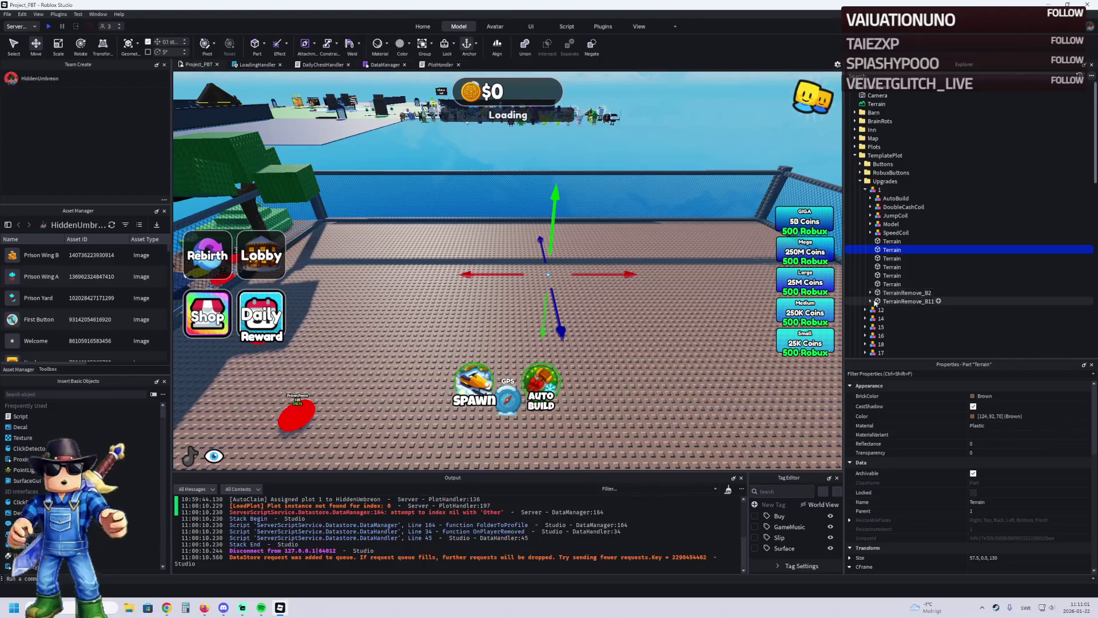
pyautogui.click(908, 301)
pyautogui.click(906, 309)
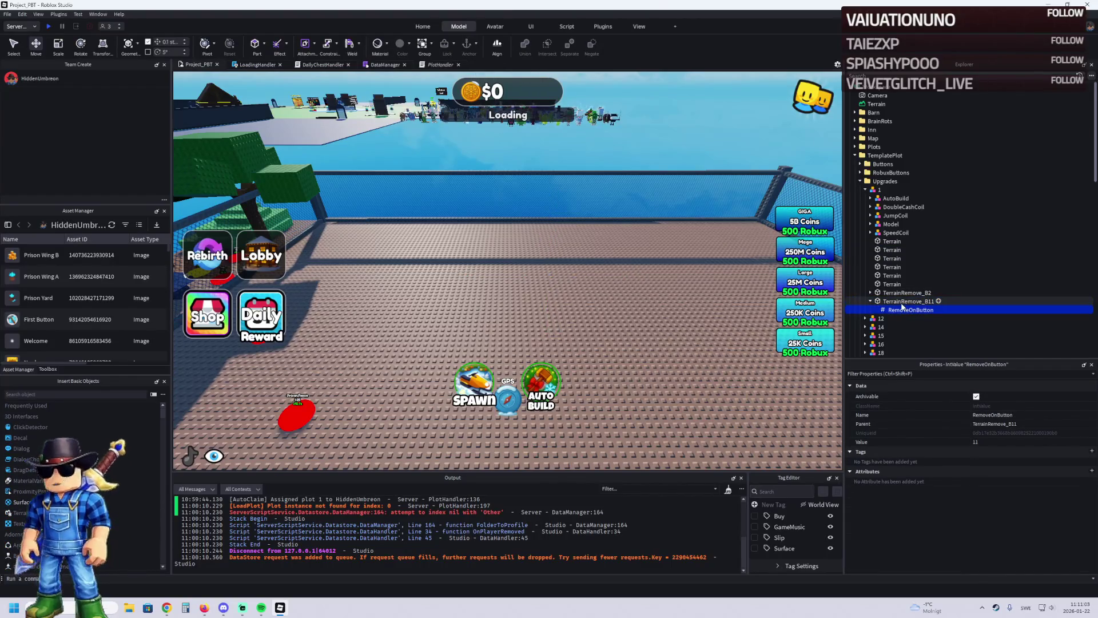
pyautogui.click(873, 303)
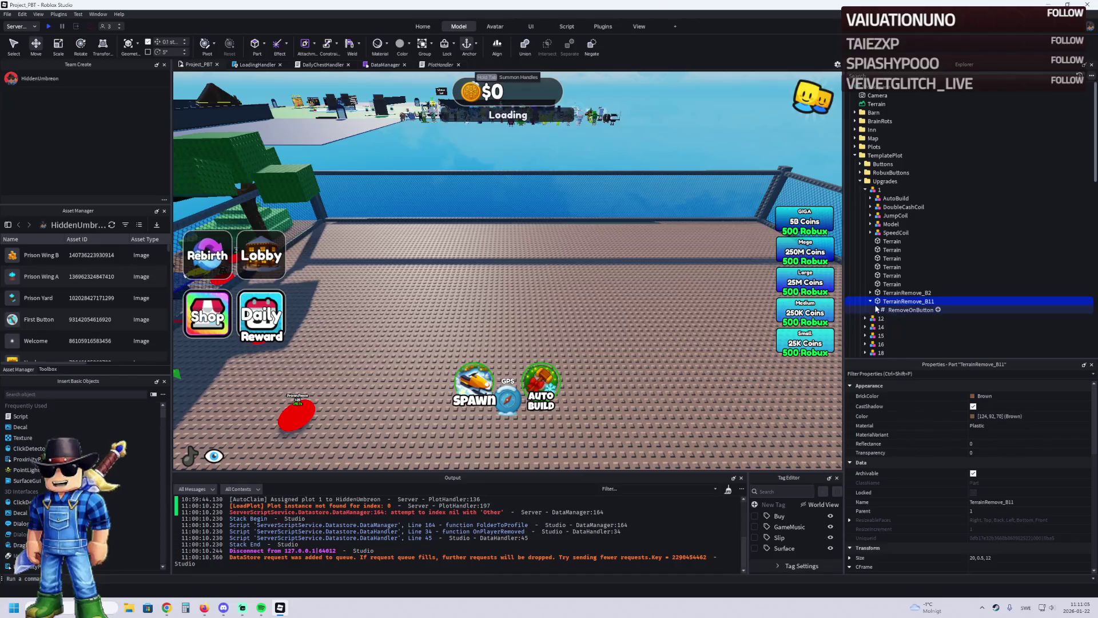
pyautogui.click(870, 301)
pyautogui.press('f')
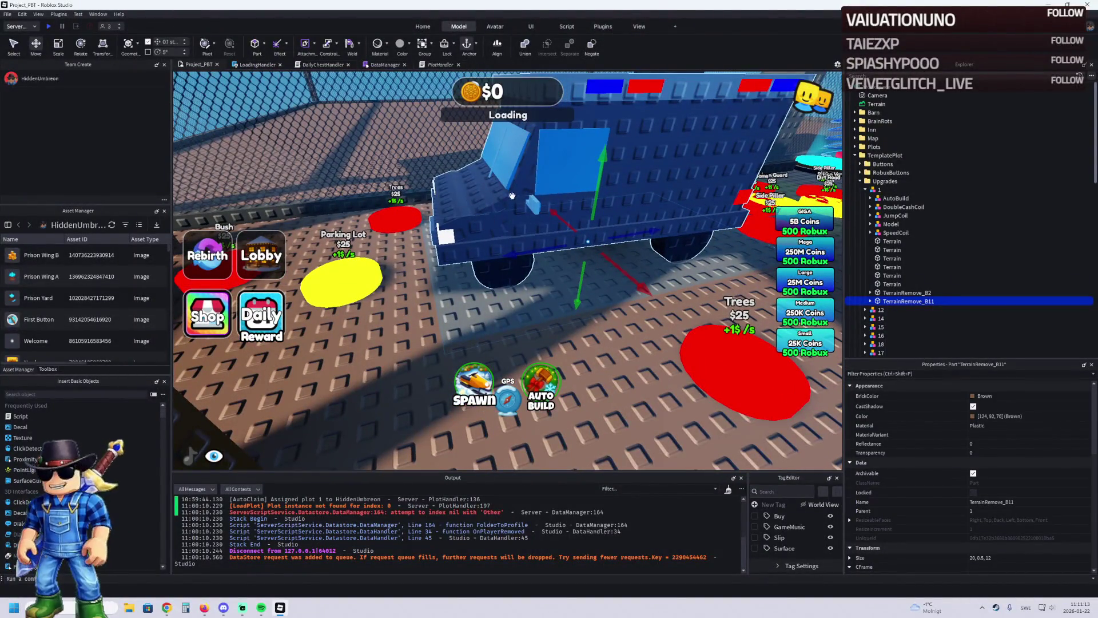
# Step: Nudge the truck model in upgrade 19 slightly and select the base part beneath it
pyautogui.scroll(-10, 915, 228)
pyautogui.click(879, 155)
pyautogui.click(865, 156)
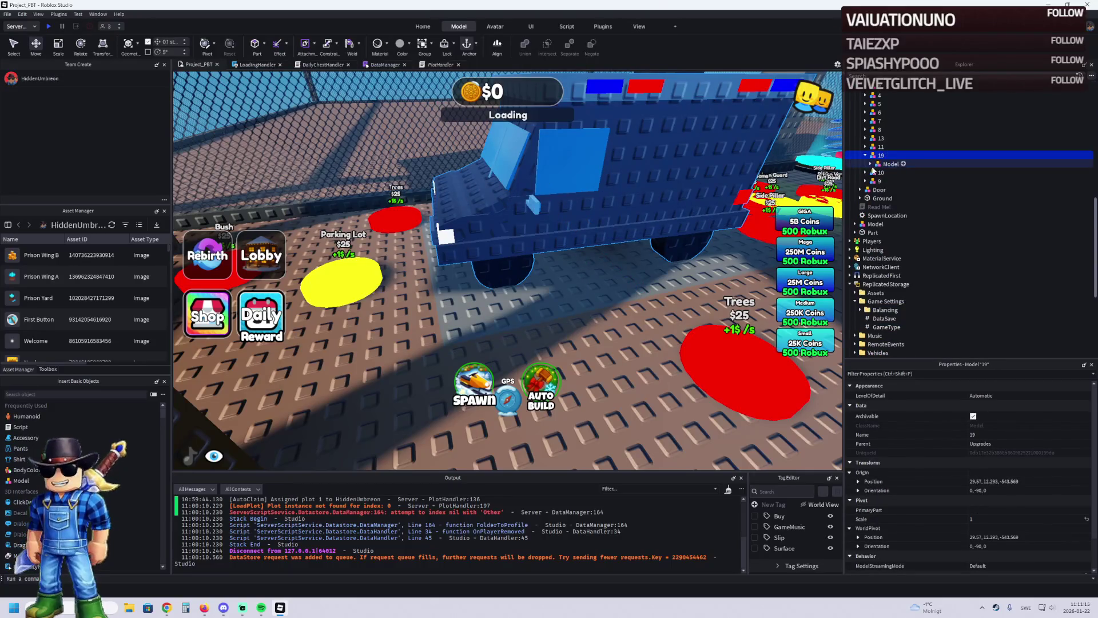
pyautogui.click(870, 164)
pyautogui.click(870, 164)
pyautogui.click(891, 163)
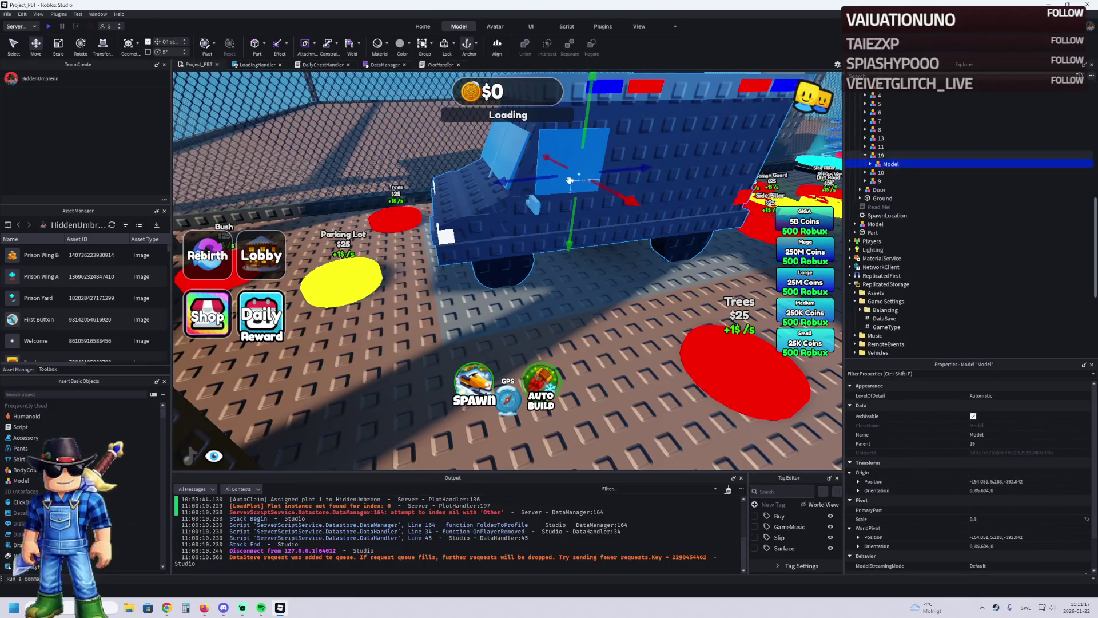
pyautogui.moveTo(539, 180); pyautogui.dragTo(553, 183)
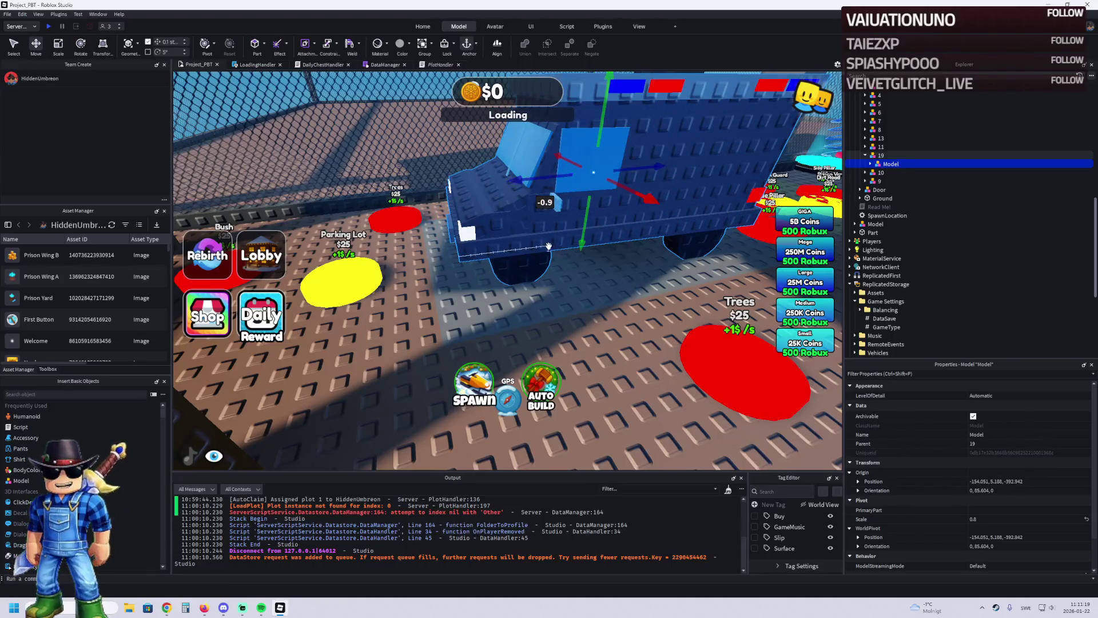
pyautogui.click(470, 283)
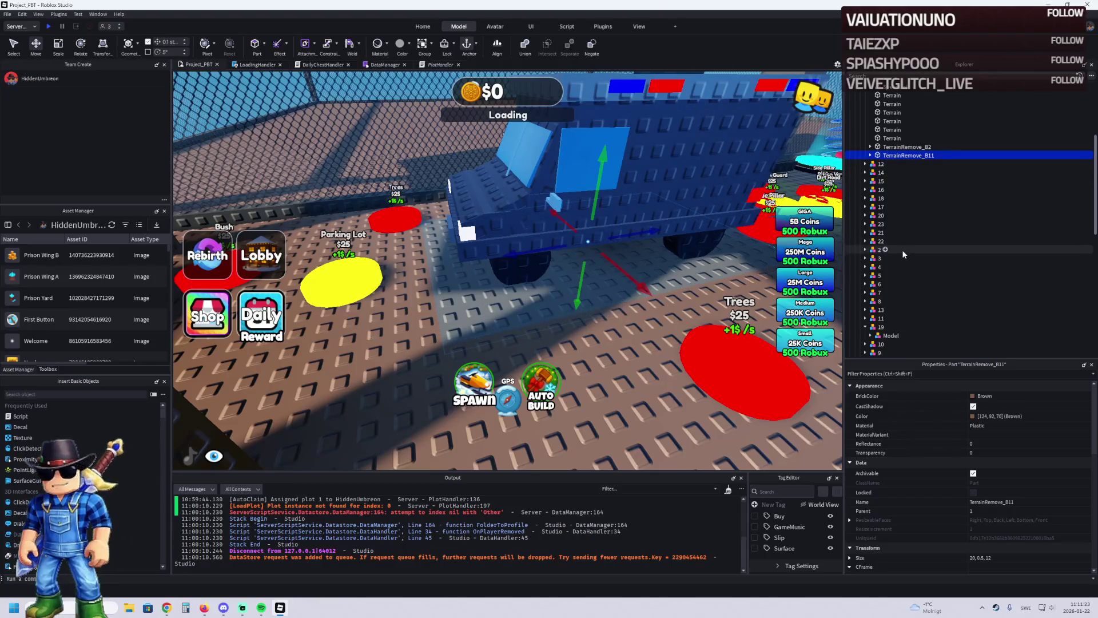
# Step: Resize the second Part in upgrade 11 to 1 × 0.5 × 6 and lower it half a stud
pyautogui.click(865, 318)
pyautogui.click(888, 335)
pyautogui.hotkey('ctrl', '3')
pyautogui.moveTo(718, 219); pyautogui.dragTo(457, 275)
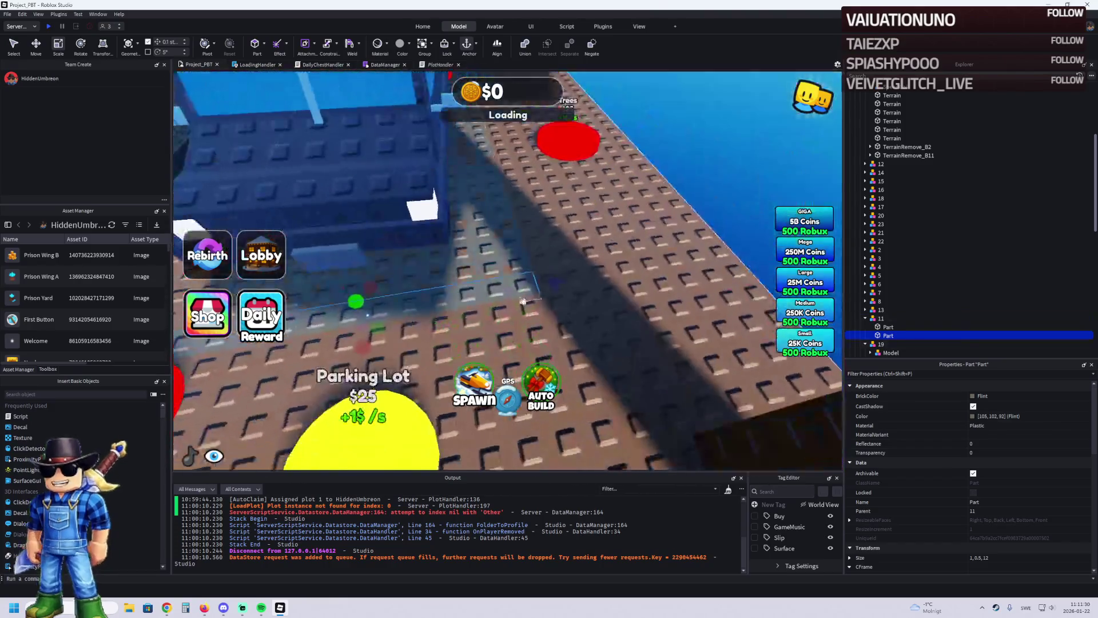
pyautogui.moveTo(538, 285); pyautogui.dragTo(475, 295)
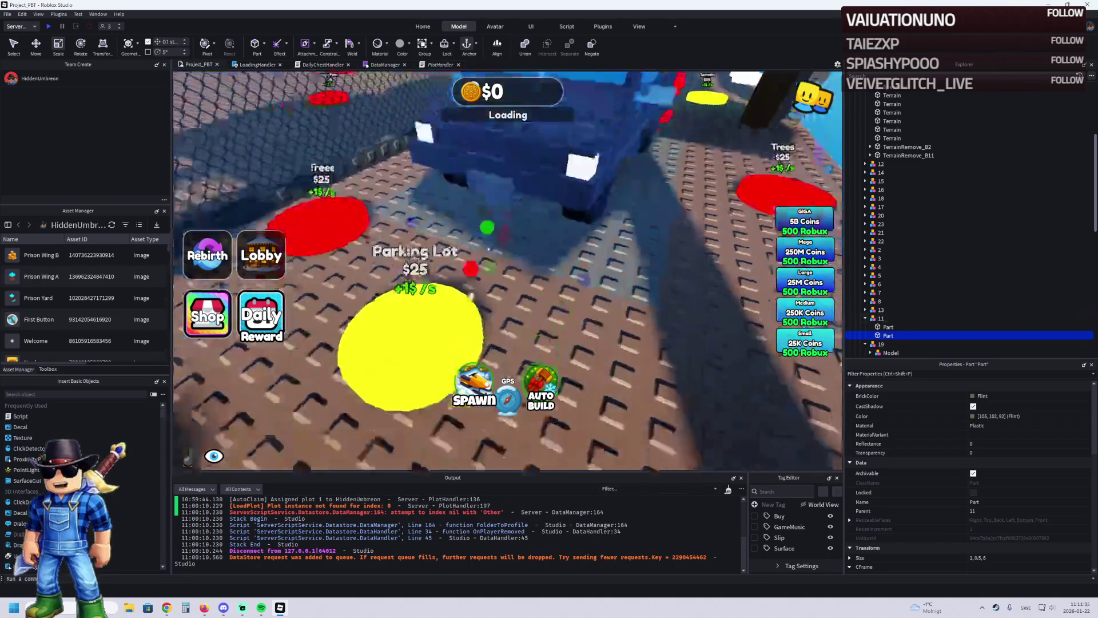
pyautogui.hotkey('ctrl', '2')
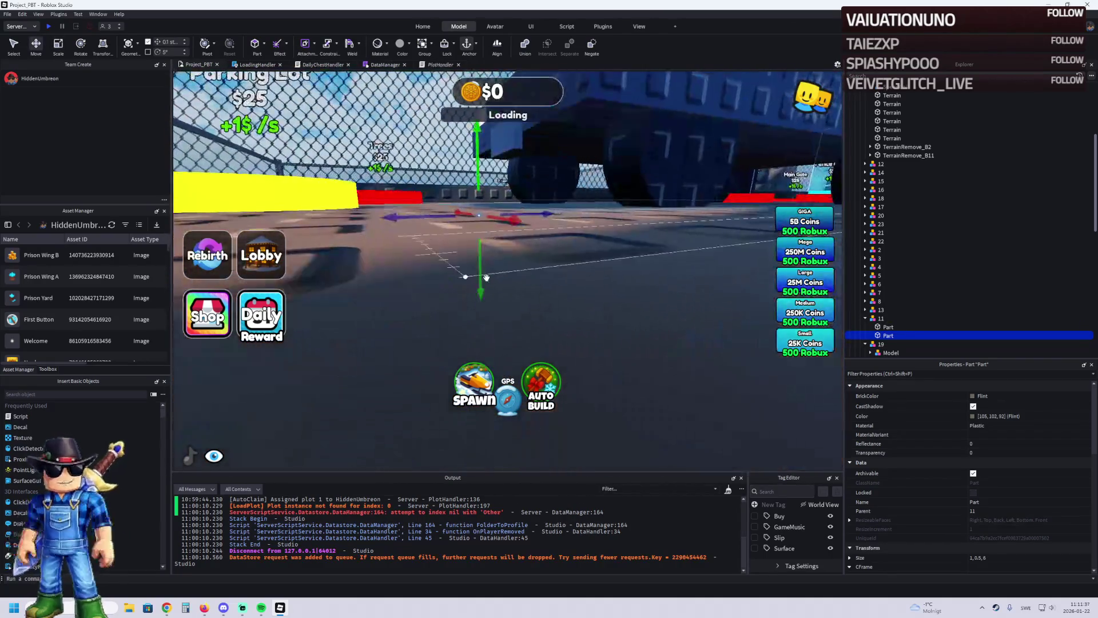
pyautogui.moveTo(481, 322)
pyautogui.mouseDown()
pyautogui.moveTo(485, 303)
pyautogui.moveTo(618, 324)
pyautogui.mouseUp()
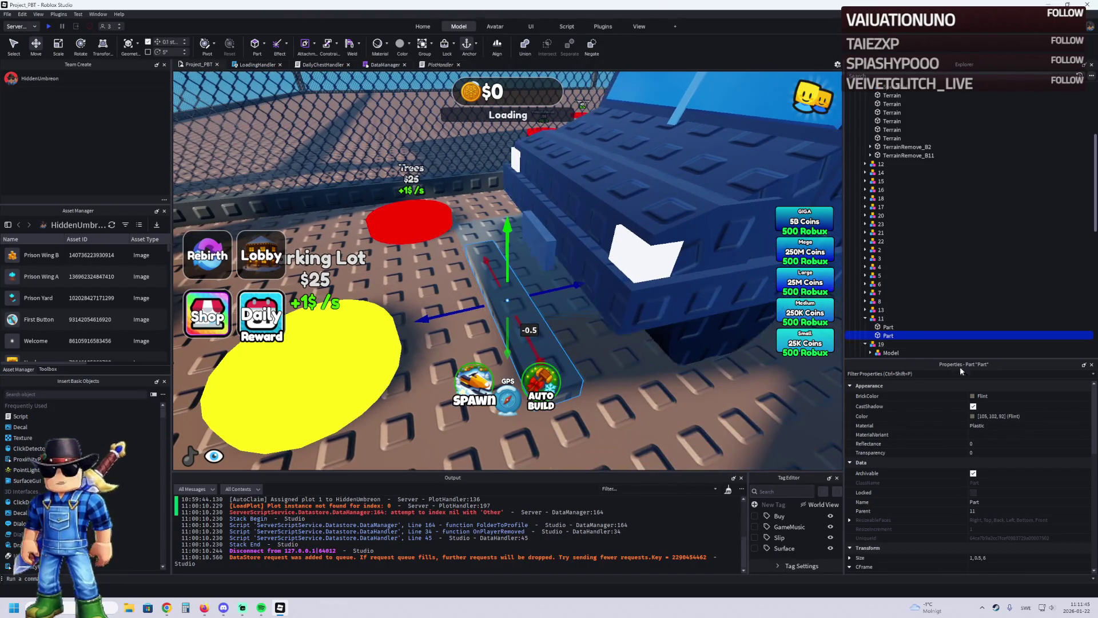
# Step: Recolour the strip to Dark taupe (81, 79, 71), undo a stray resize, and focus on upgrade 1
pyautogui.click(974, 416)
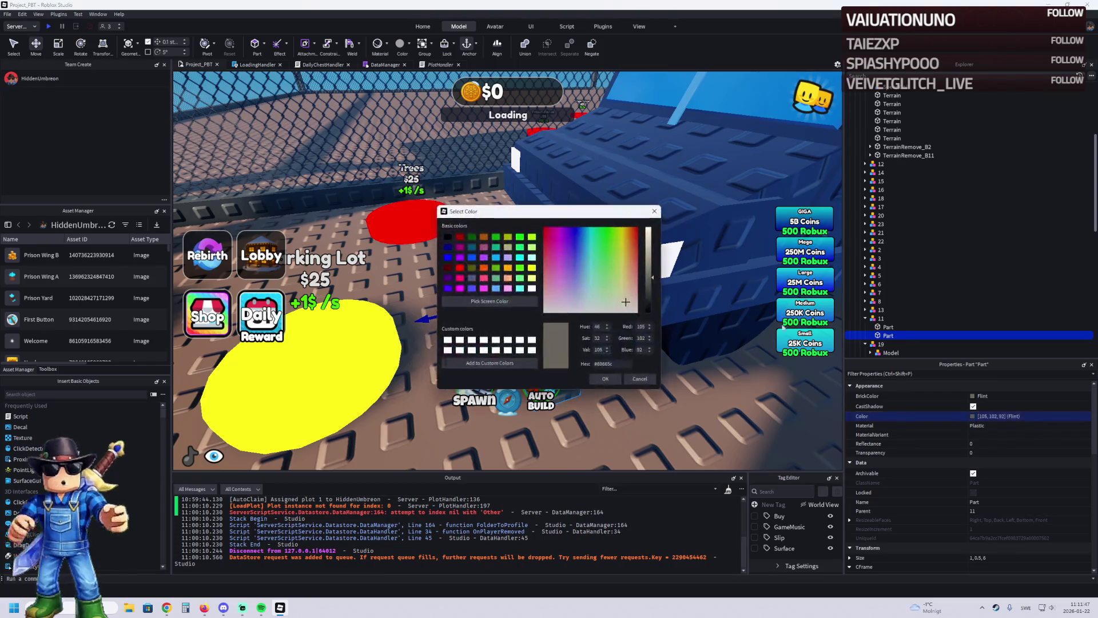
pyautogui.moveTo(592, 211)
pyautogui.mouseDown()
pyautogui.moveTo(441, 178)
pyautogui.moveTo(391, 130)
pyautogui.mouseUp()
pyautogui.moveTo(451, 198); pyautogui.dragTo(450, 207)
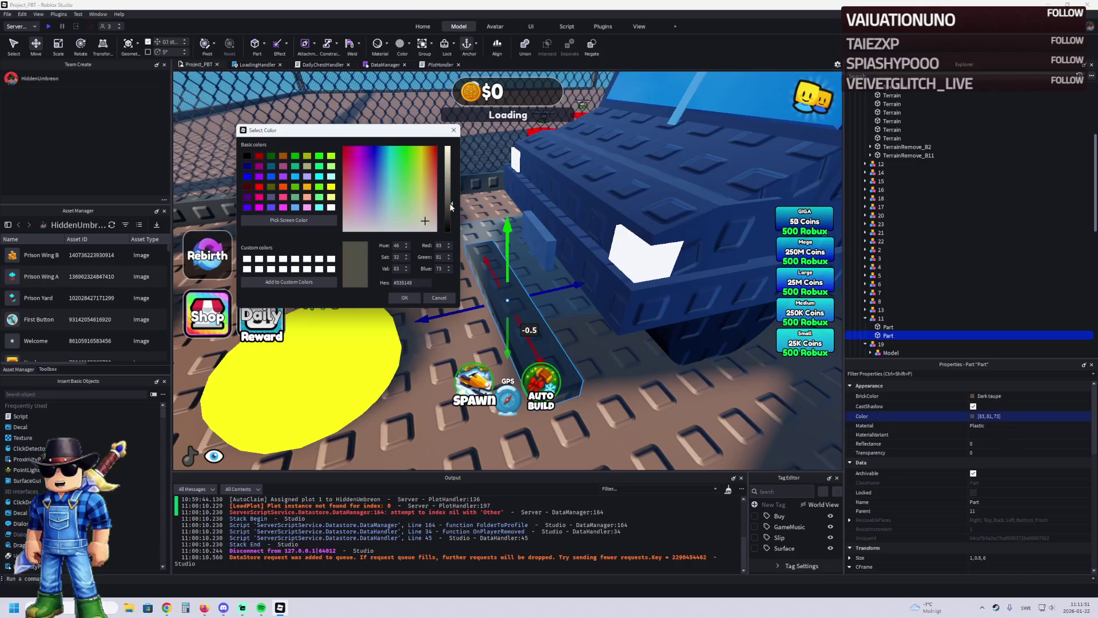
pyautogui.click(404, 298)
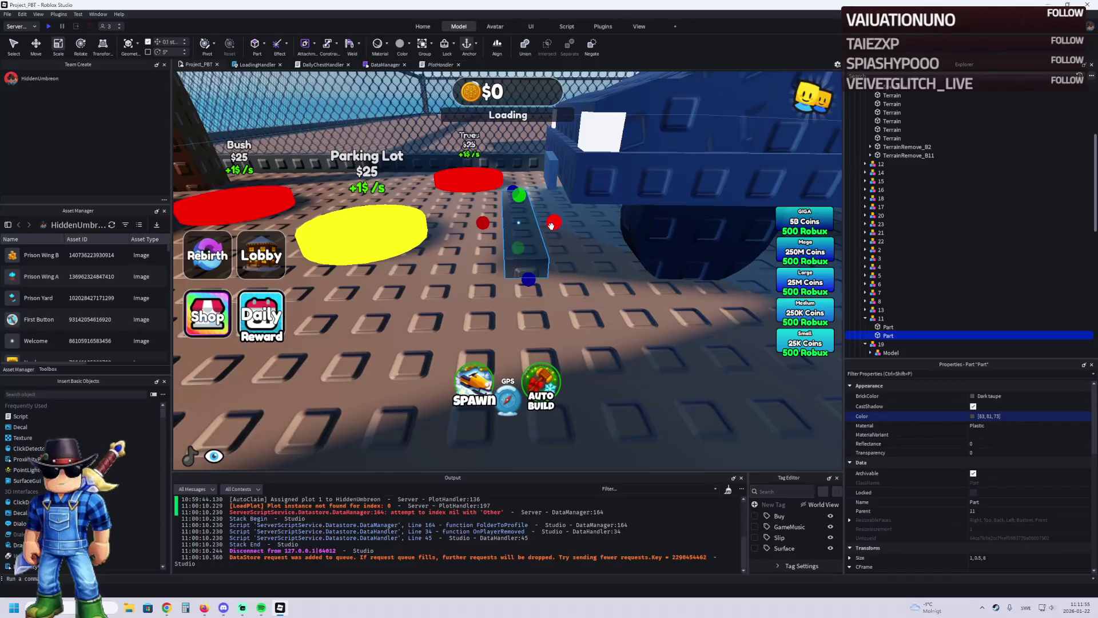
pyautogui.moveTo(555, 223); pyautogui.dragTo(569, 219)
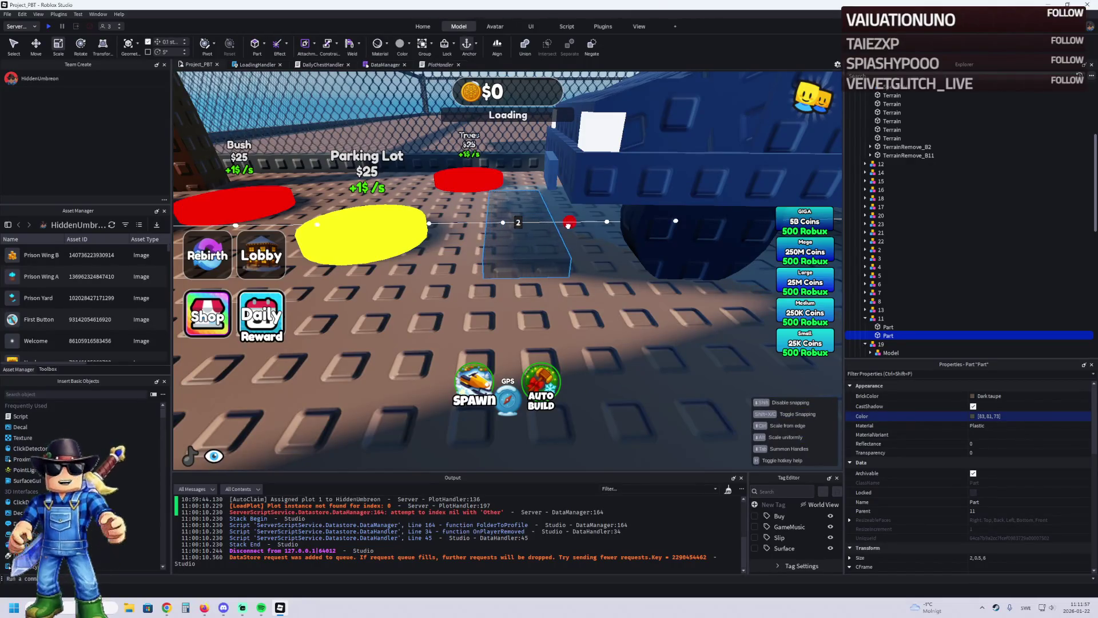
pyautogui.hotkey('ctrl', 'z')
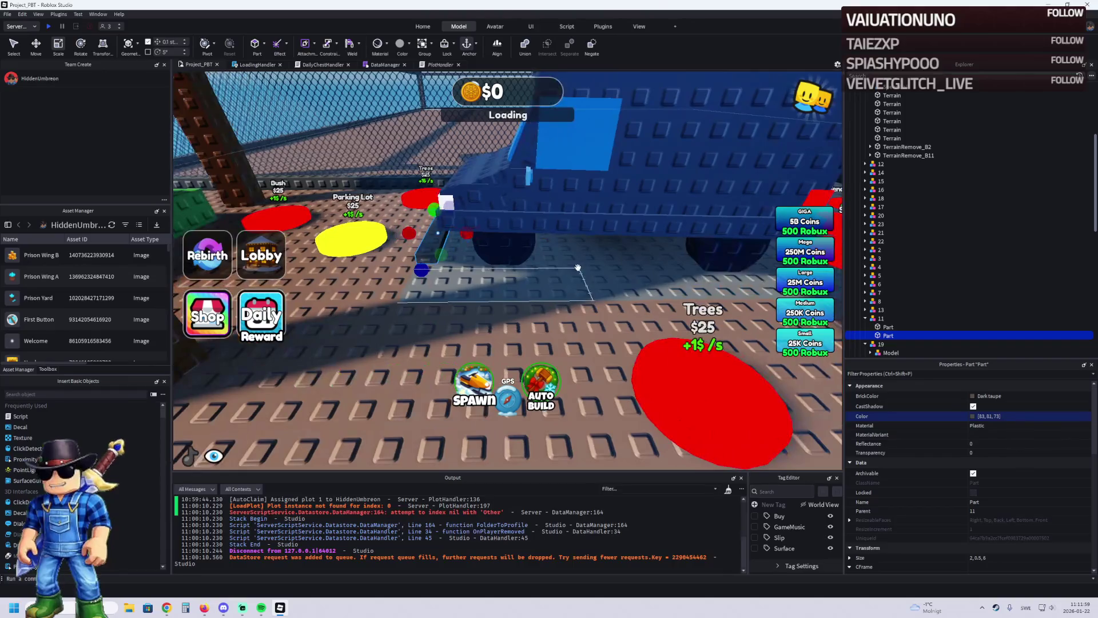
pyautogui.click(503, 303)
pyautogui.press('f')
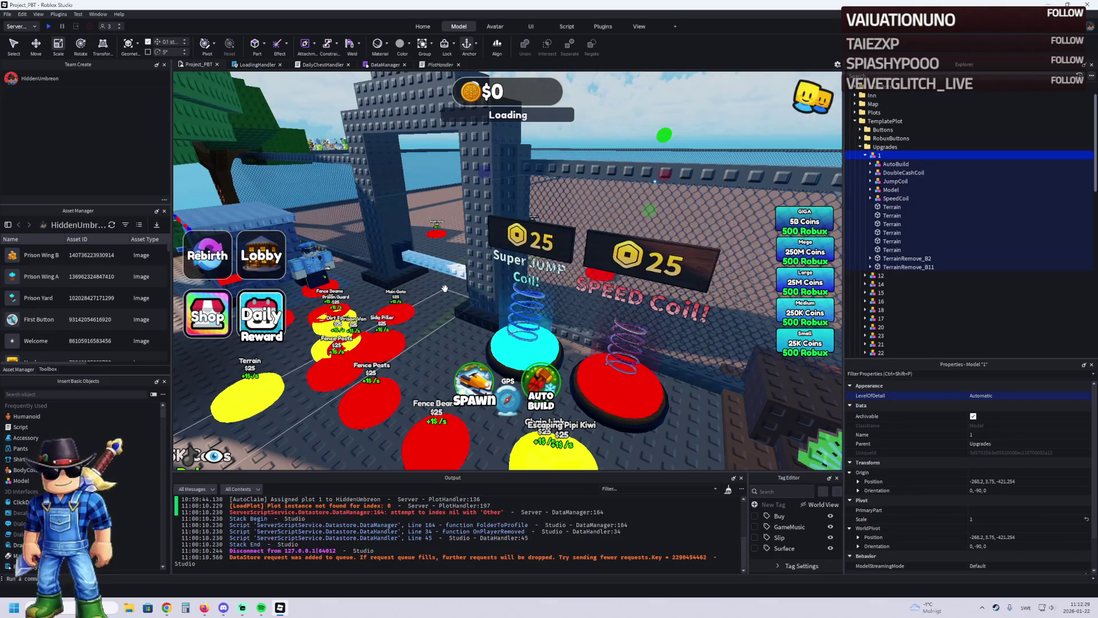
# Step: Move TemplatePlot back into ReplicatedStorage and start a playtest with F5
pyautogui.press('w')
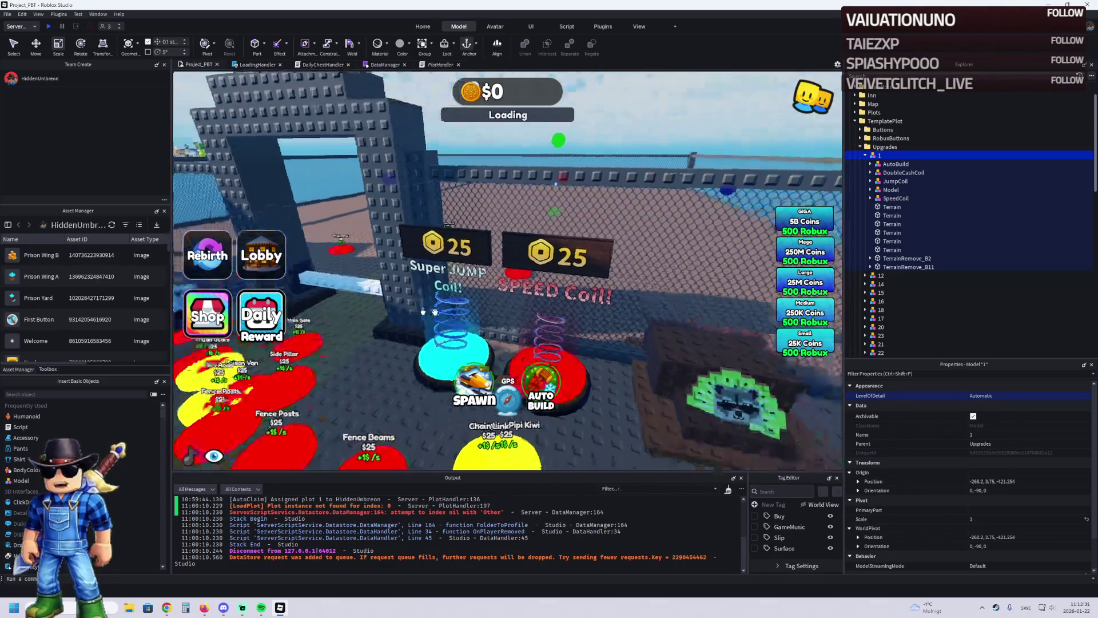
pyautogui.press('a')
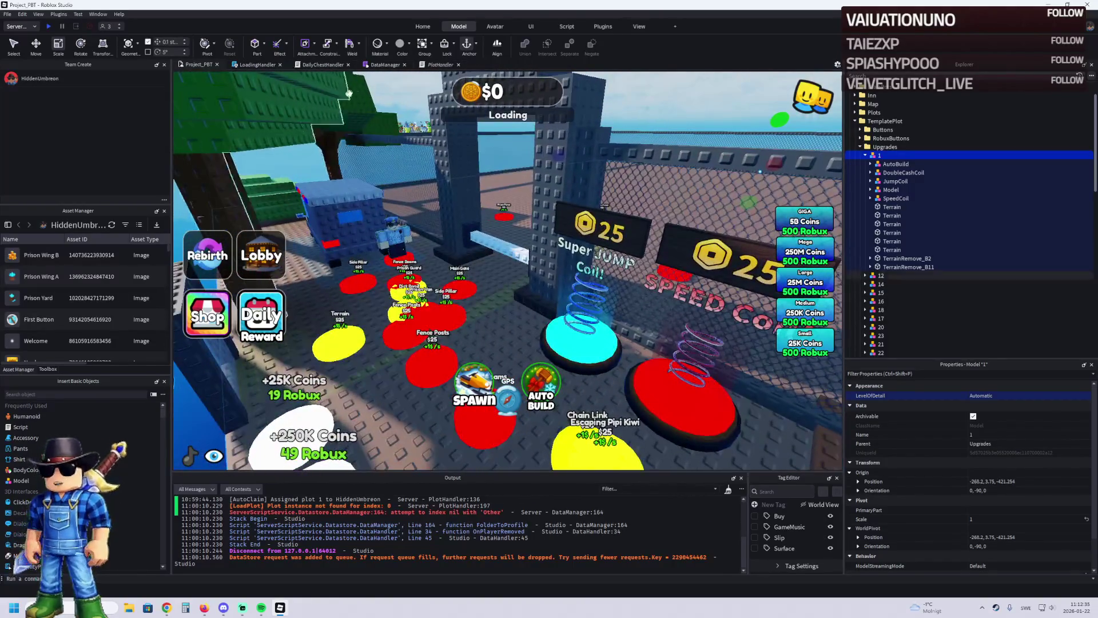
pyautogui.doubleClick(876, 121)
pyautogui.moveTo(876, 123); pyautogui.dragTo(879, 208)
pyautogui.press('F5')
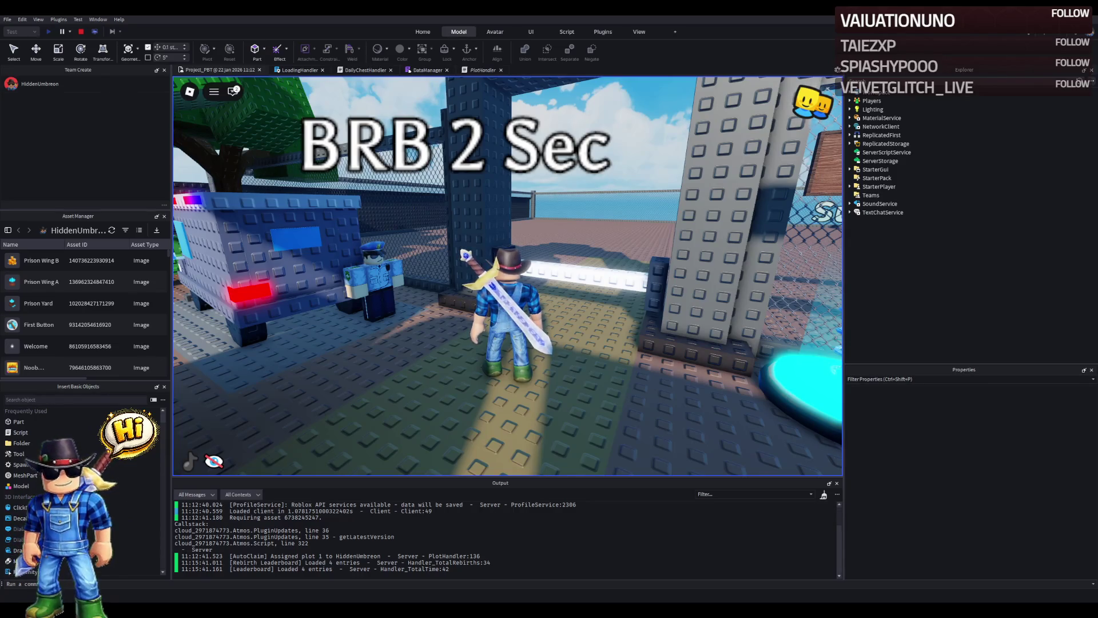
pyautogui.press('Right')
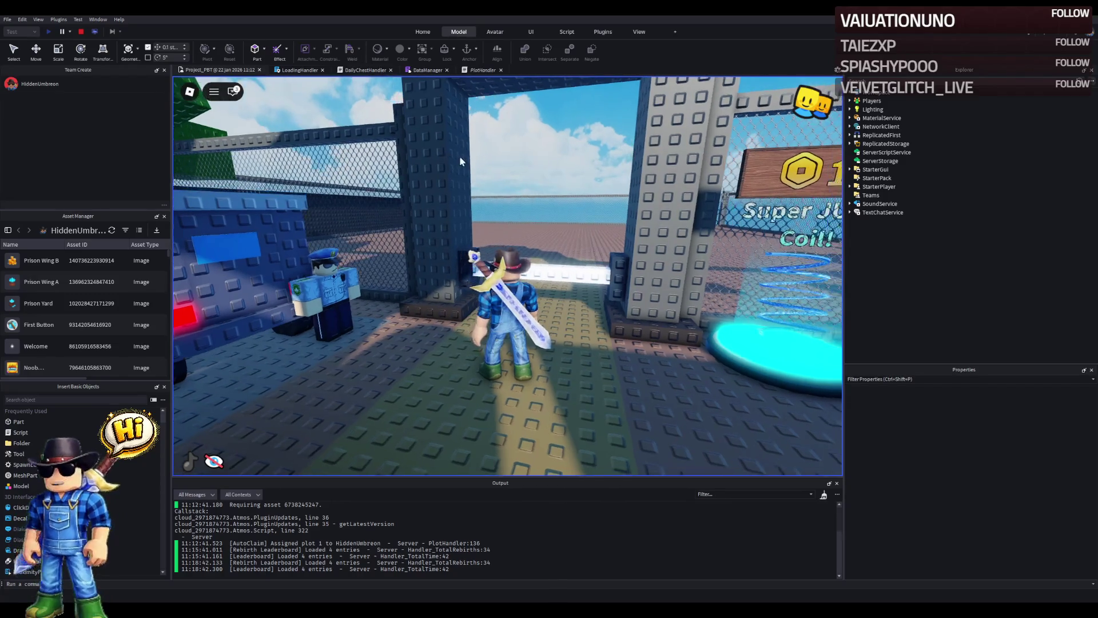
pyautogui.press('w')
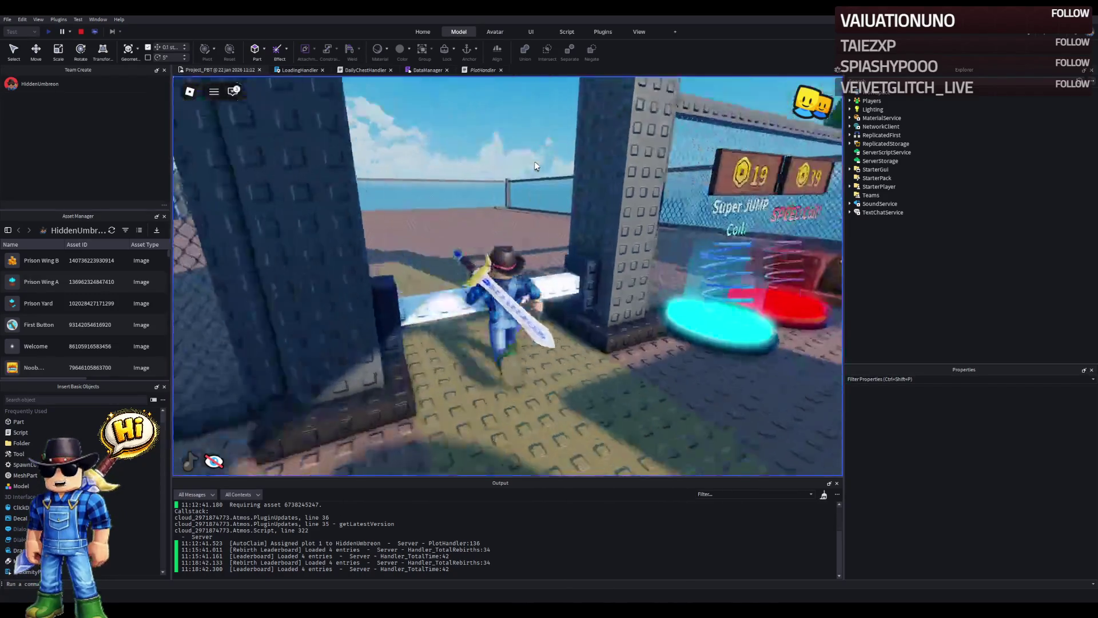
# Step: Run the character around the open baseplate, then stop the playtest
pyautogui.press('a')
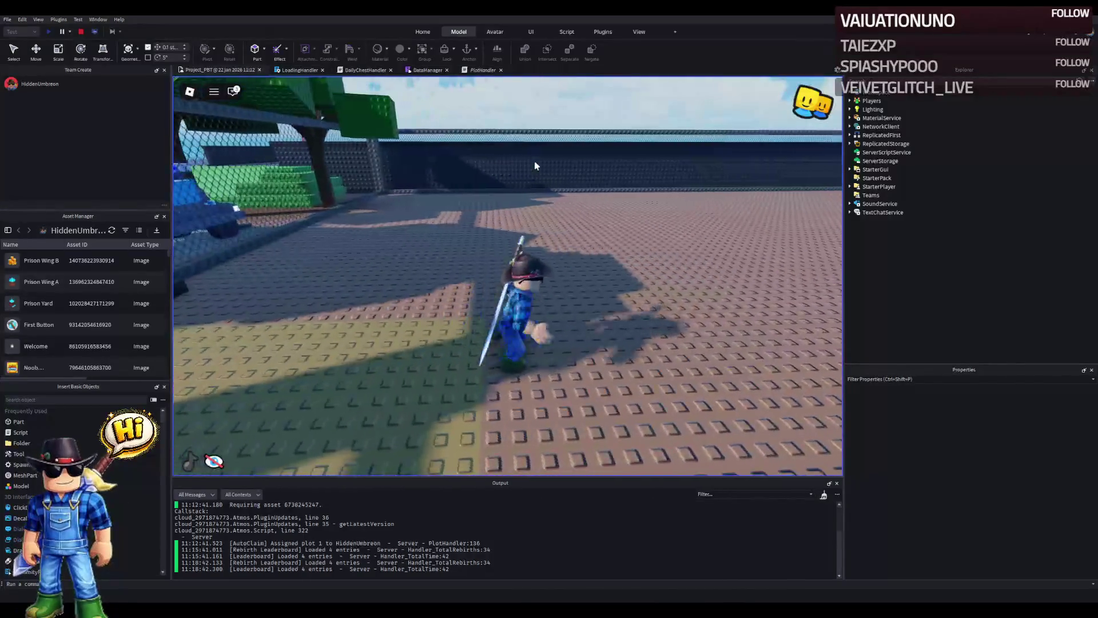
pyautogui.press('s')
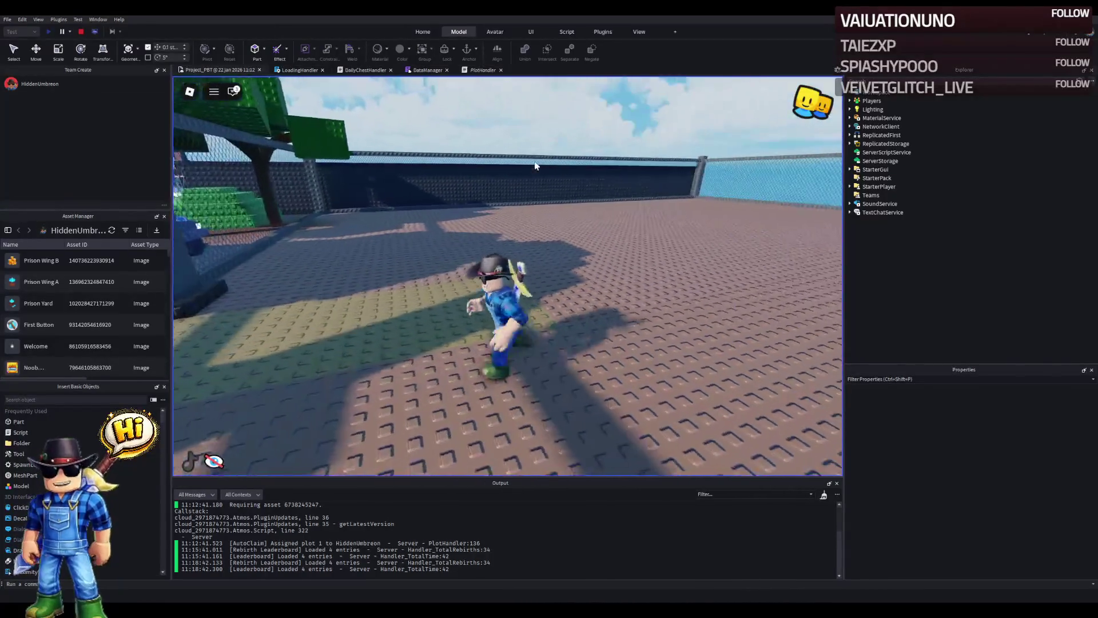
pyautogui.press('a')
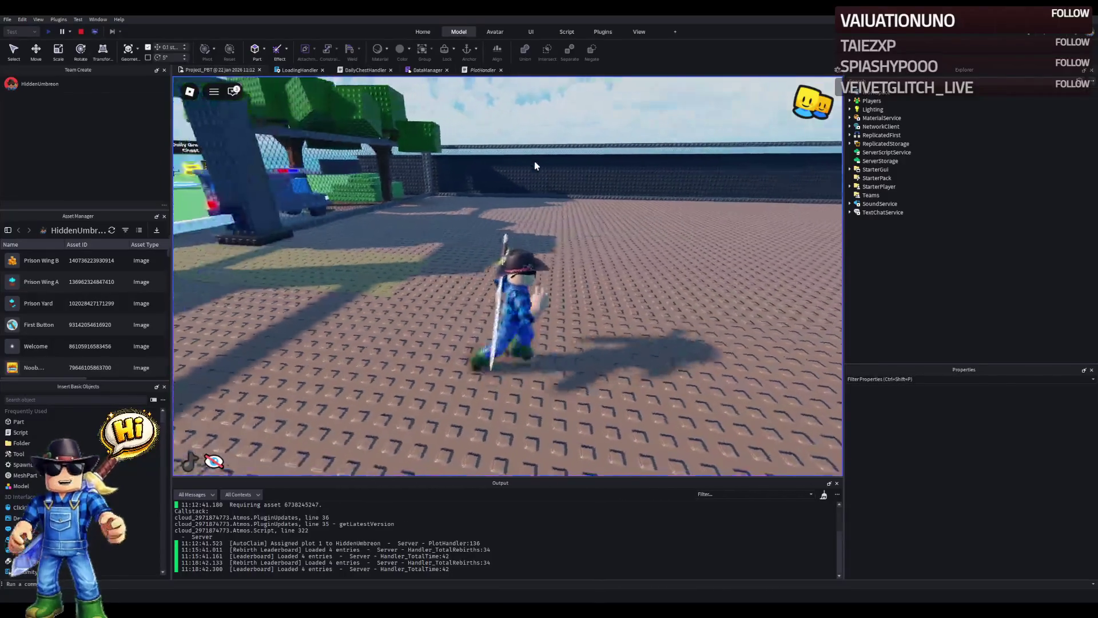
pyautogui.press('d')
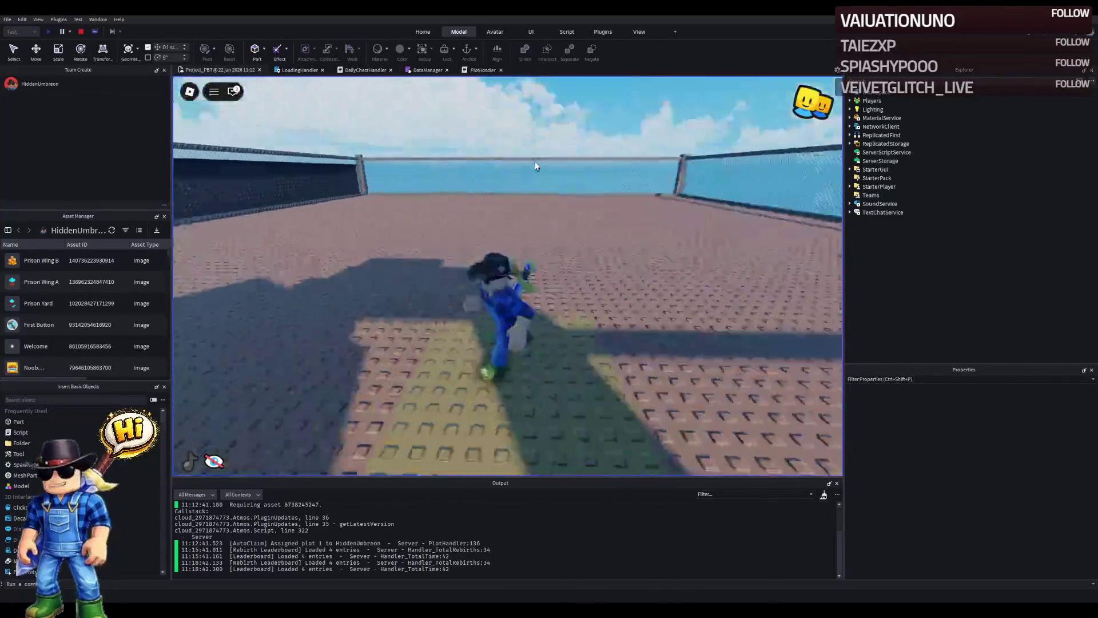
pyautogui.press('s')
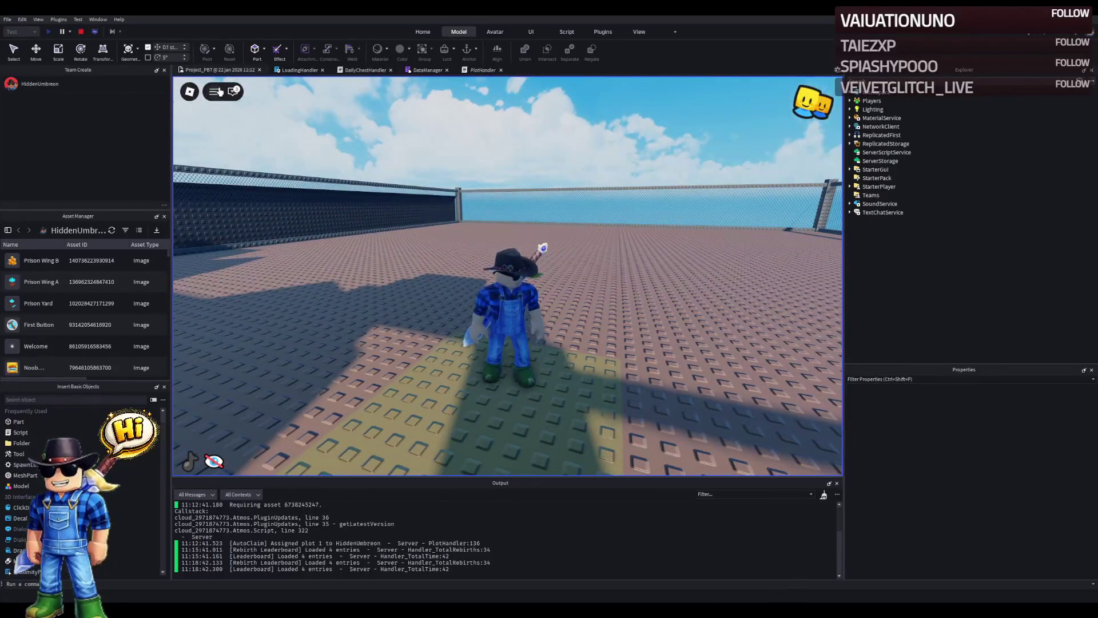
pyautogui.click(81, 34)
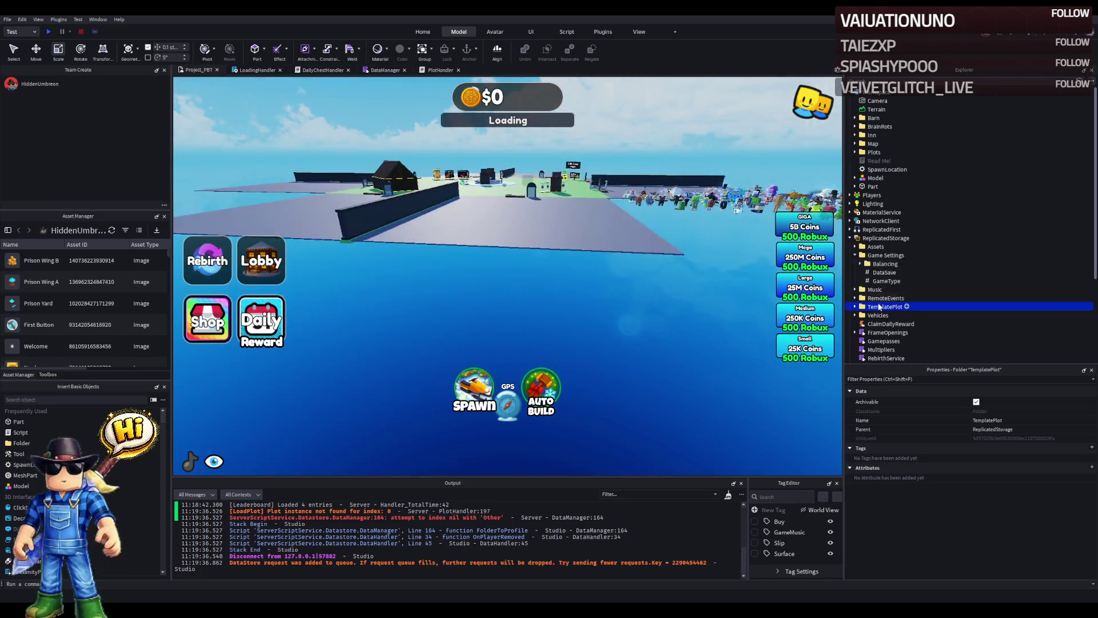
# Step: Move TemplatePlot into Workspace and delete the house's Roof model
pyautogui.moveTo(879, 306); pyautogui.dragTo(875, 92)
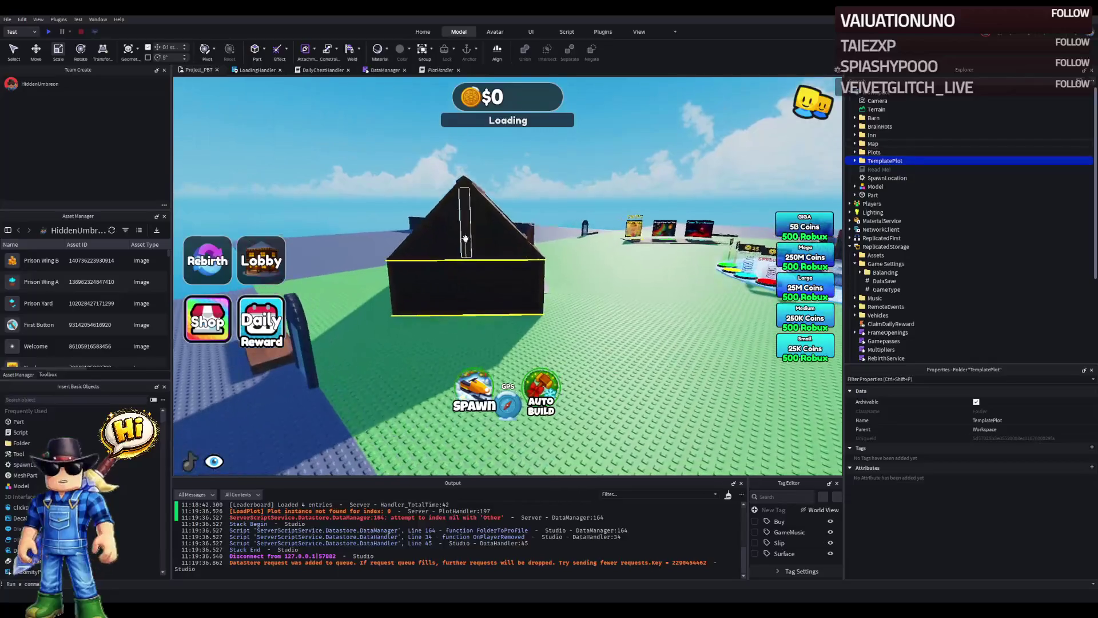
pyautogui.click(492, 240)
pyautogui.click(884, 264)
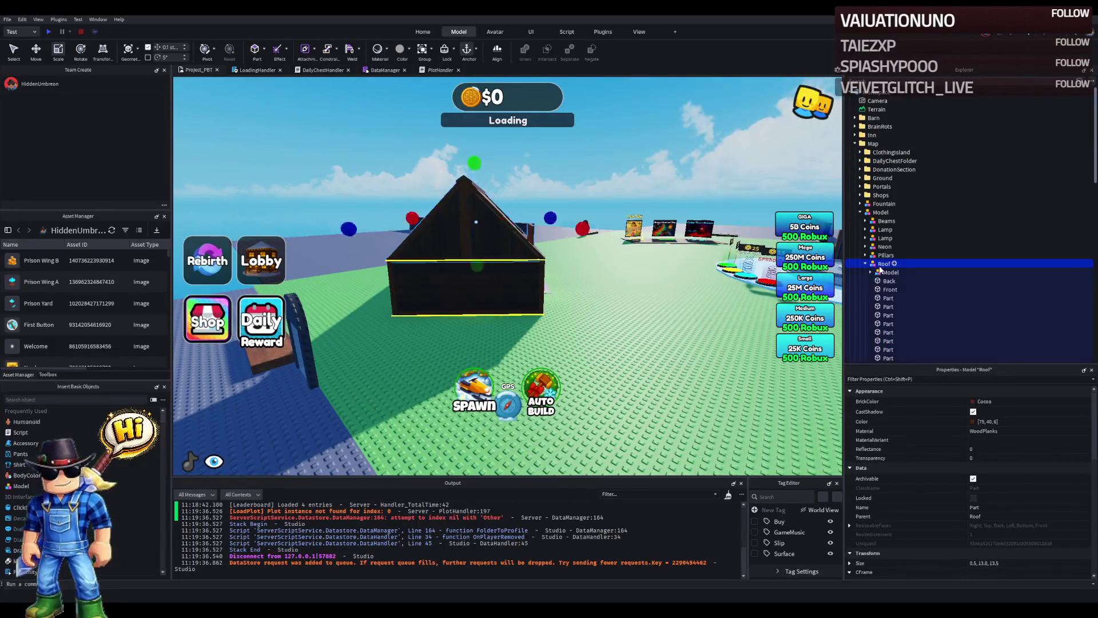
pyautogui.press('Delete')
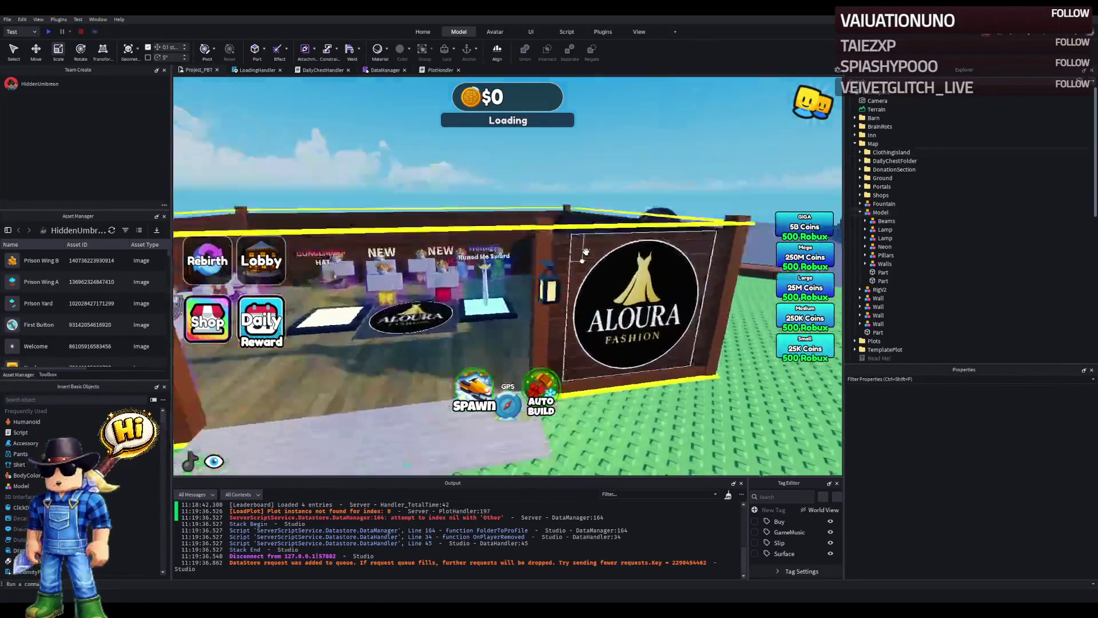
# Step: Delete the shop's yellow Neon outline model
pyautogui.click(618, 217)
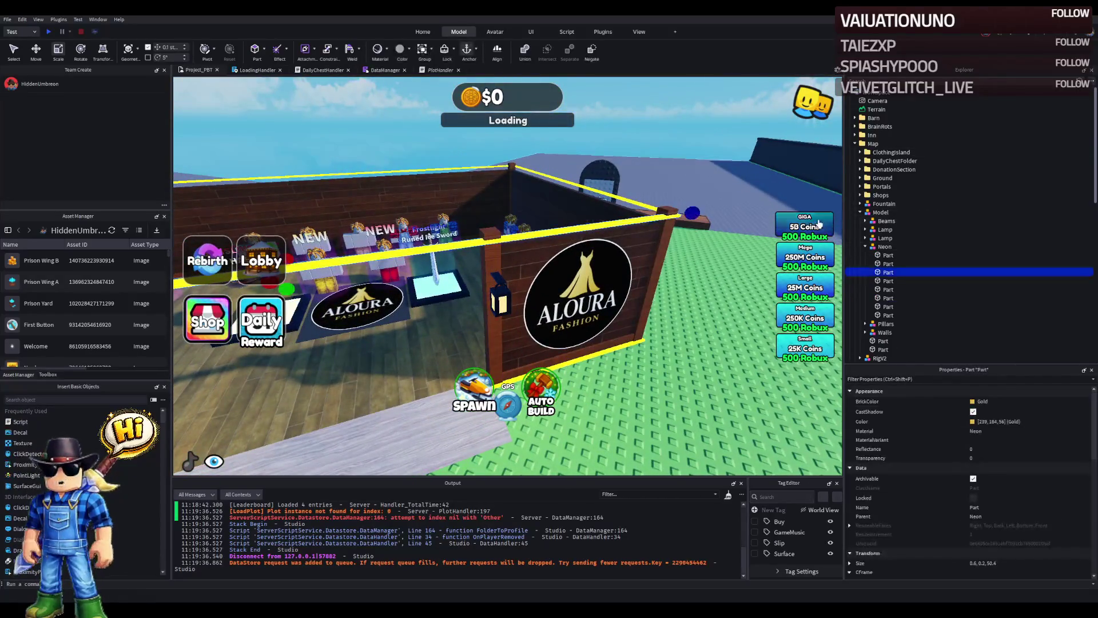
pyautogui.click(882, 247)
pyautogui.press('Delete')
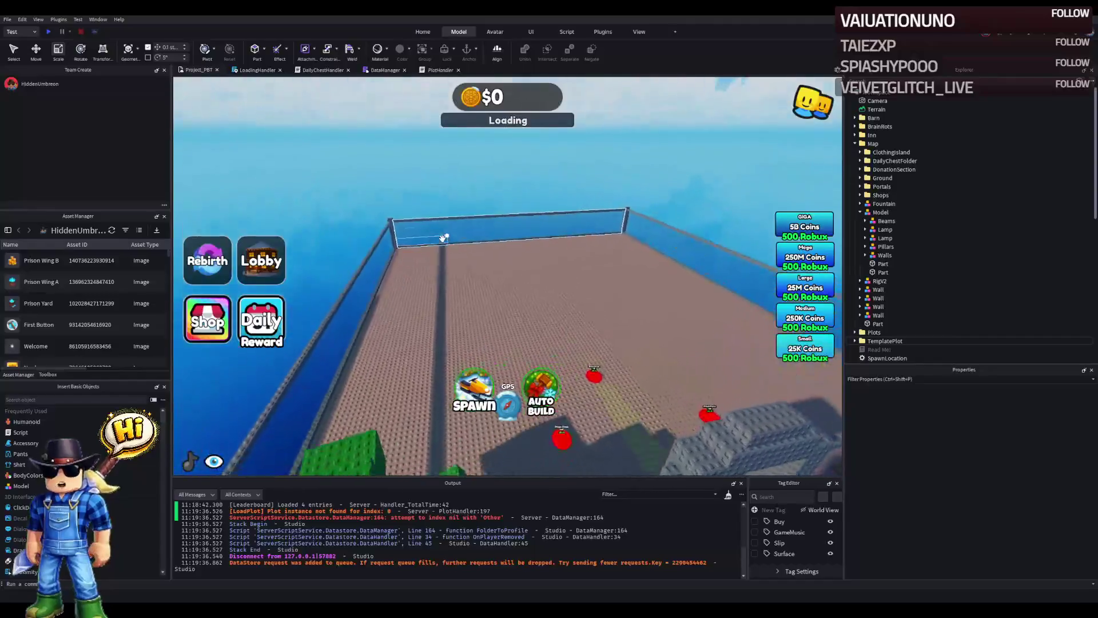
# Step: Duplicate a Terrain floor part into Upgrades and shorten its length from 130 to 98.2
pyautogui.click(529, 239)
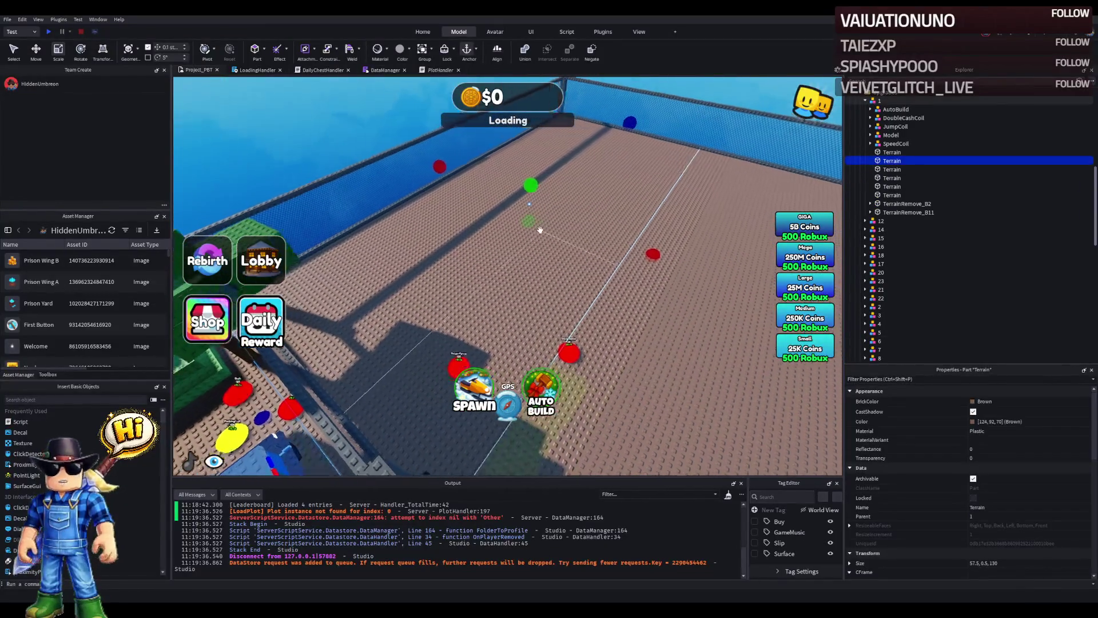
pyautogui.hotkey('ctrl', 'd')
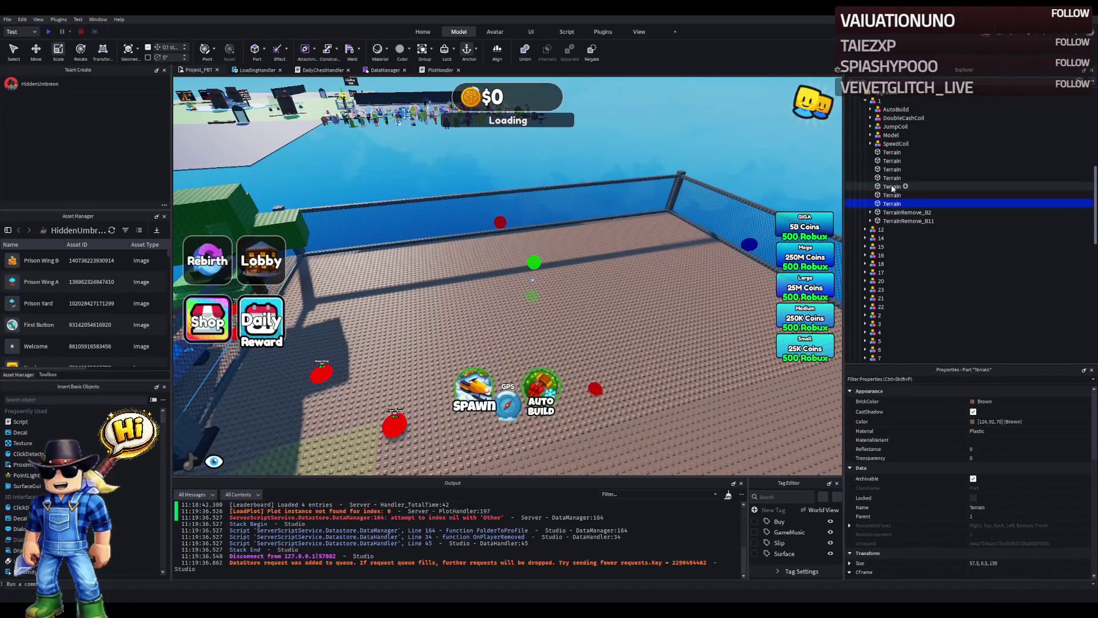
pyautogui.moveTo(891, 109); pyautogui.dragTo(890, 104)
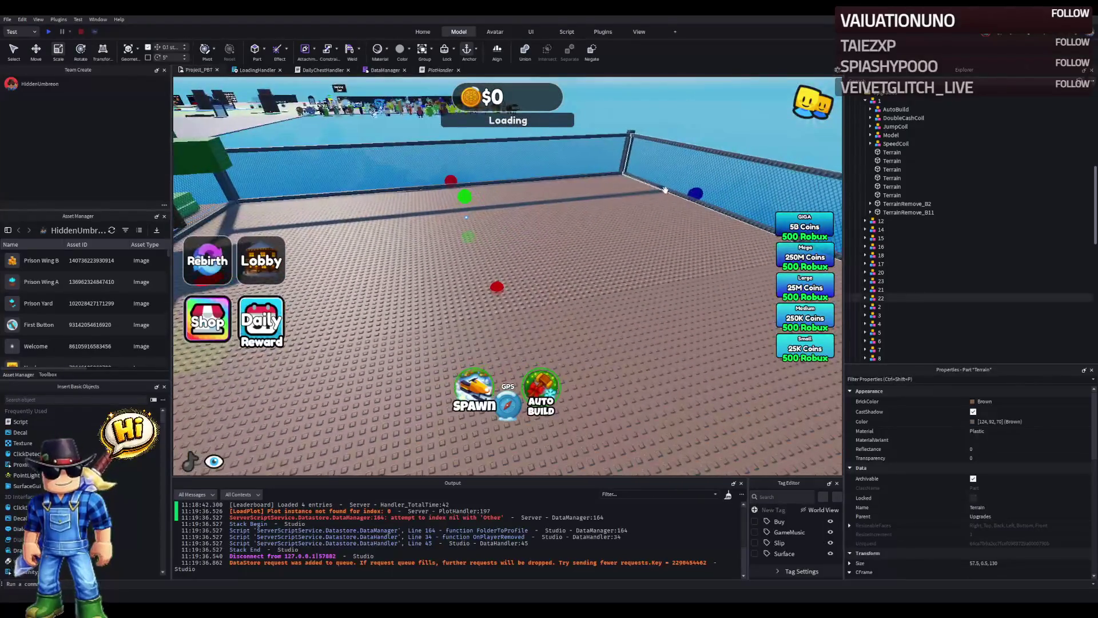
pyautogui.moveTo(695, 194); pyautogui.dragTo(639, 194)
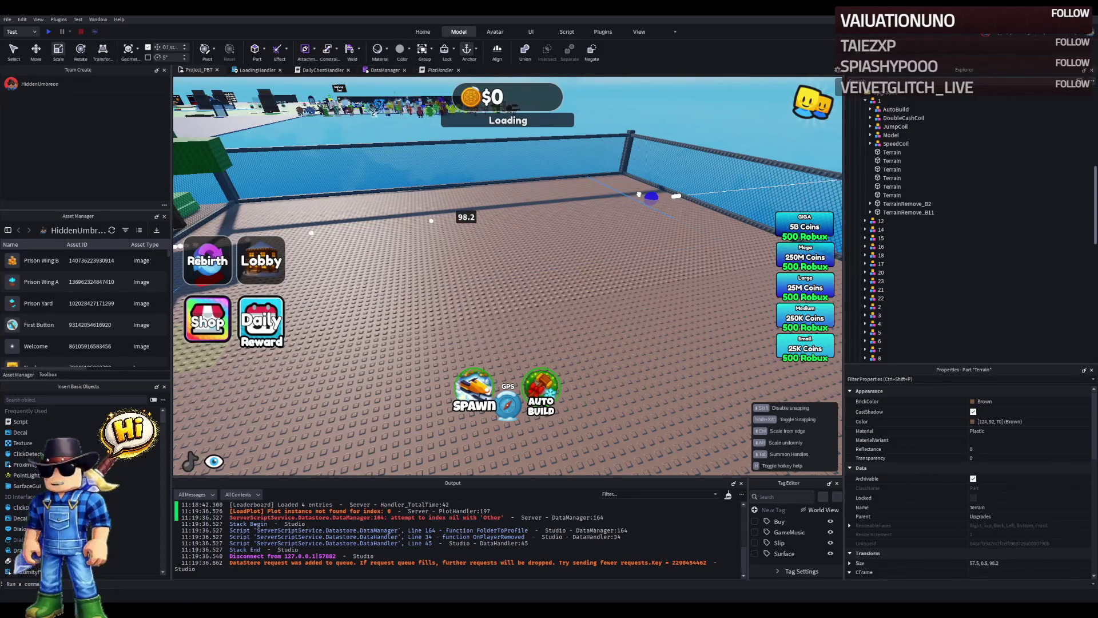
pyautogui.moveTo(639, 195); pyautogui.dragTo(637, 195)
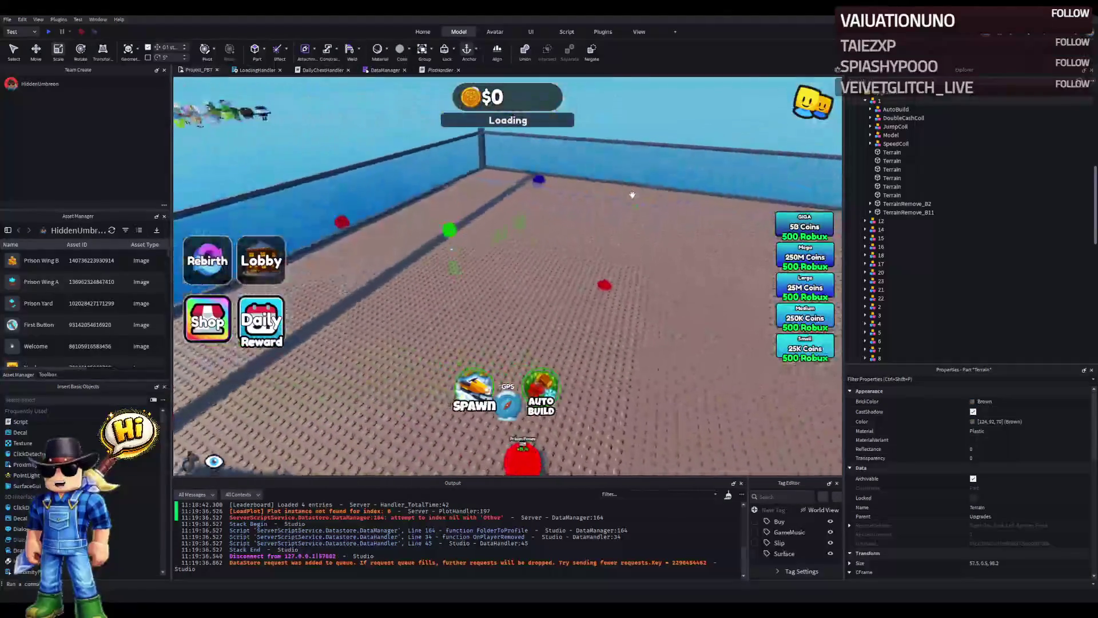
pyautogui.press('Right')
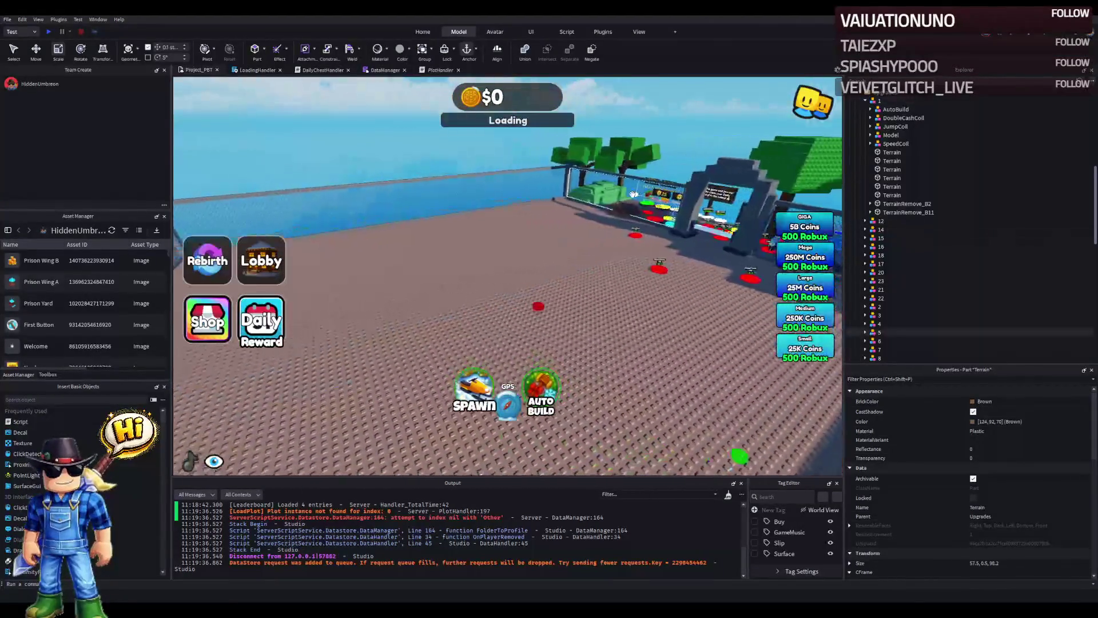
pyautogui.press('Right')
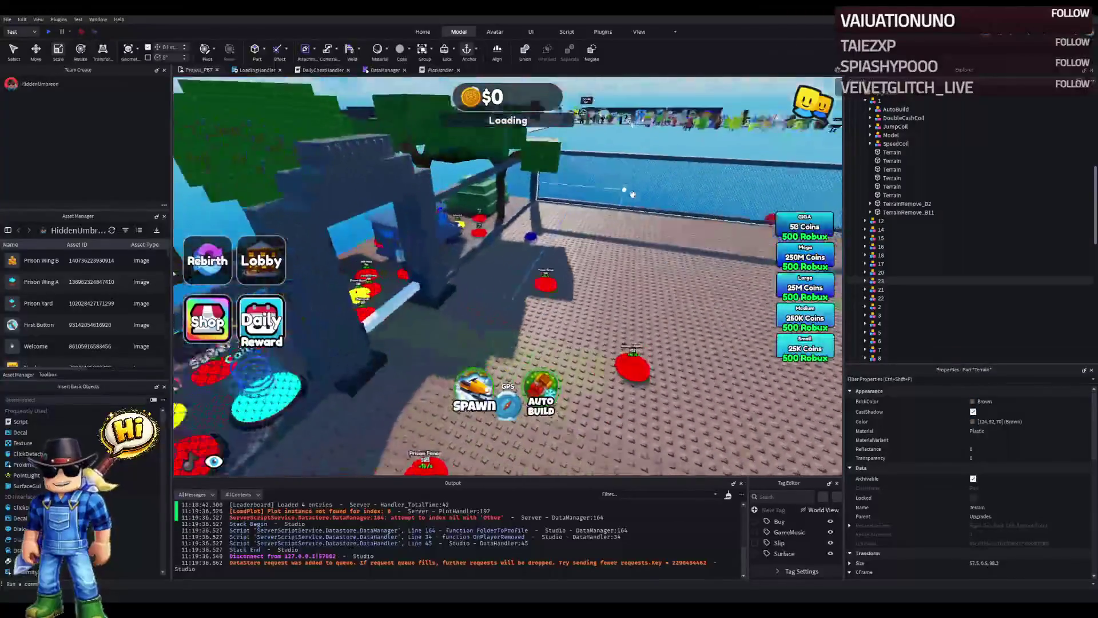
pyautogui.press('Right')
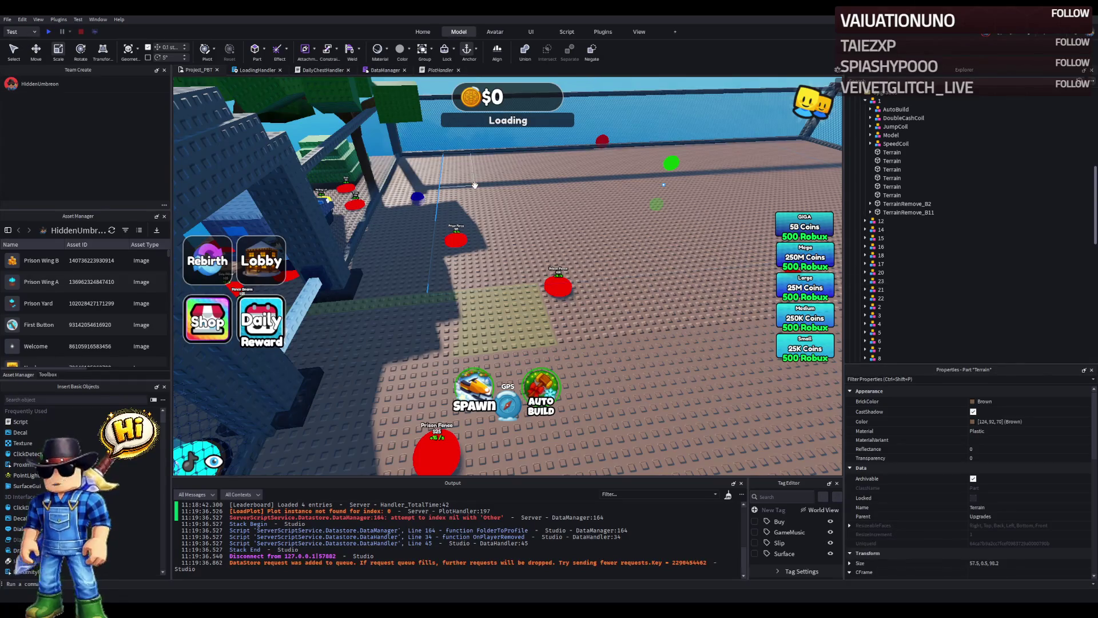
# Step: Narrow the Terrain floor part to 50 studs wide and lower it slightly
pyautogui.press('w')
pyautogui.press('w')
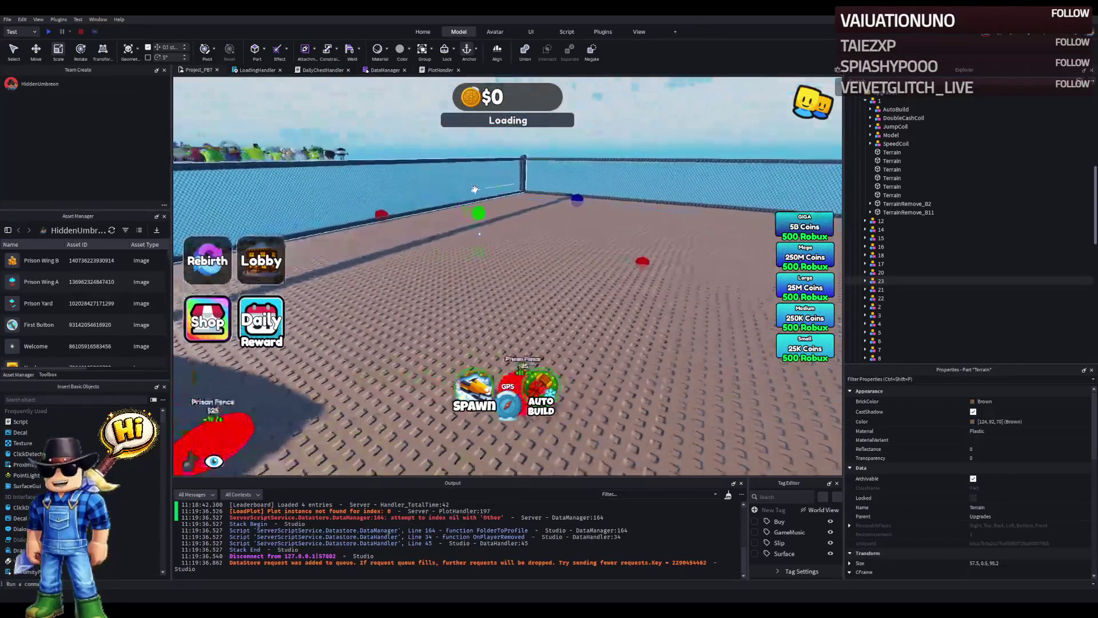
pyautogui.press('s')
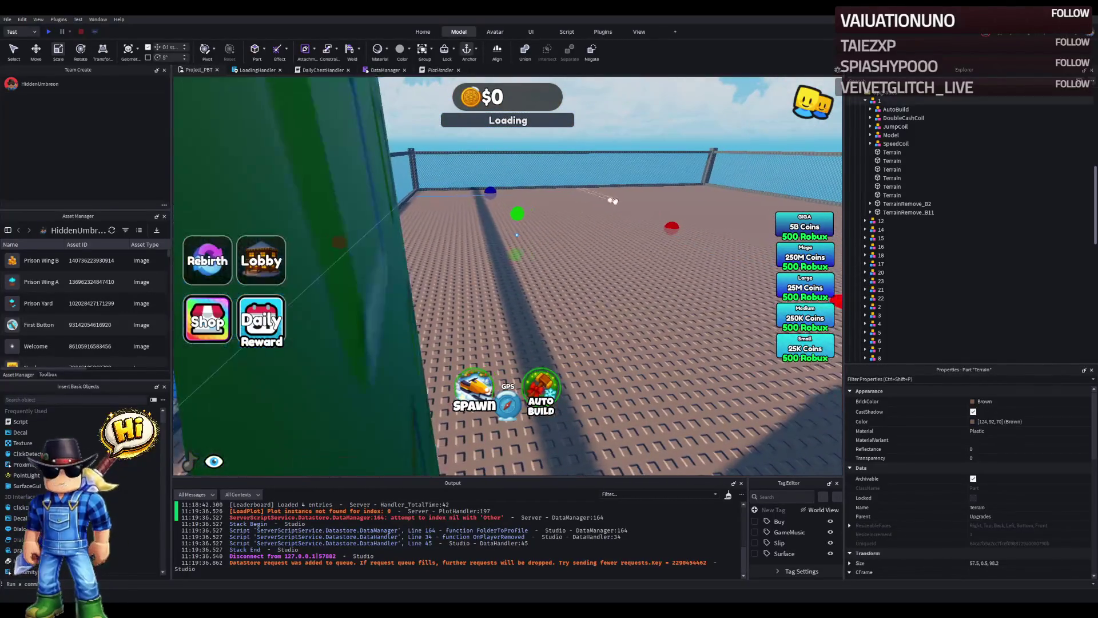
pyautogui.moveTo(669, 228); pyautogui.dragTo(655, 234)
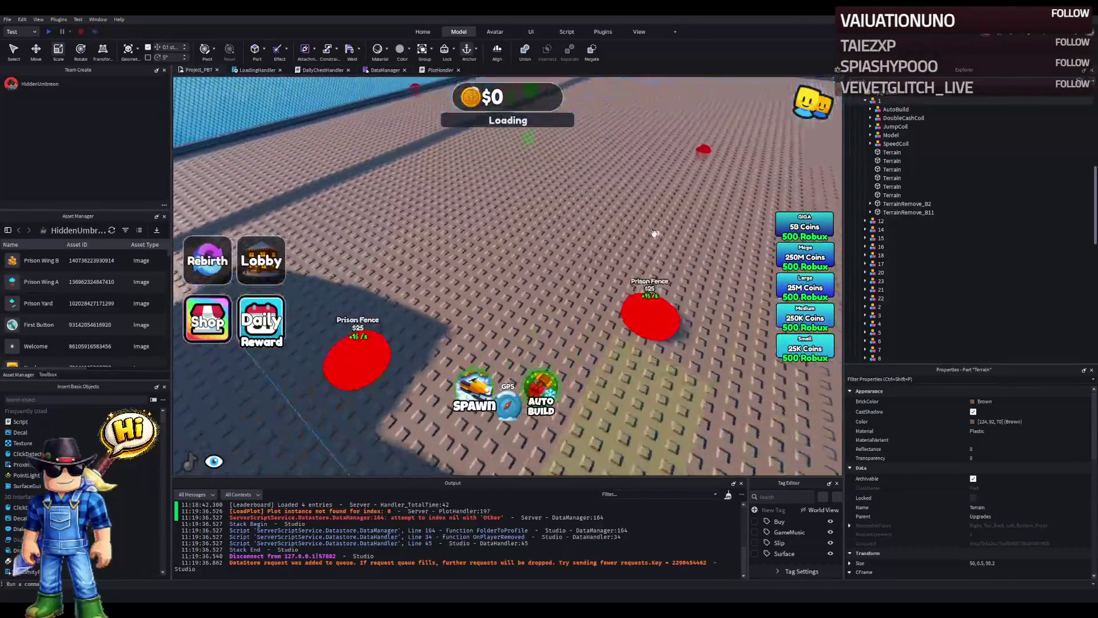
pyautogui.hotkey('ctrl', '2')
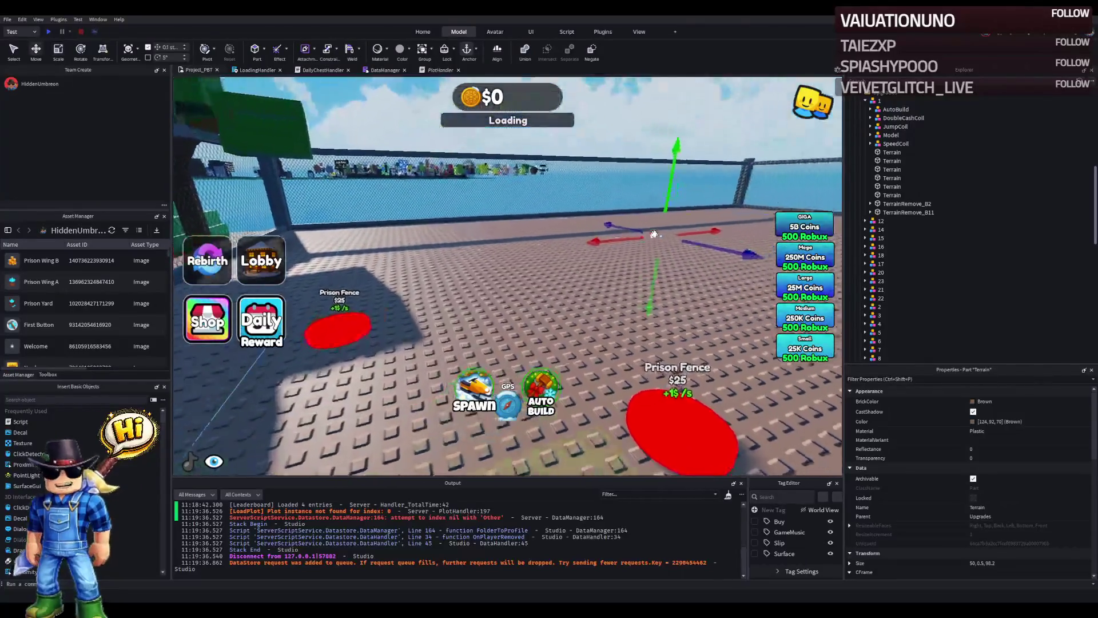
pyautogui.moveTo(647, 239); pyautogui.dragTo(642, 247)
# Step: Set the floor part's thickness to 1 stud
pyautogui.hotkey('ctrl', '3')
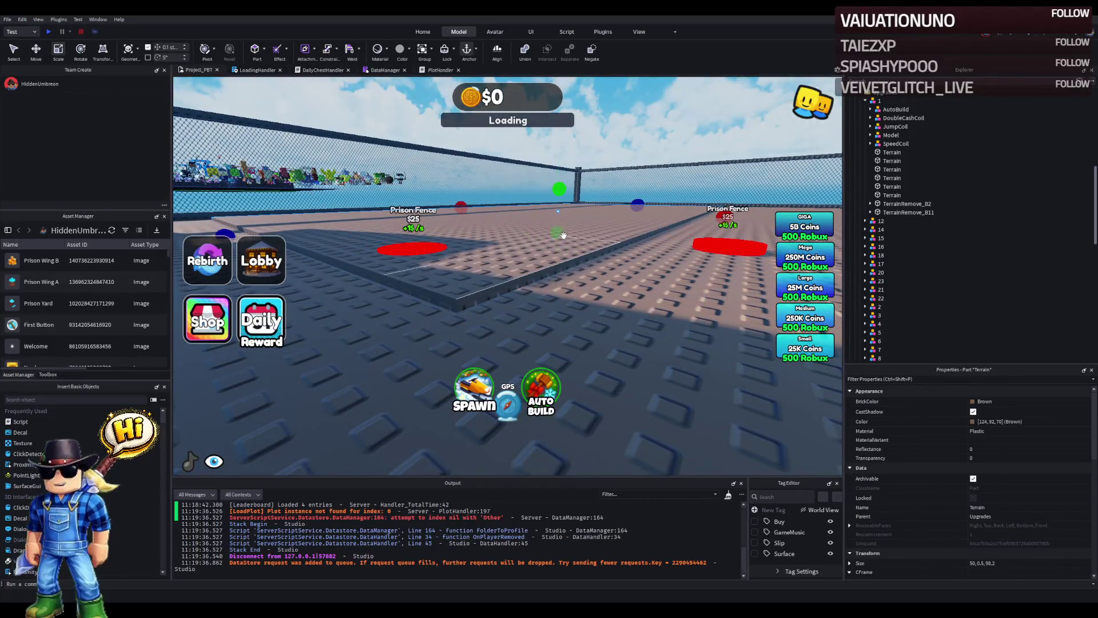
pyautogui.moveTo(561, 234); pyautogui.dragTo(559, 255)
pyautogui.hotkey('ctrl', '2')
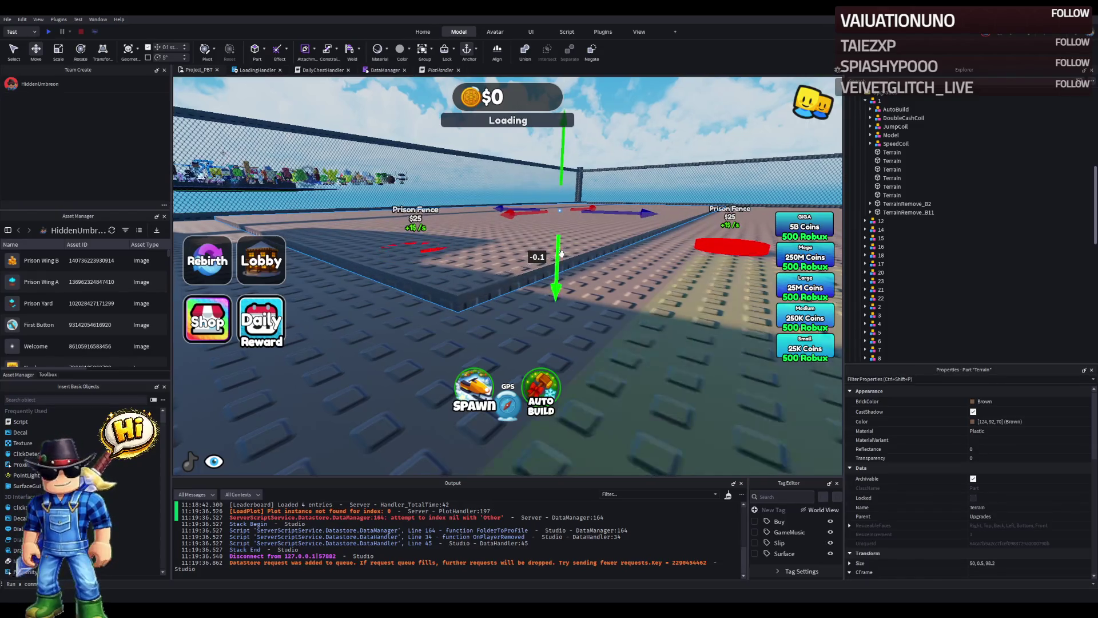
pyautogui.hotkey('ctrl', '3')
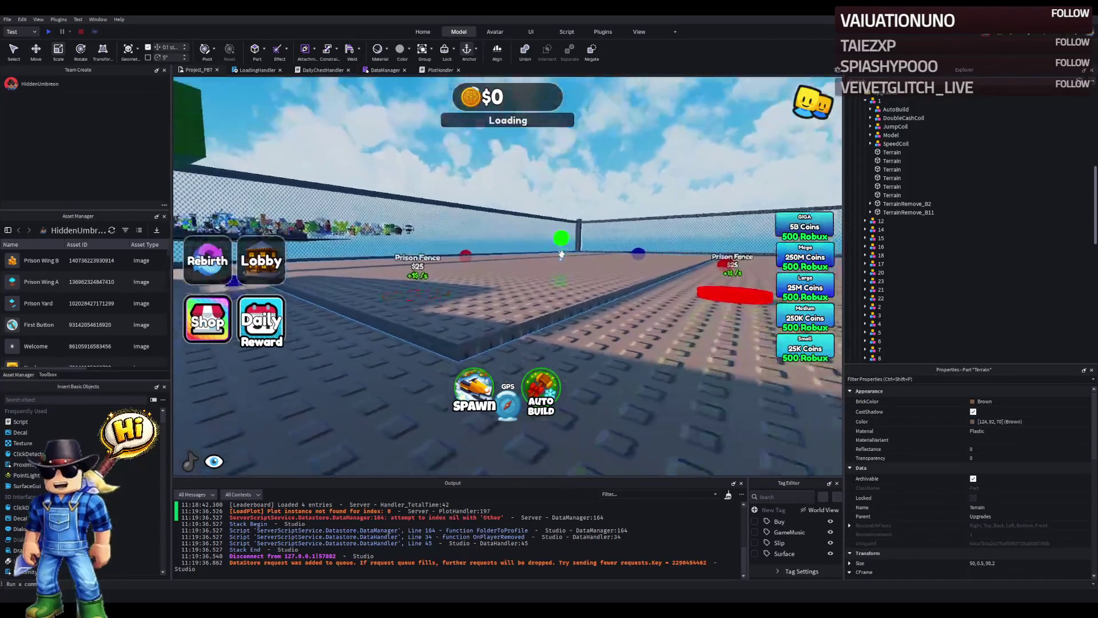
pyautogui.scroll(-3, 561, 253)
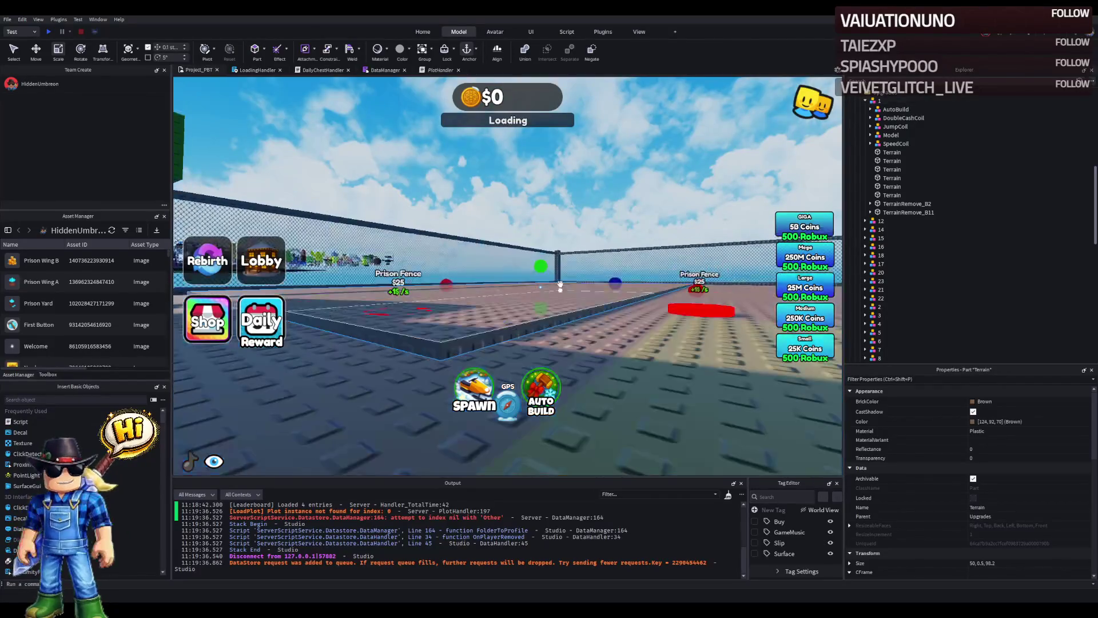
pyautogui.moveTo(541, 309); pyautogui.dragTo(548, 307)
pyautogui.scroll(5, 563, 307)
pyautogui.scroll(5, 563, 308)
pyautogui.scroll(-5, 563, 309)
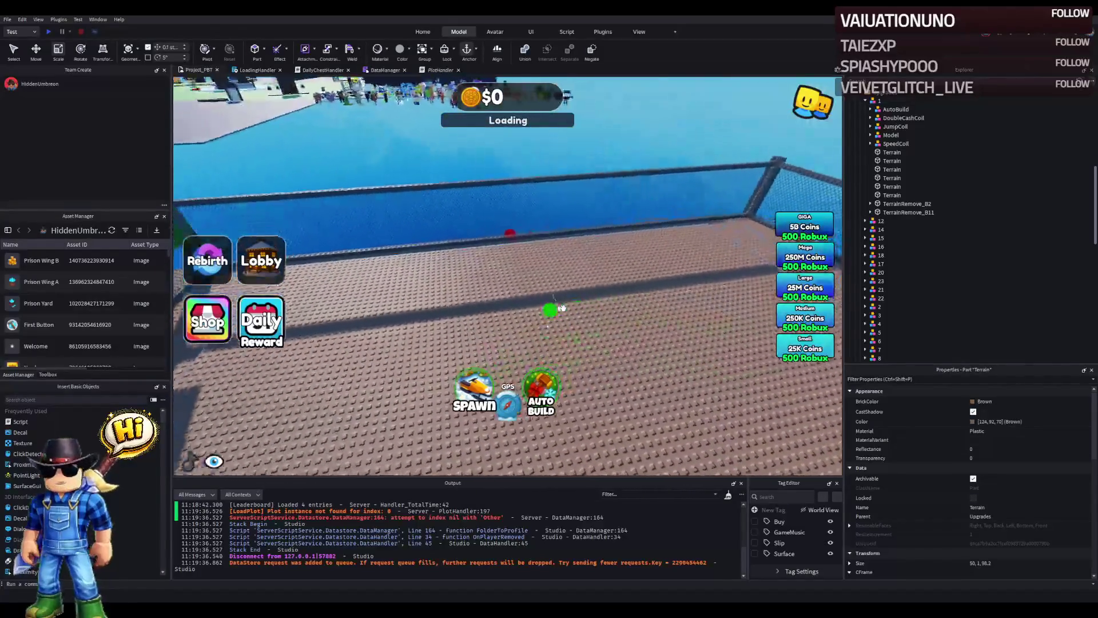
# Step: Undo an accidental shortening to 92.8, keeping the part 98.2 long
pyautogui.press('d')
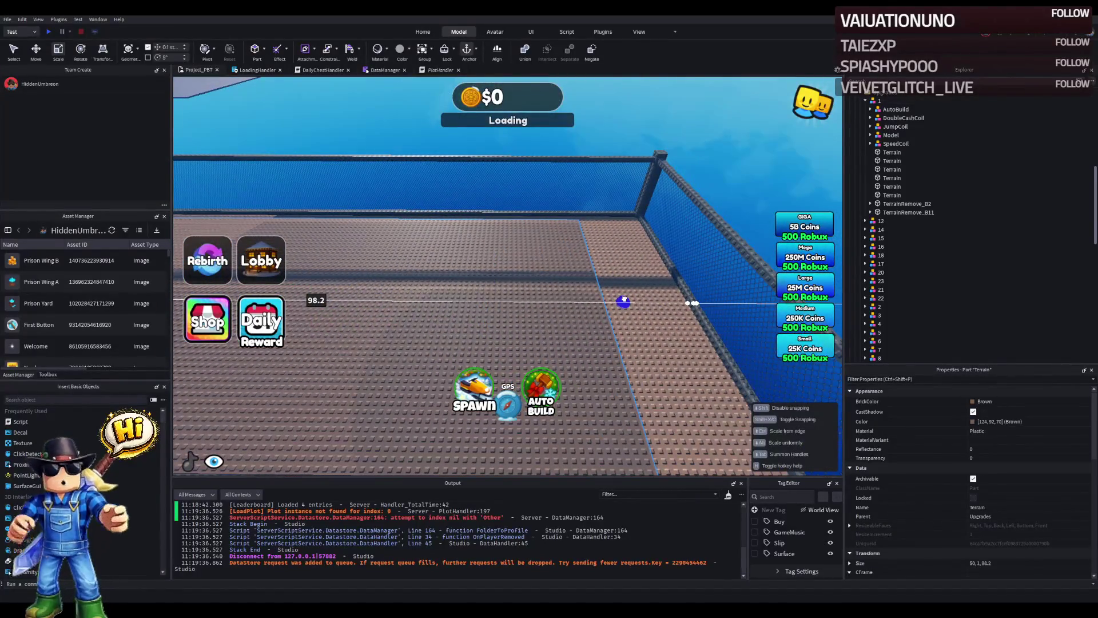
pyautogui.moveTo(623, 301); pyautogui.dragTo(607, 303)
pyautogui.hotkey('ctrl', 'z')
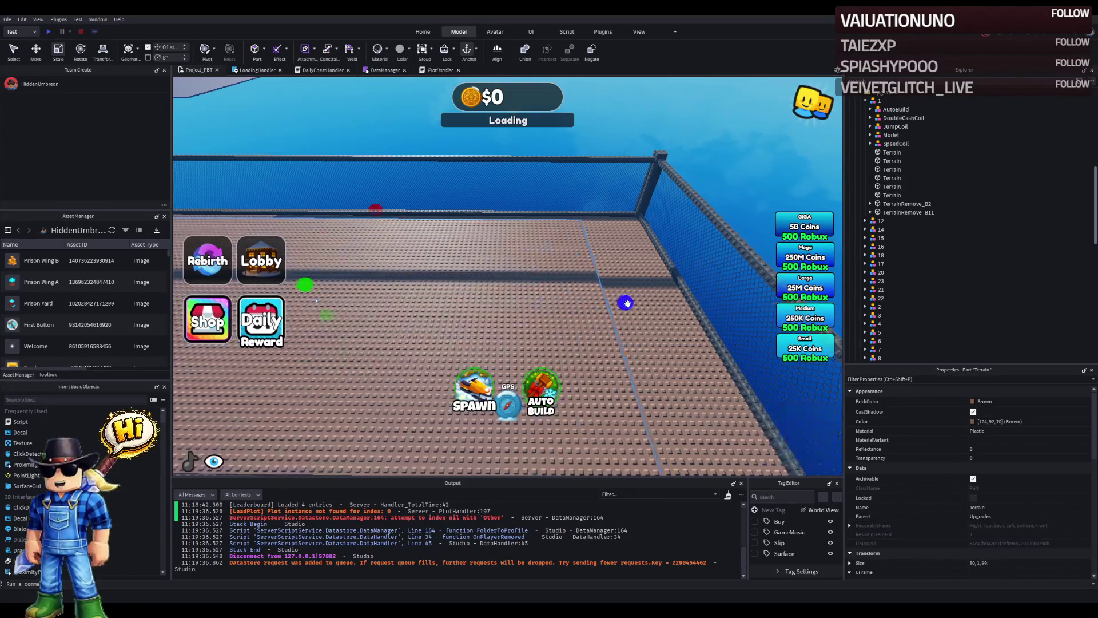
pyautogui.press('a')
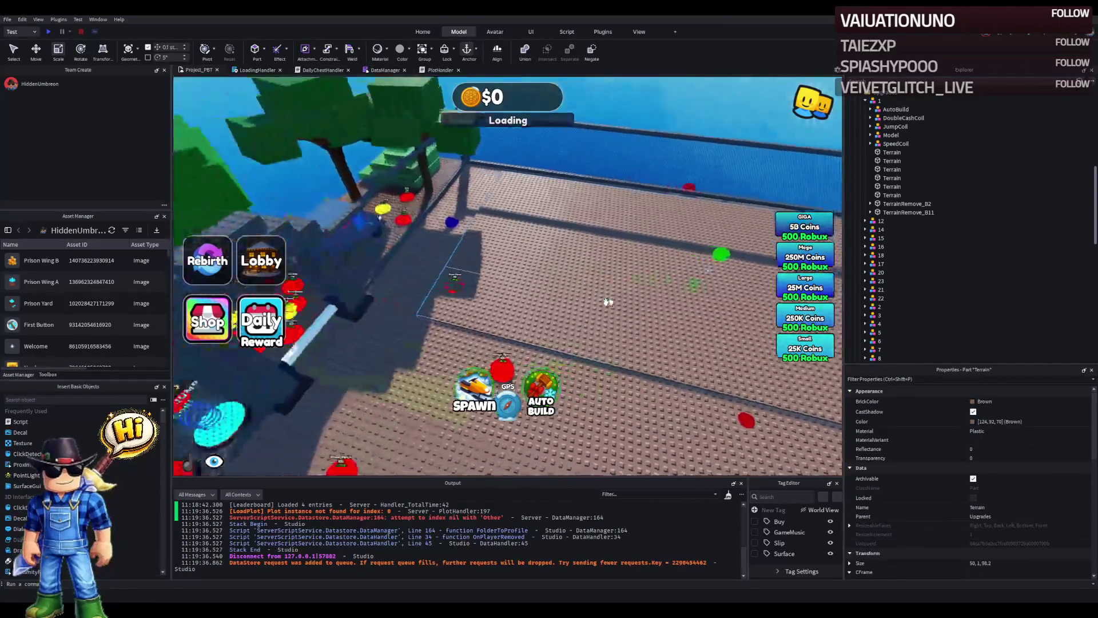
pyautogui.press('a')
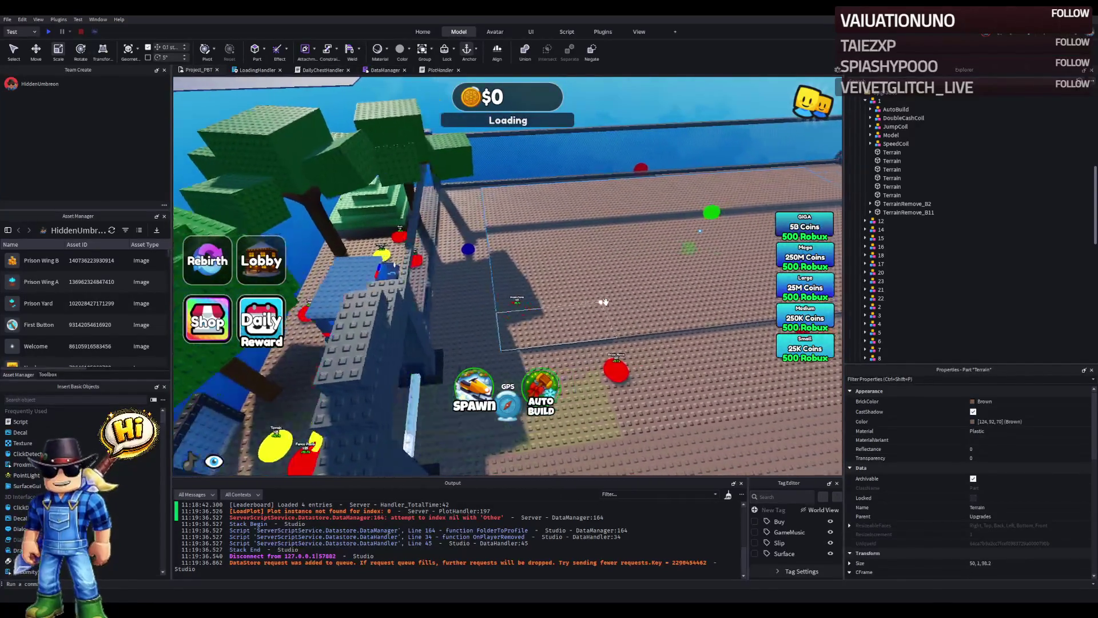
pyautogui.press('a')
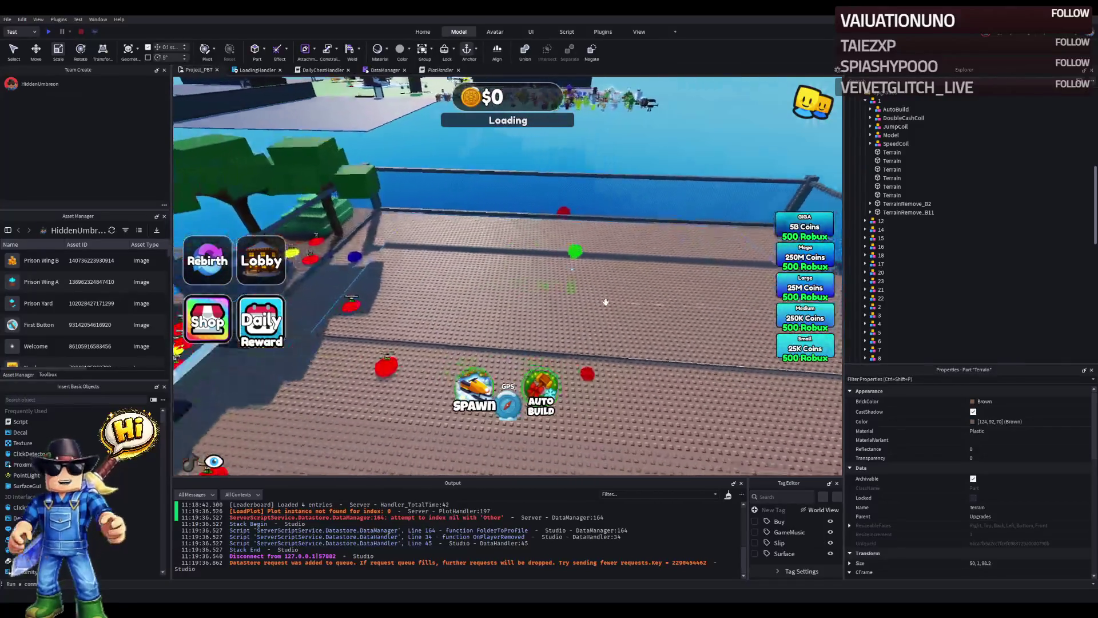
pyautogui.press('a')
pyautogui.moveTo(376, 265)
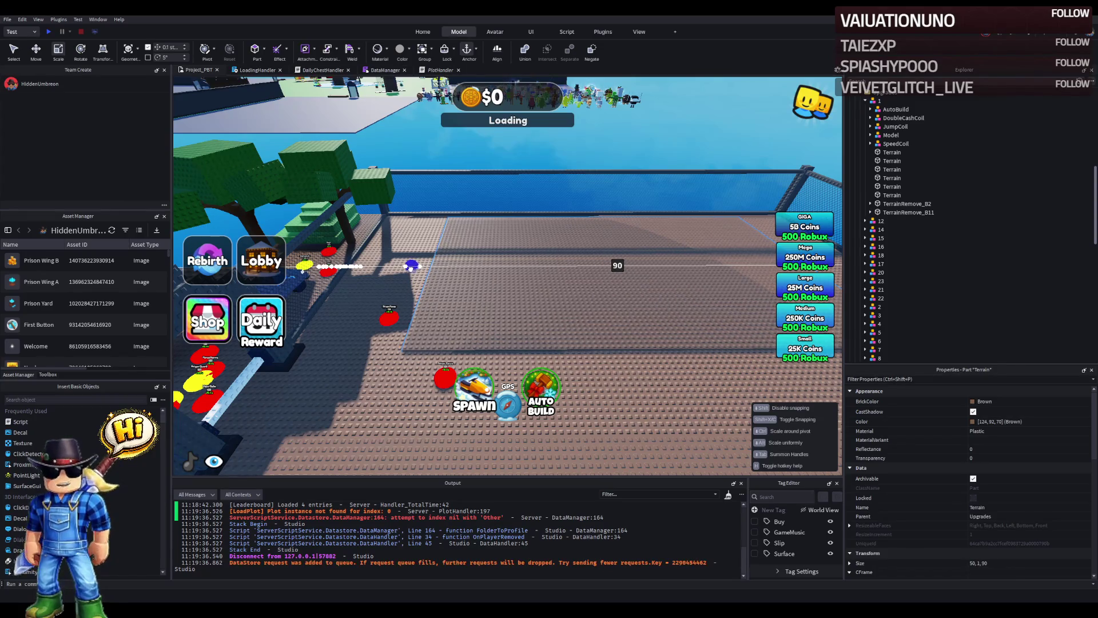
# Step: Slide the Terrain floor part sideways along its X axis within the plot
pyautogui.hotkey('ctrl', '2')
pyautogui.moveTo(568, 267)
pyautogui.mouseDown()
pyautogui.moveTo(569, 212)
pyautogui.moveTo(656, 237)
pyautogui.moveTo(646, 218)
pyautogui.moveTo(697, 195)
pyautogui.moveTo(672, 173)
pyautogui.mouseUp()
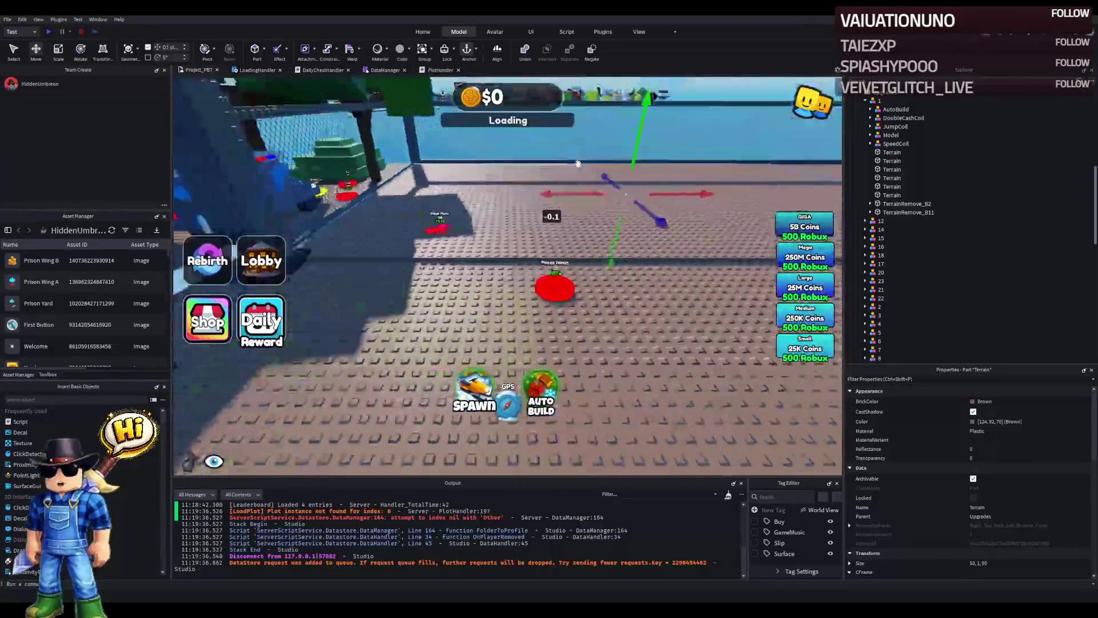
pyautogui.press('d')
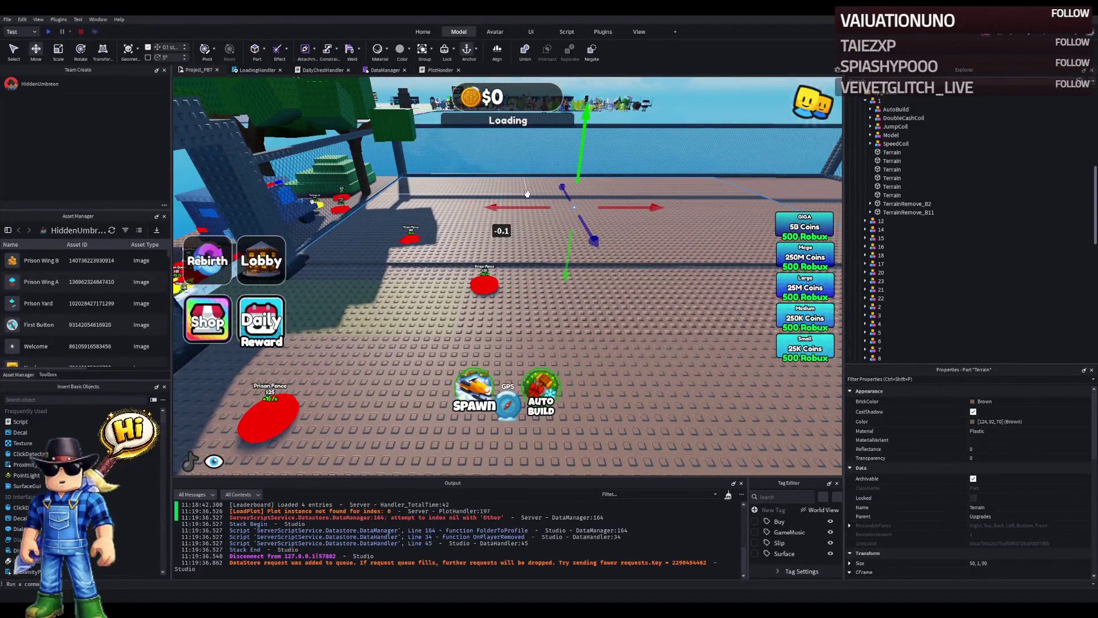
pyautogui.moveTo(513, 207); pyautogui.dragTo(513, 208)
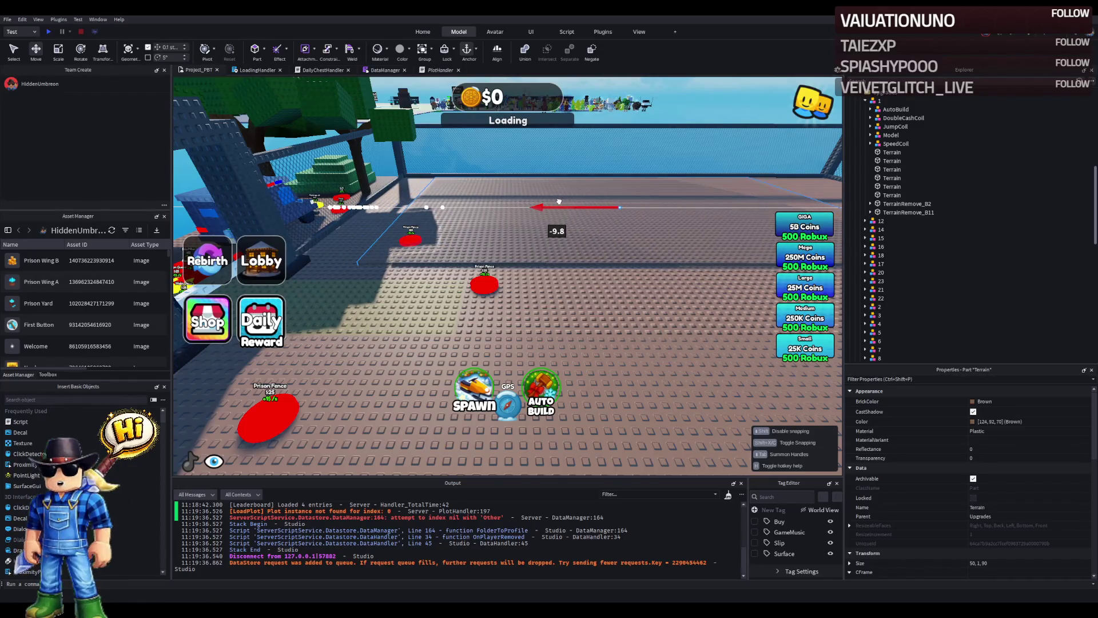
pyautogui.press('a')
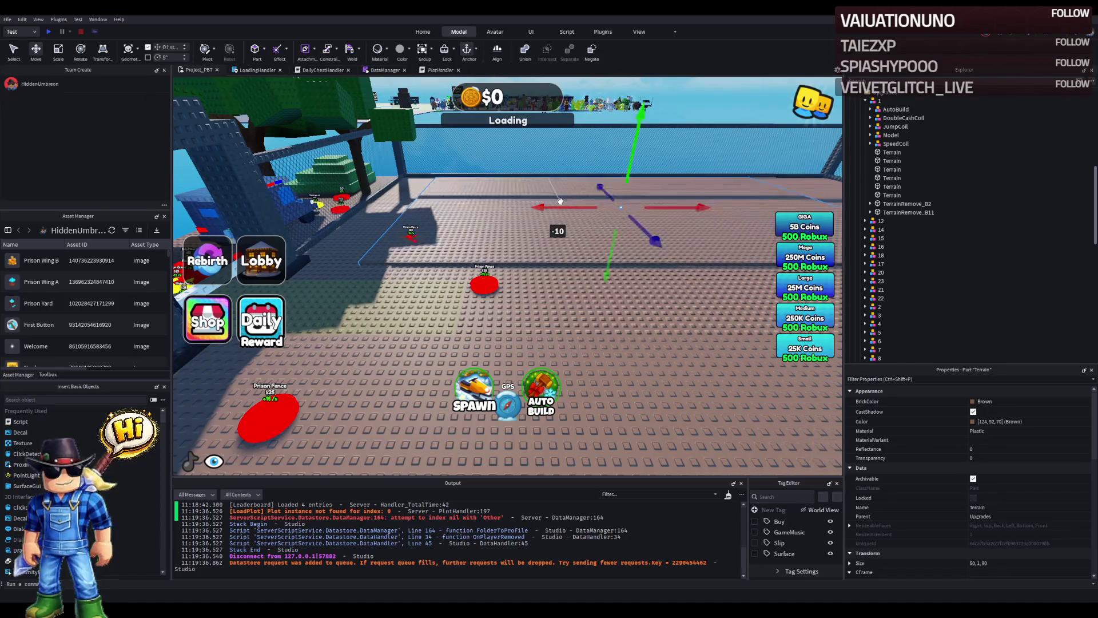
pyautogui.press('a')
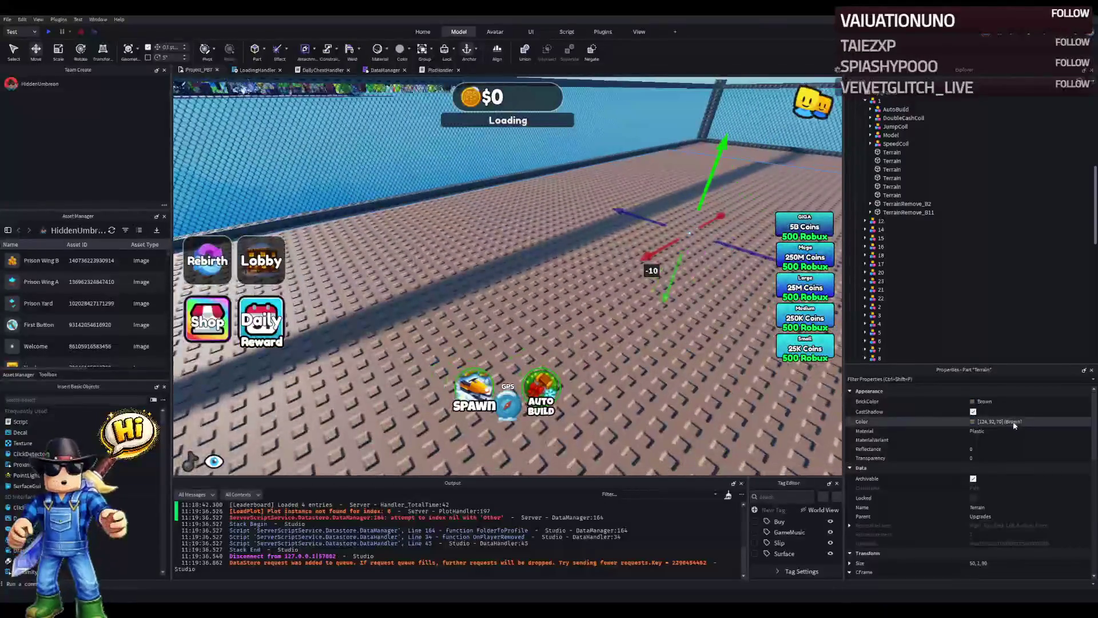
# Step: Change the floor part's BrickColor from brown to Flint grey
pyautogui.click(980, 401)
pyautogui.click(948, 540)
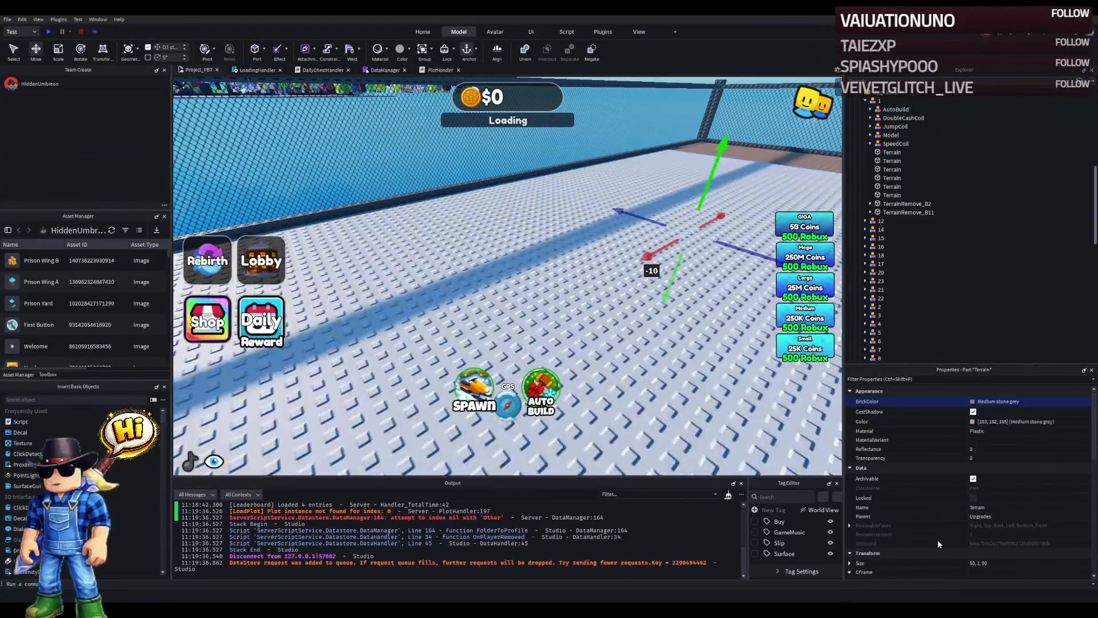
pyautogui.press('s')
pyautogui.press('d')
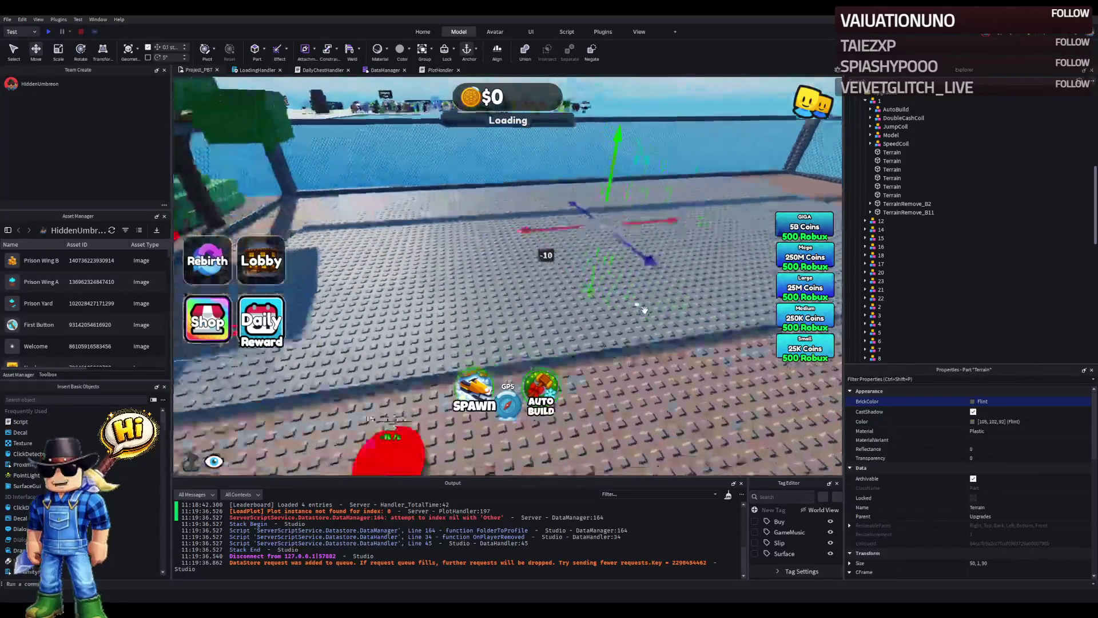
pyautogui.press('s')
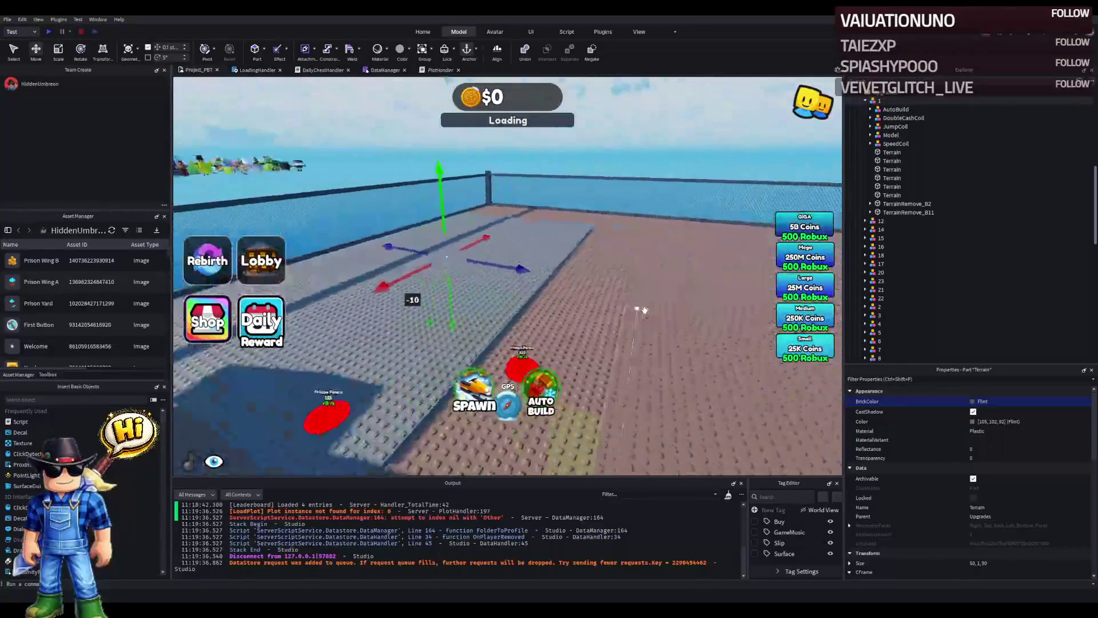
pyautogui.press('s')
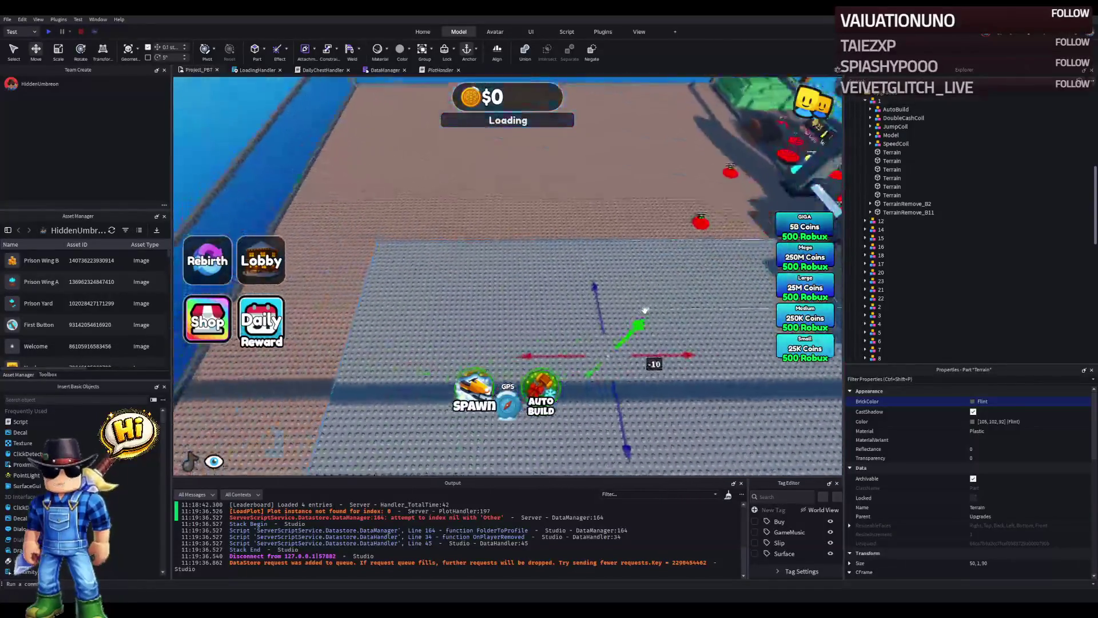
pyautogui.press('d')
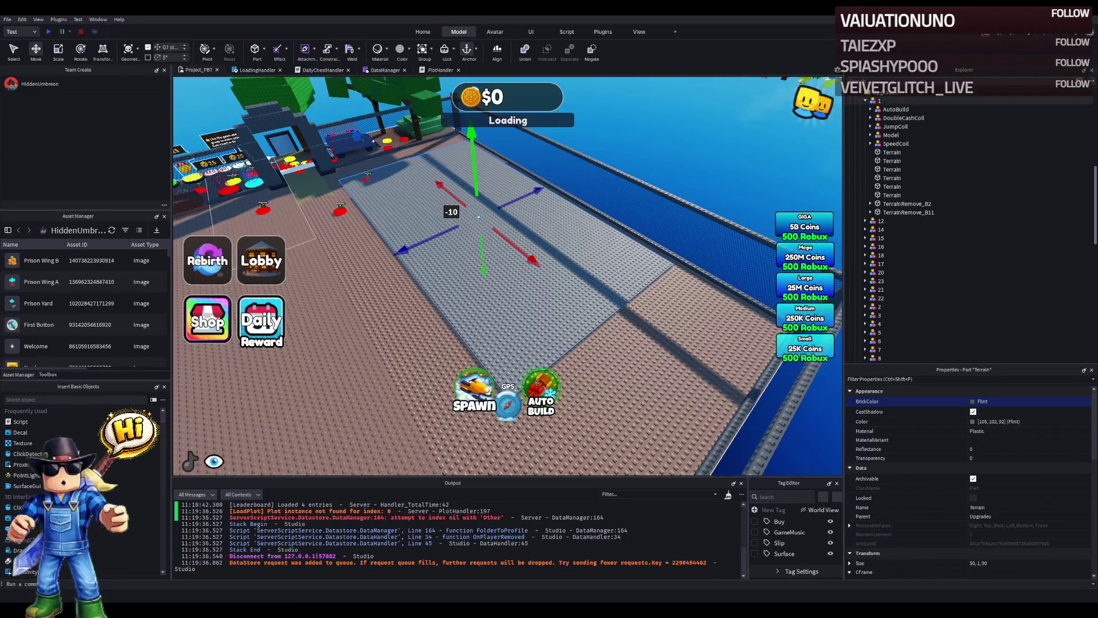
pyautogui.moveTo(416, 215)
pyautogui.mouseDown()
pyautogui.moveTo(447, 216)
pyautogui.moveTo(422, 218)
pyautogui.moveTo(457, 258)
pyautogui.moveTo(517, 227)
pyautogui.moveTo(542, 260)
pyautogui.mouseUp()
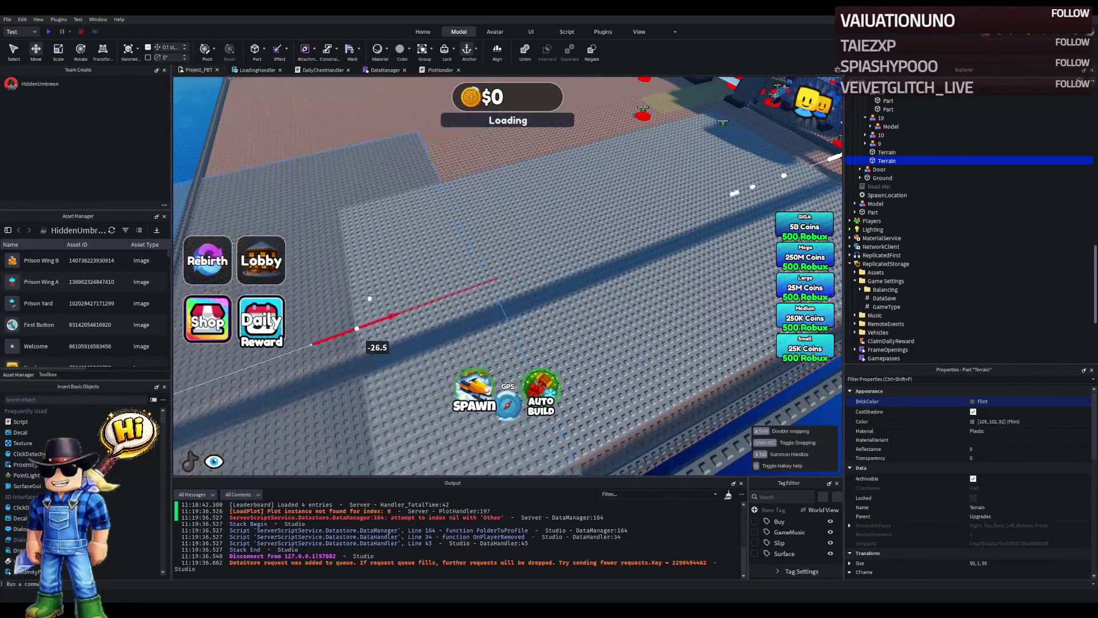
# Step: Select the other grey Terrain floor part in the viewport, with the Move tool active
pyautogui.moveTo(399, 290); pyautogui.dragTo(541, 303)
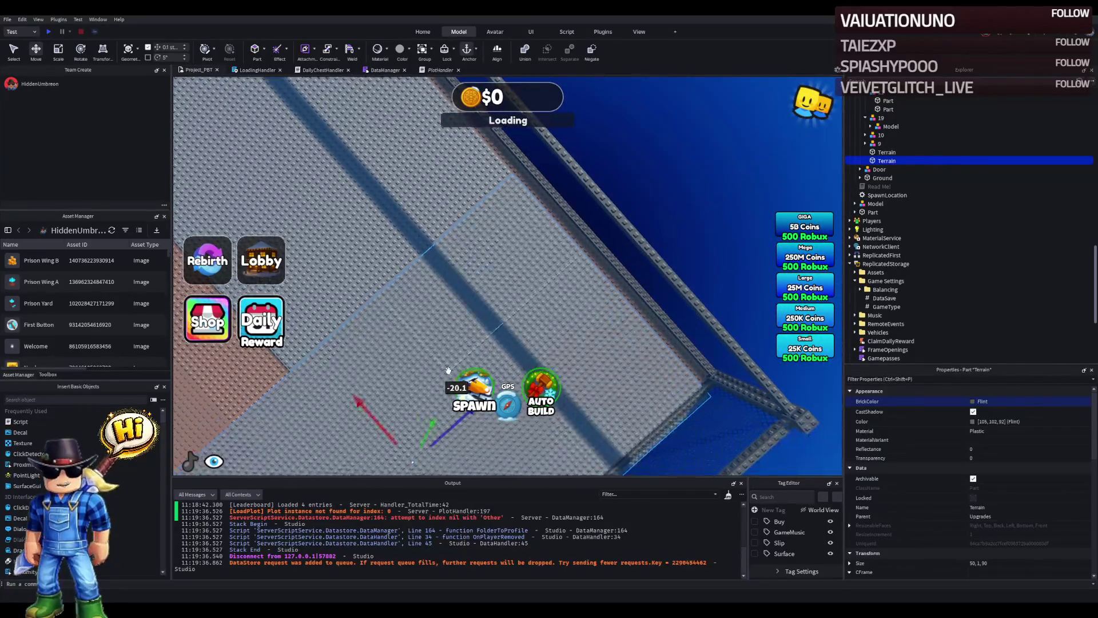
pyautogui.press('w')
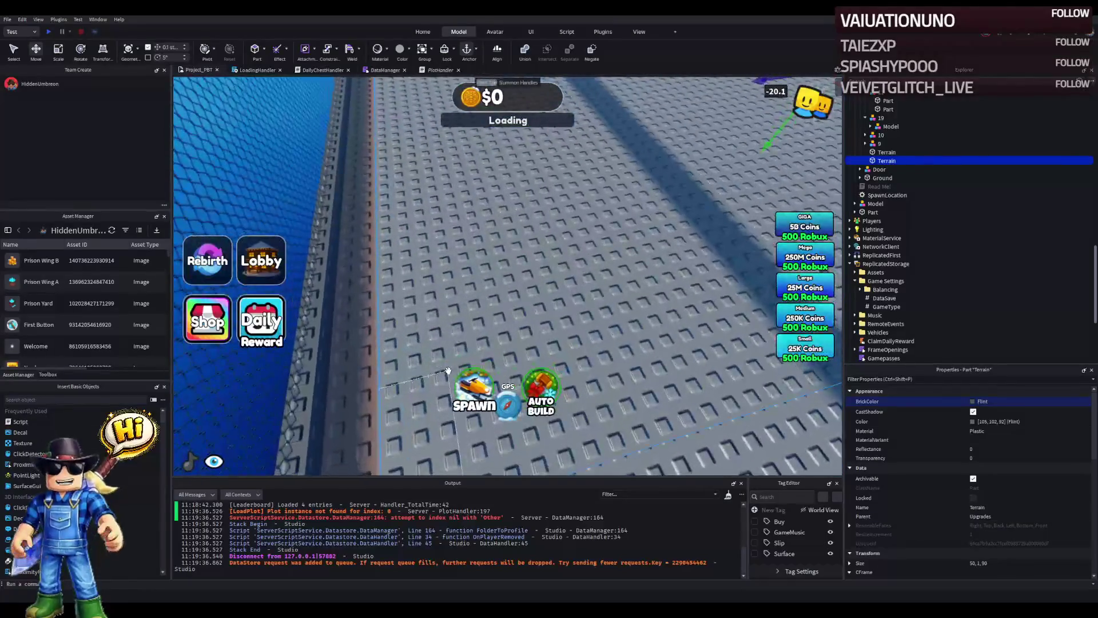
pyautogui.press('s')
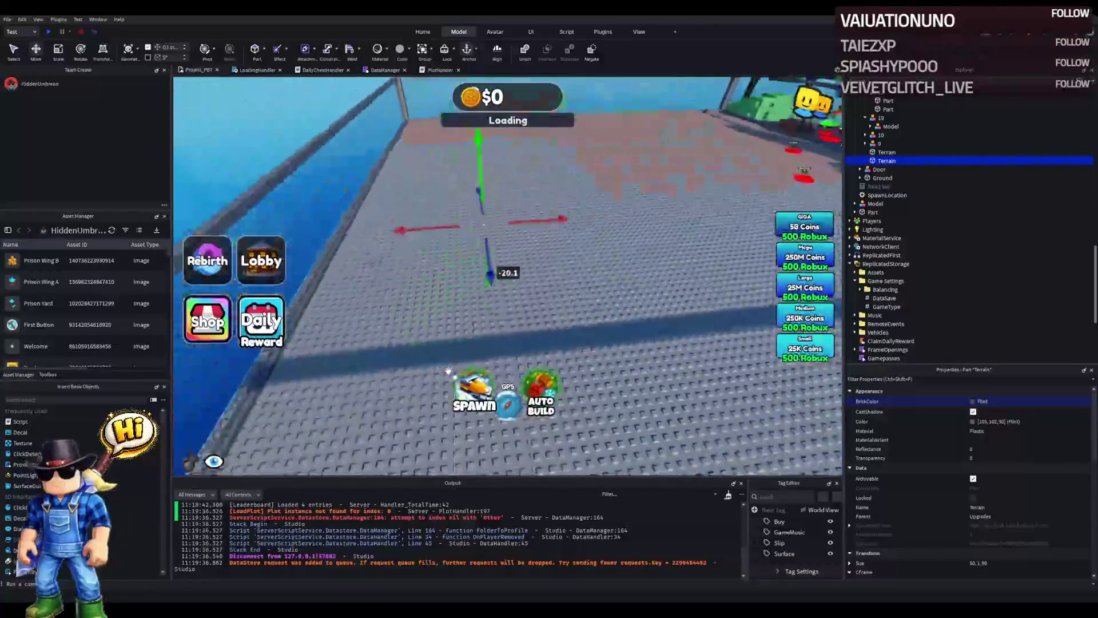
pyautogui.hotkey('ctrl', '3')
pyautogui.press('d')
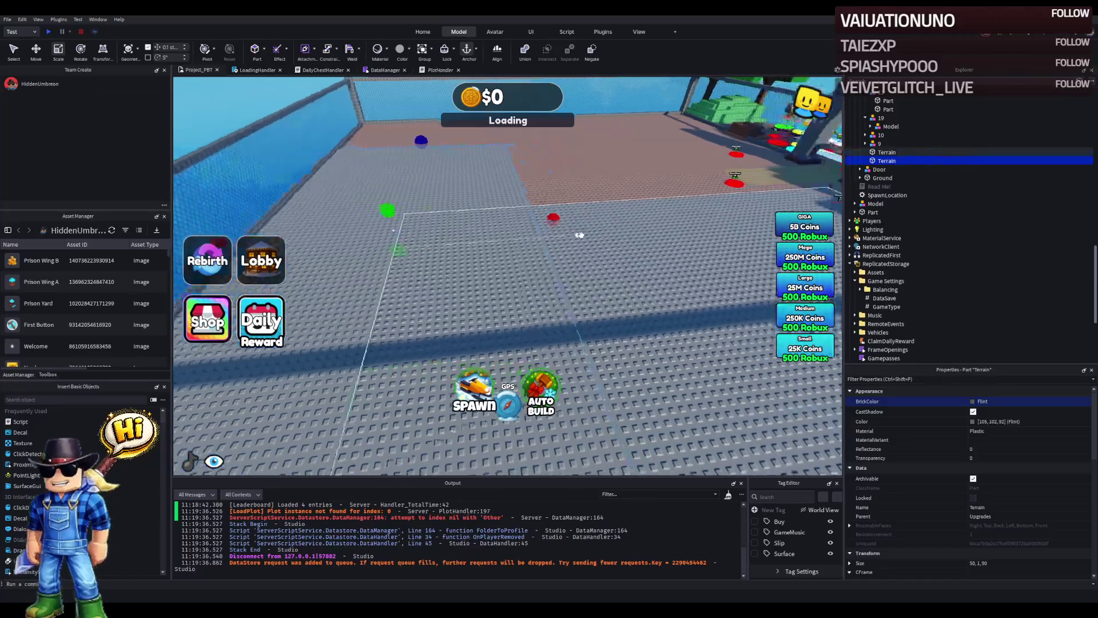
pyautogui.press('a')
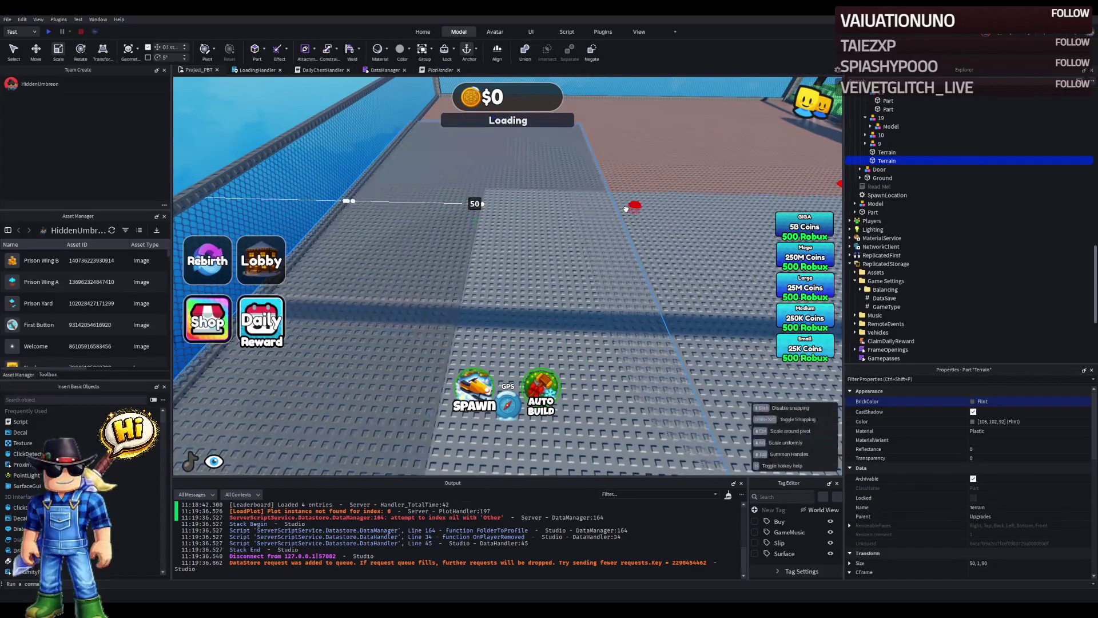
pyautogui.click(526, 256)
pyautogui.click(368, 263)
pyautogui.press('f')
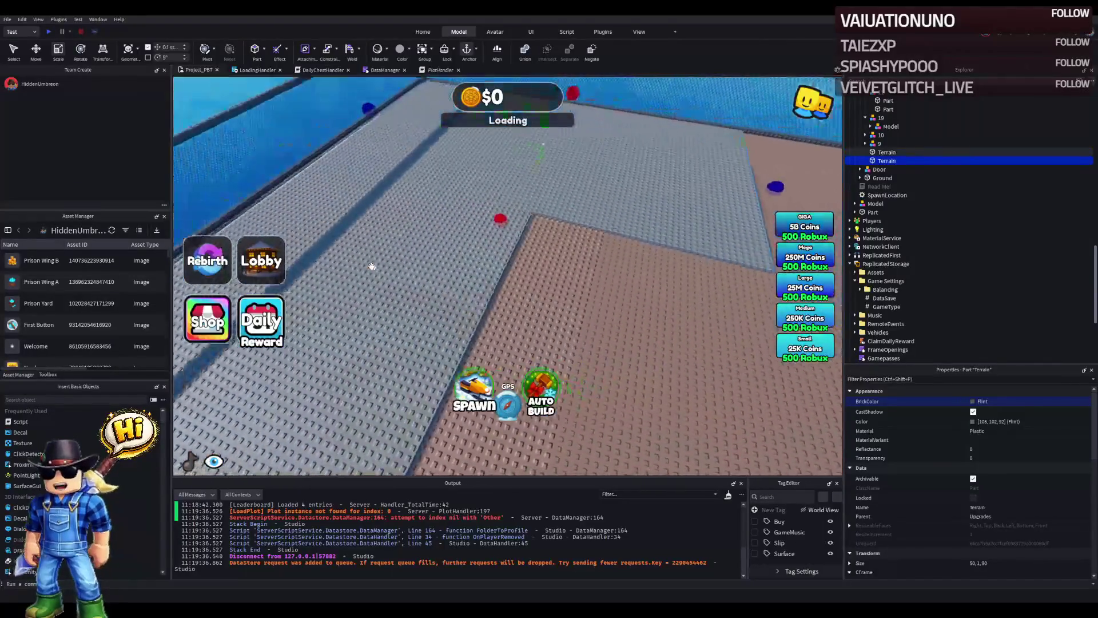
pyautogui.hotkey('ctrl', '2')
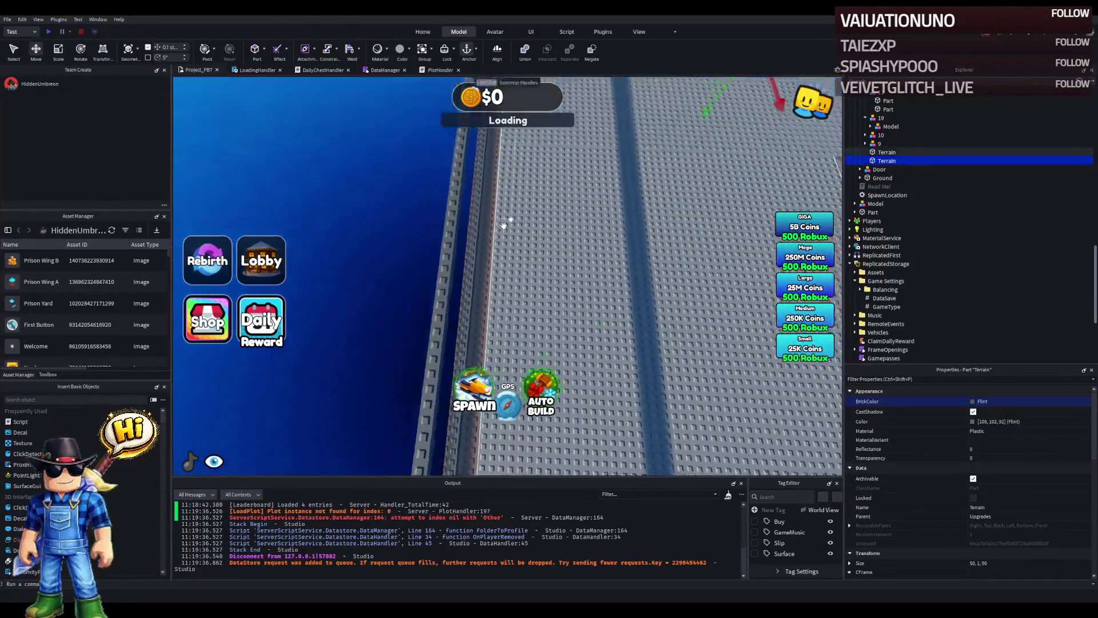
pyautogui.click(497, 256)
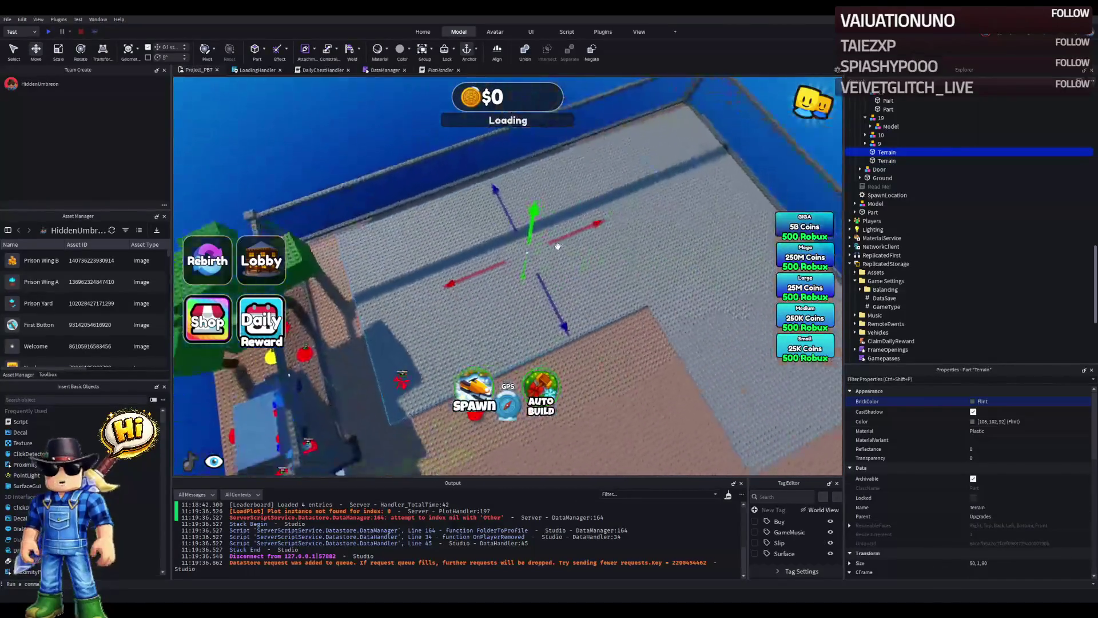
# Step: Shift the grey Terrain part along X until it sits against the fence
pyautogui.moveTo(615, 226); pyautogui.dragTo(579, 263)
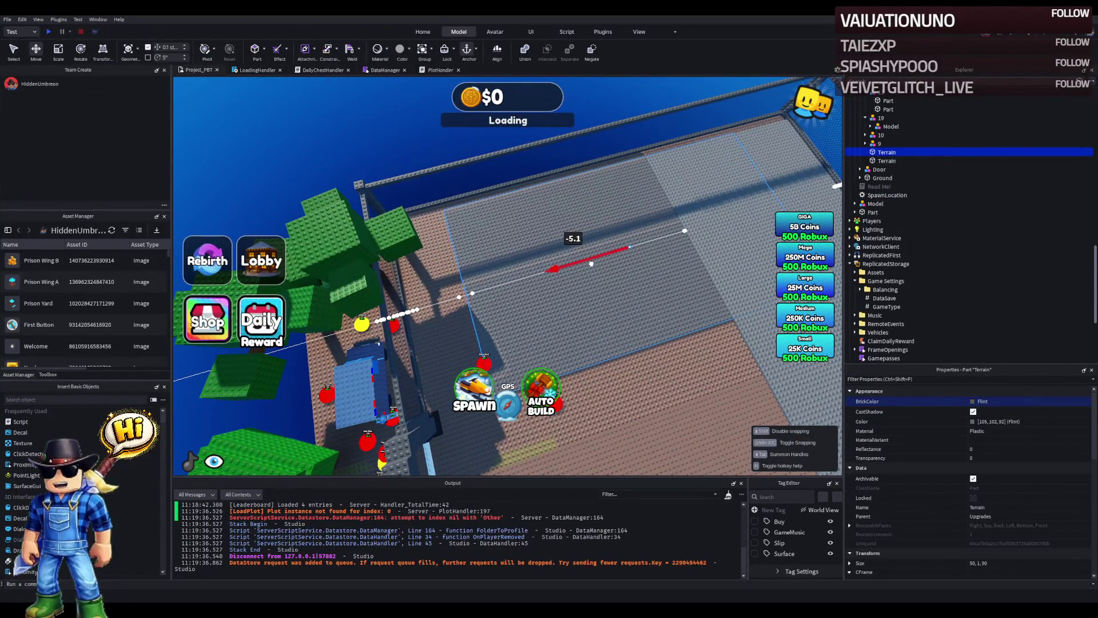
pyautogui.moveTo(590, 264)
pyautogui.mouseDown()
pyautogui.moveTo(559, 238)
pyautogui.moveTo(589, 262)
pyautogui.moveTo(534, 238)
pyautogui.moveTo(646, 244)
pyautogui.moveTo(580, 251)
pyautogui.moveTo(516, 236)
pyautogui.mouseUp()
pyautogui.click(650, 236)
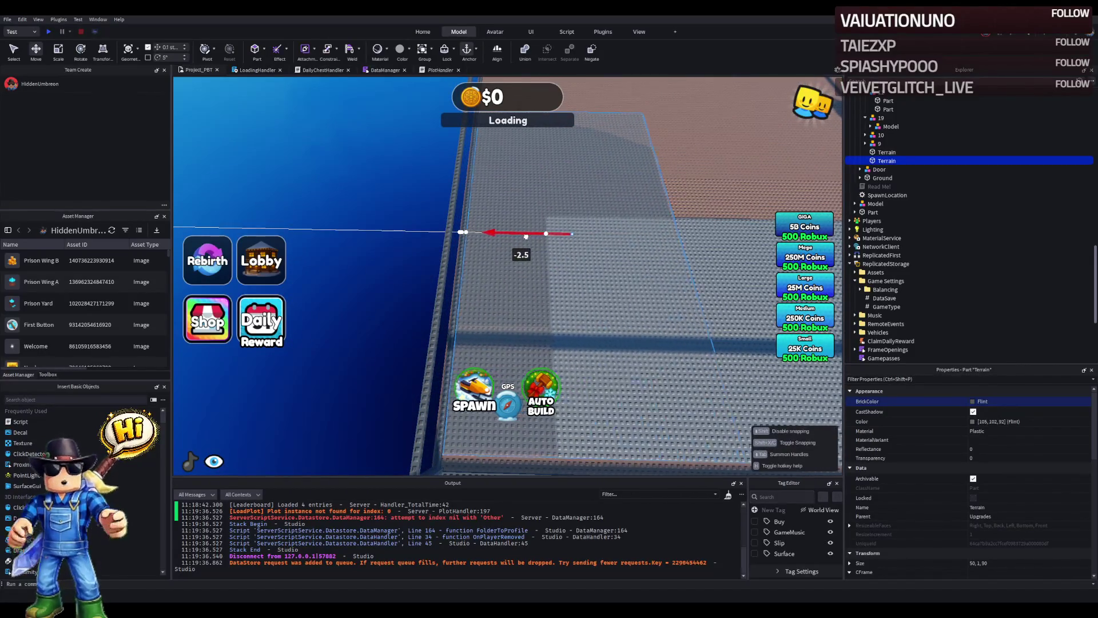
pyautogui.moveTo(525, 237); pyautogui.dragTo(525, 237)
pyautogui.scroll(5, 520, 238)
pyautogui.press('d')
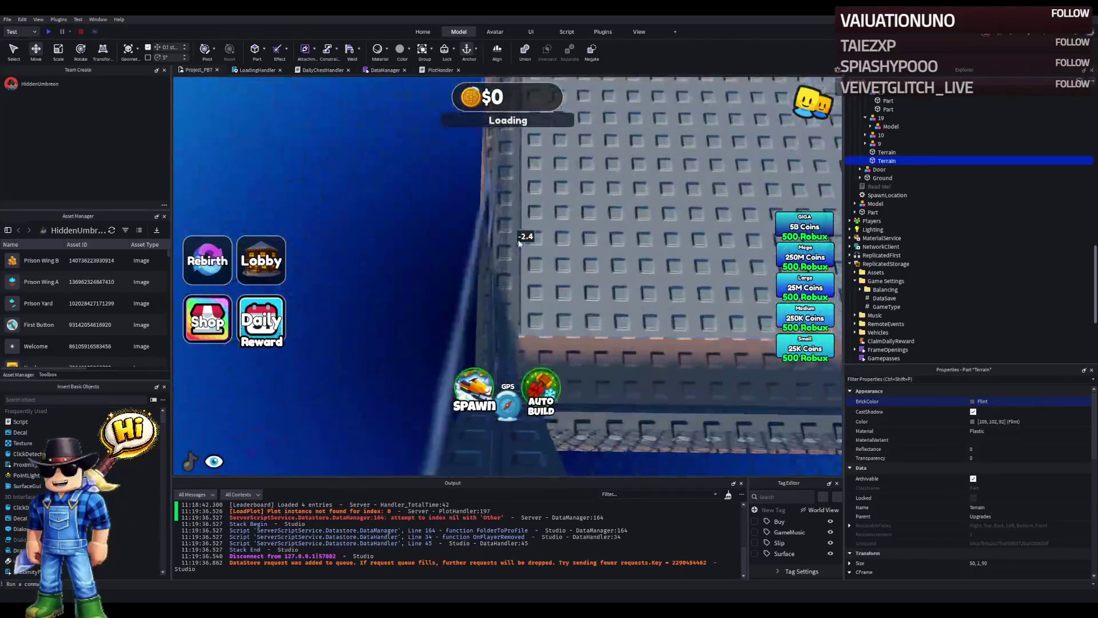
pyautogui.press('a')
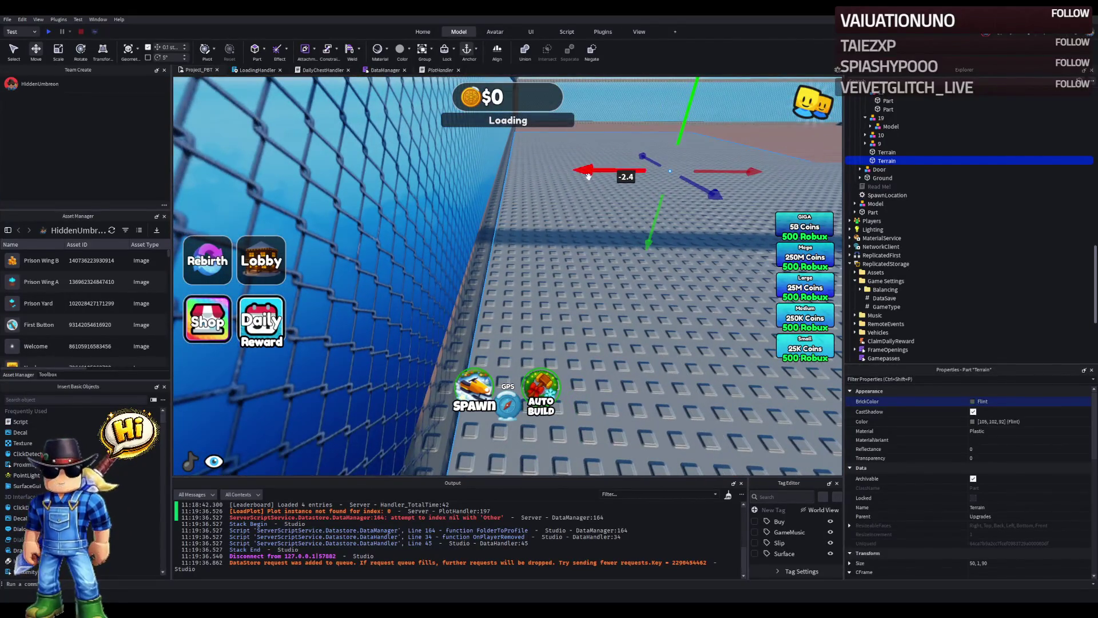
pyautogui.press('w')
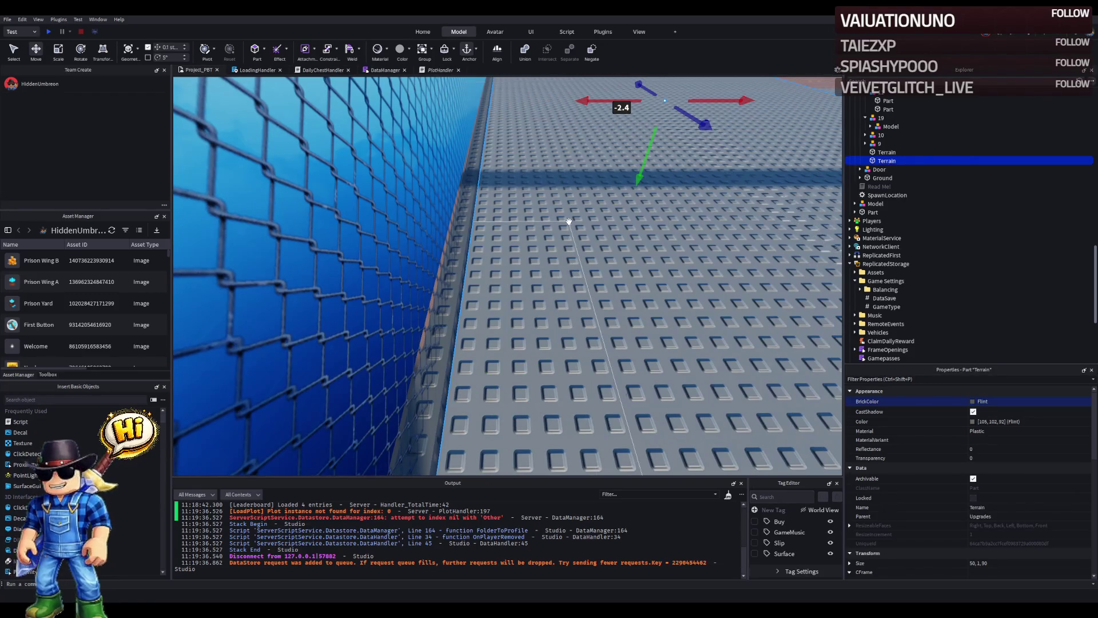
pyautogui.press('w')
pyautogui.moveTo(574, 119); pyautogui.dragTo(575, 118)
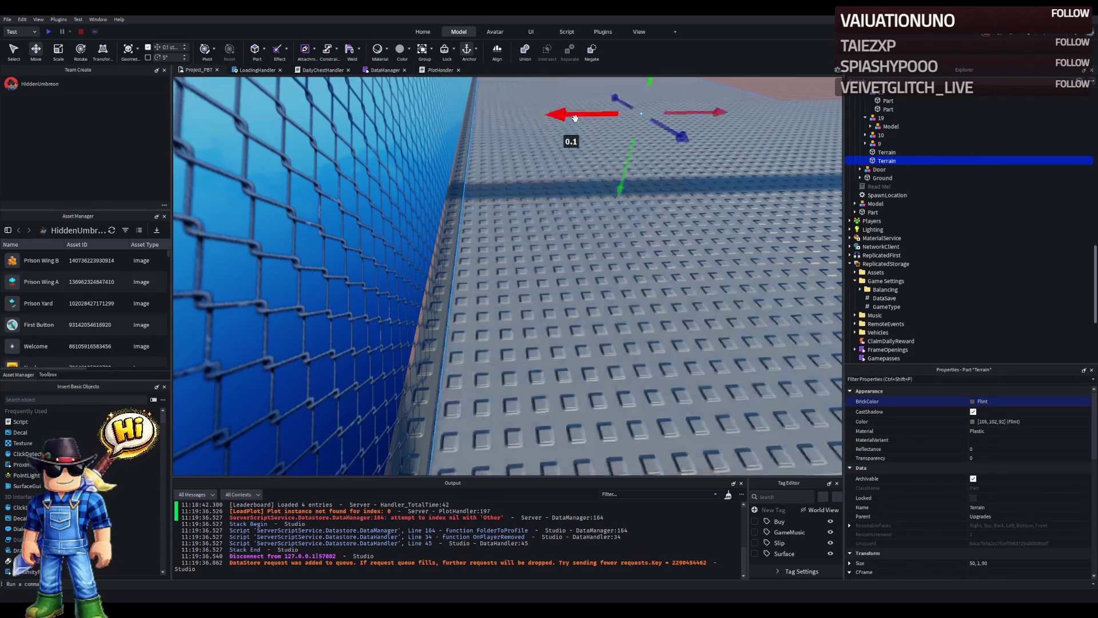
# Step: Frame the selected Terrain floor part in view, then select the other Terrain part
pyautogui.press('s')
pyautogui.press('d')
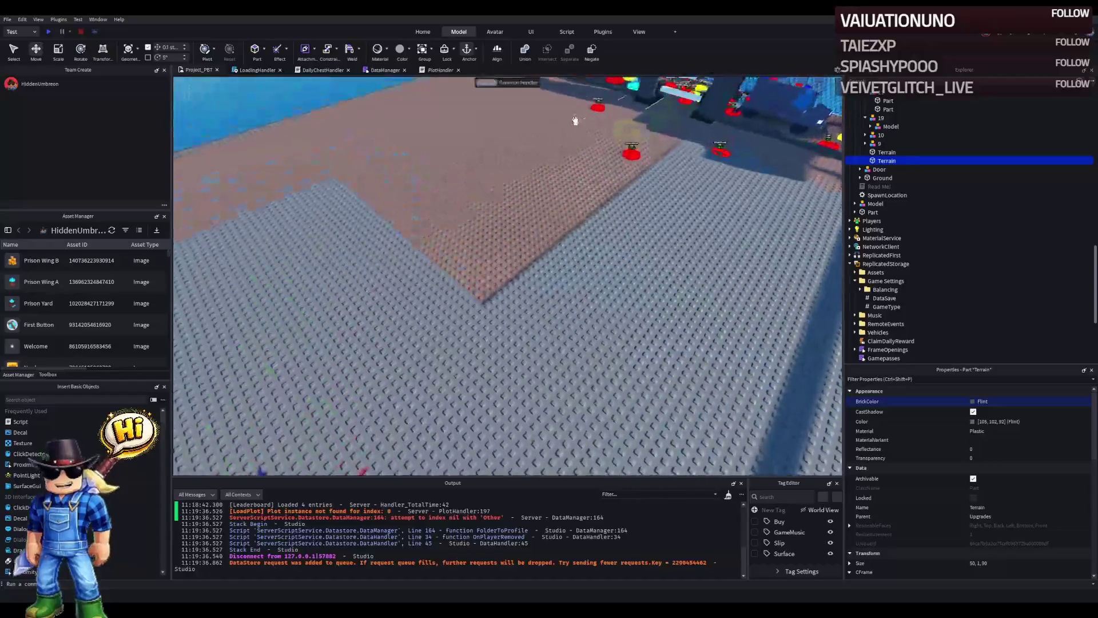
pyautogui.press('s')
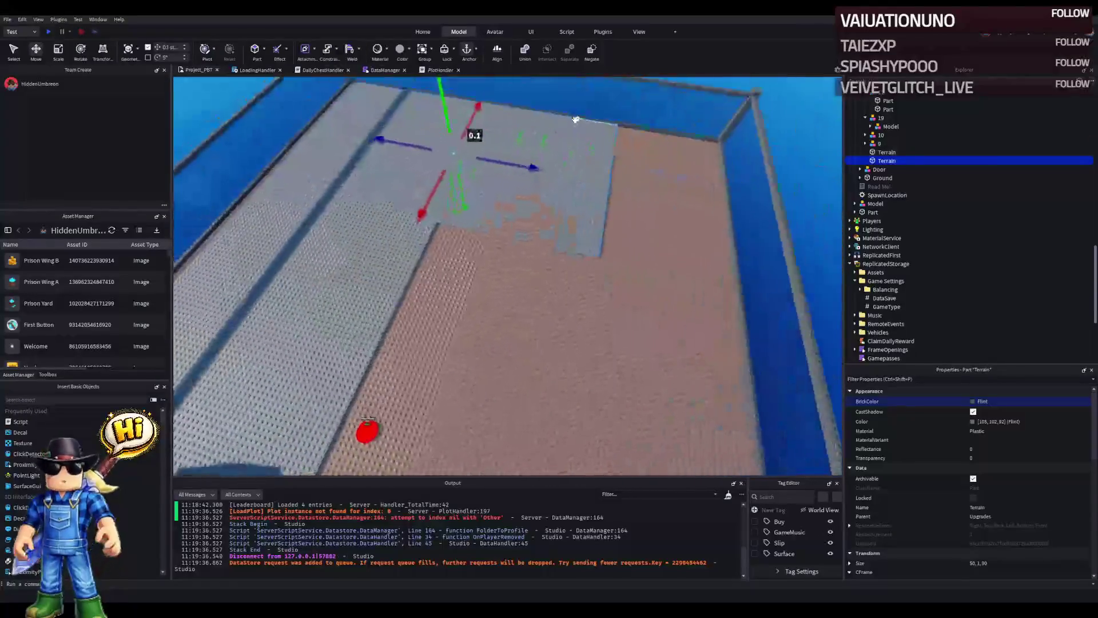
pyautogui.press('w')
pyautogui.press('d')
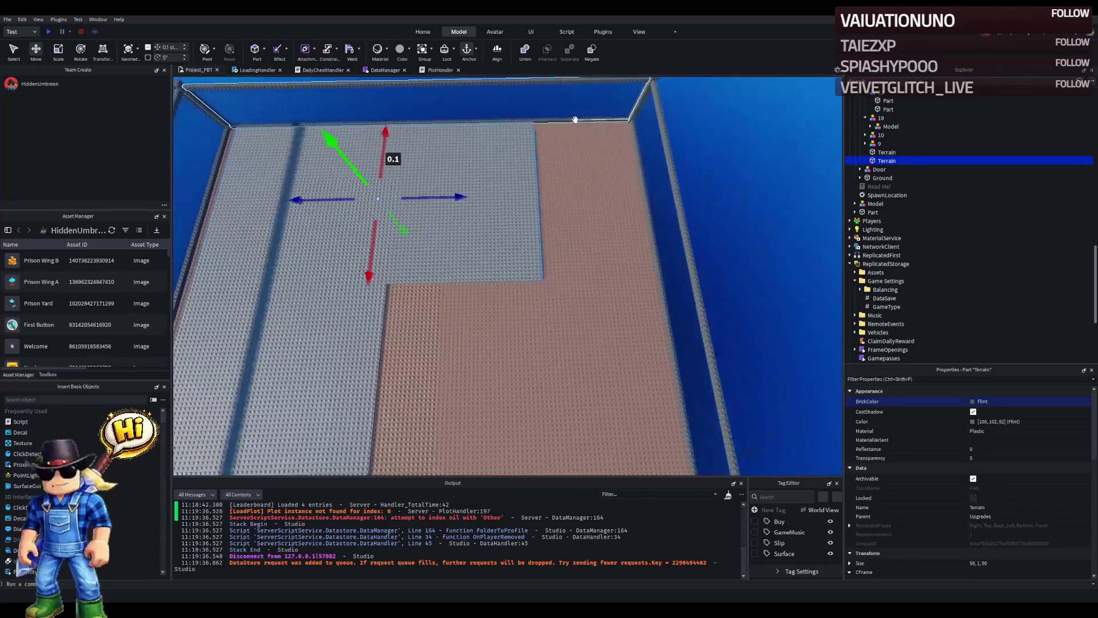
pyautogui.hotkey('ctrl', '3')
pyautogui.press('s')
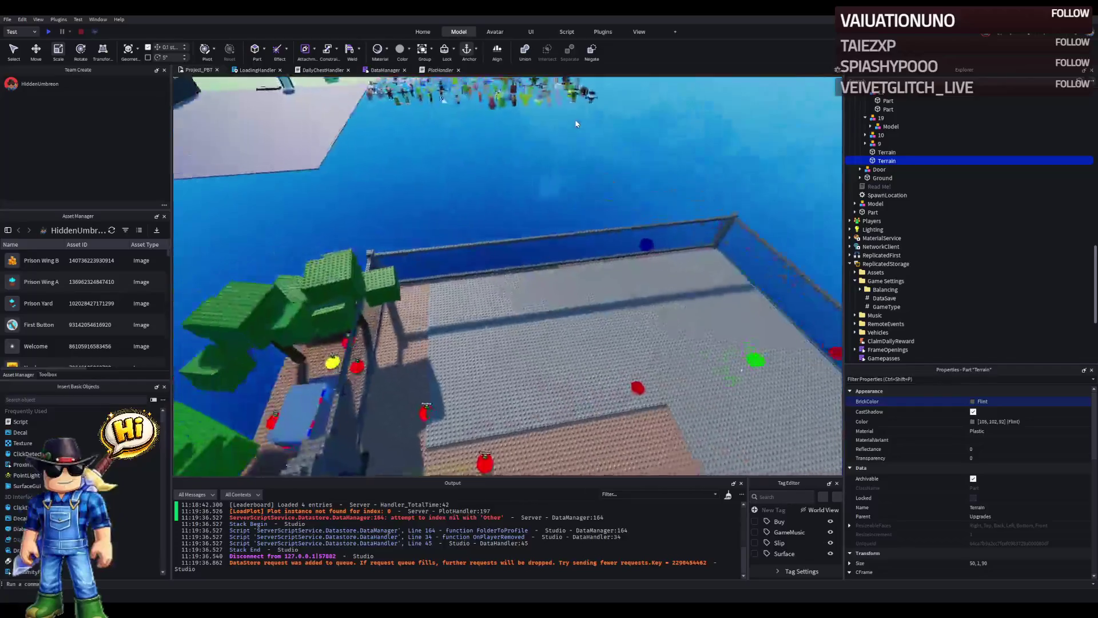
pyautogui.press('f')
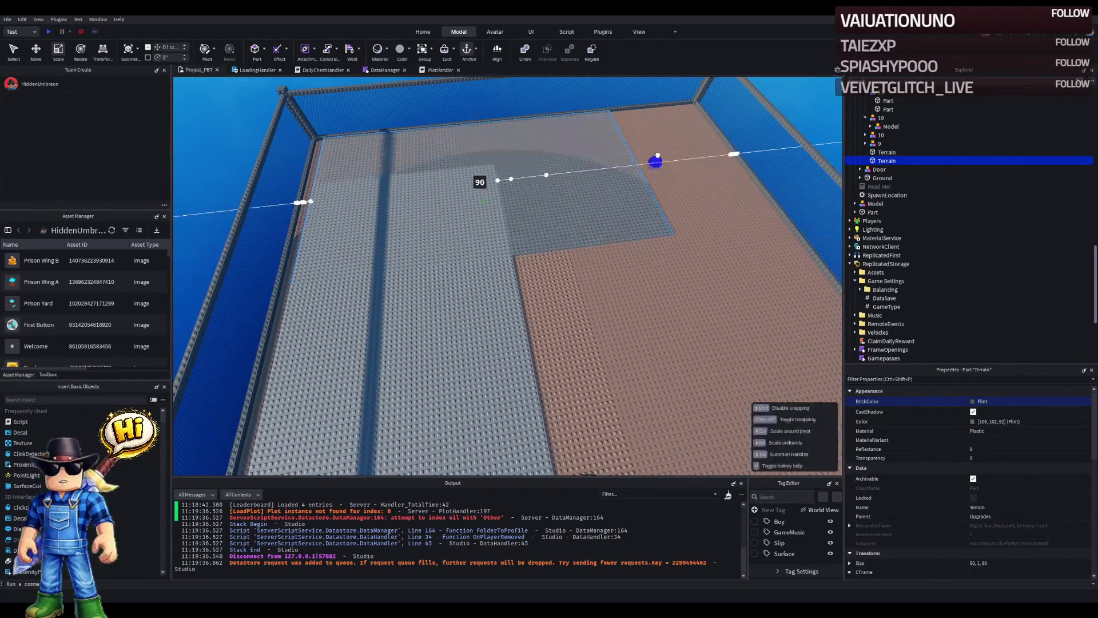
pyautogui.scroll(5, 530, 228)
pyautogui.click(530, 229)
# Step: Stretch one grey floor part toward the fence, then slide the second sideways along X
pyautogui.press('f')
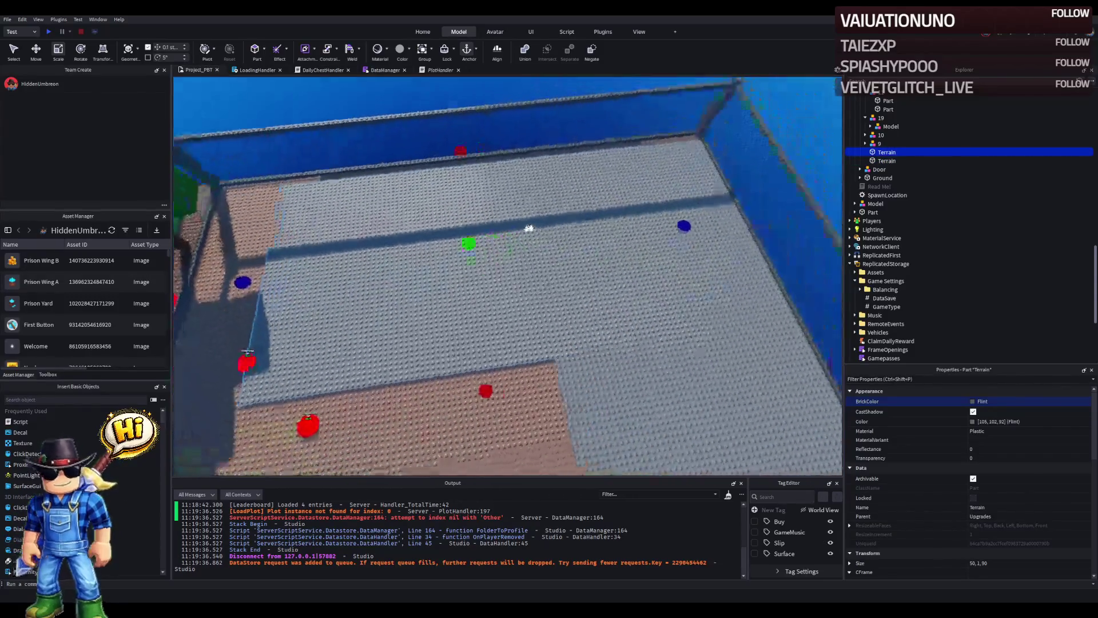
pyautogui.moveTo(551, 229)
pyautogui.mouseDown()
pyautogui.moveTo(573, 227)
pyautogui.moveTo(526, 239)
pyautogui.mouseUp()
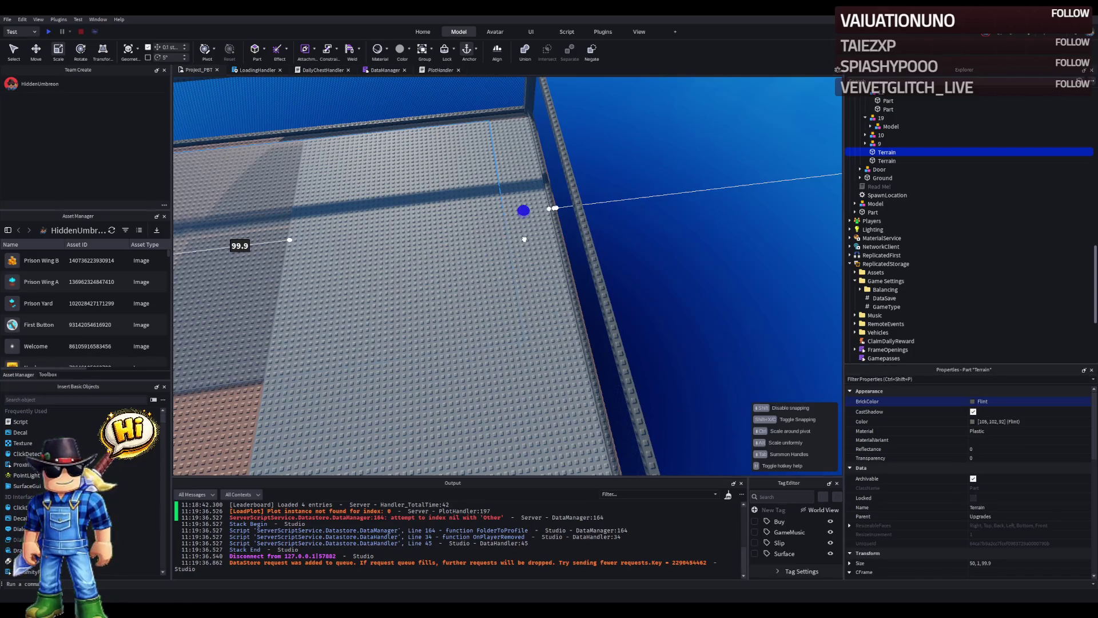
pyautogui.click(561, 253)
pyautogui.hotkey('ctrl', '2')
pyautogui.moveTo(552, 266)
pyautogui.mouseDown()
pyautogui.moveTo(529, 277)
pyautogui.moveTo(503, 259)
pyautogui.moveTo(455, 255)
pyautogui.moveTo(466, 265)
pyautogui.mouseUp()
# Step: Lengthen the Terrain part from 90 to 110 studs and nudge it along X to align
pyautogui.hotkey('ctrl', '3')
pyautogui.moveTo(532, 230); pyautogui.dragTo(547, 231)
pyautogui.moveTo(547, 230); pyautogui.dragTo(557, 228)
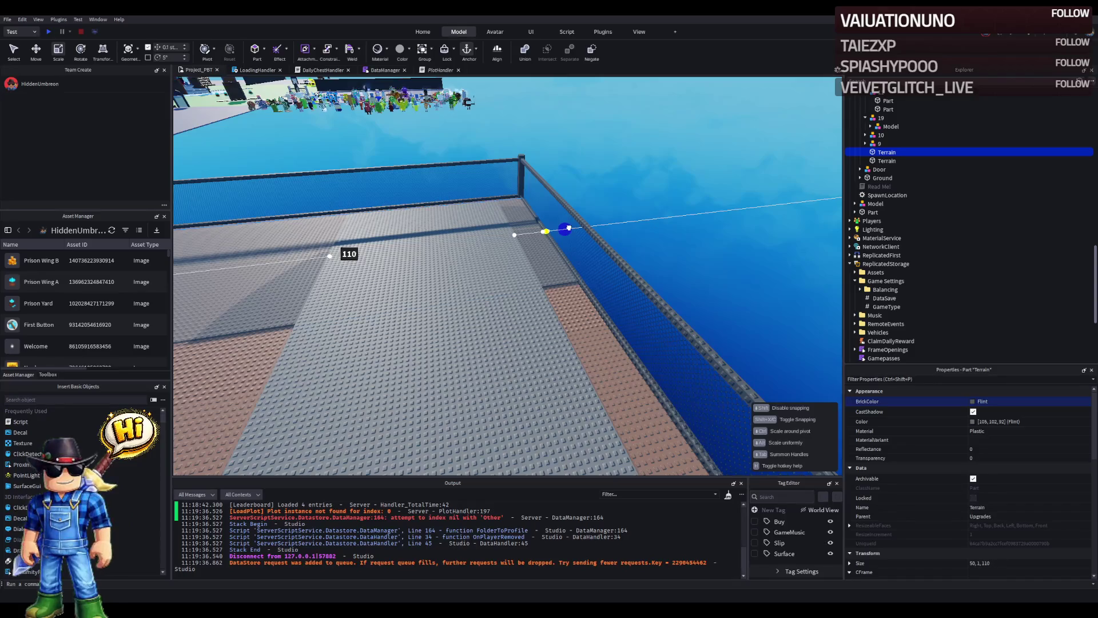
pyautogui.scroll(10, 570, 227)
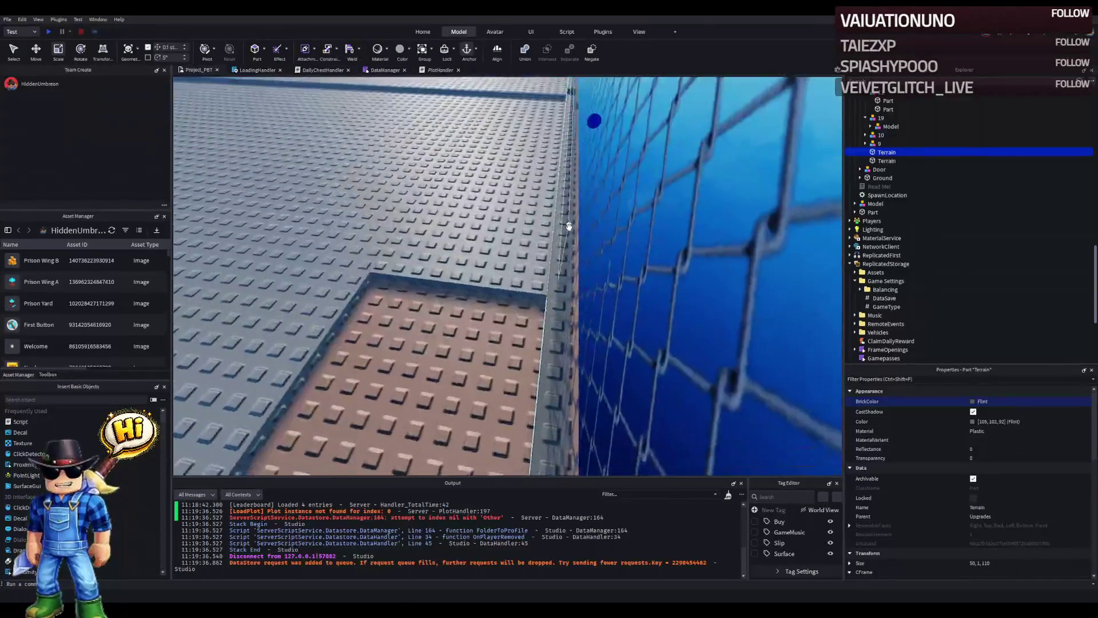
pyautogui.scroll(3, 569, 228)
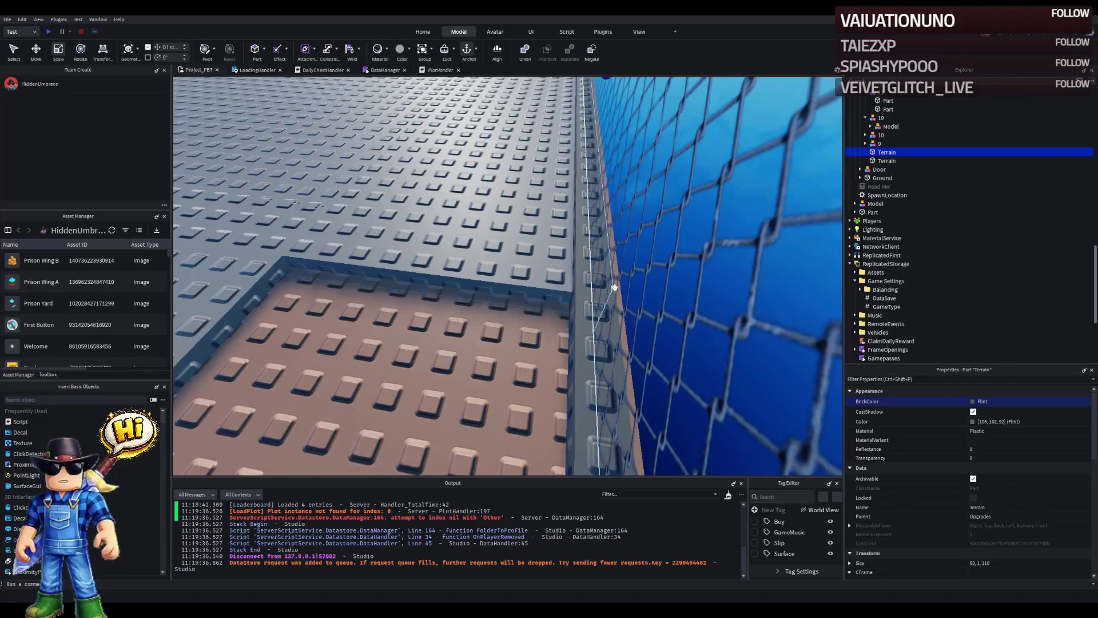
pyautogui.scroll(-8, 614, 286)
pyautogui.hotkey('ctrl', '2')
pyautogui.moveTo(330, 209); pyautogui.dragTo(323, 209)
pyautogui.click(501, 267)
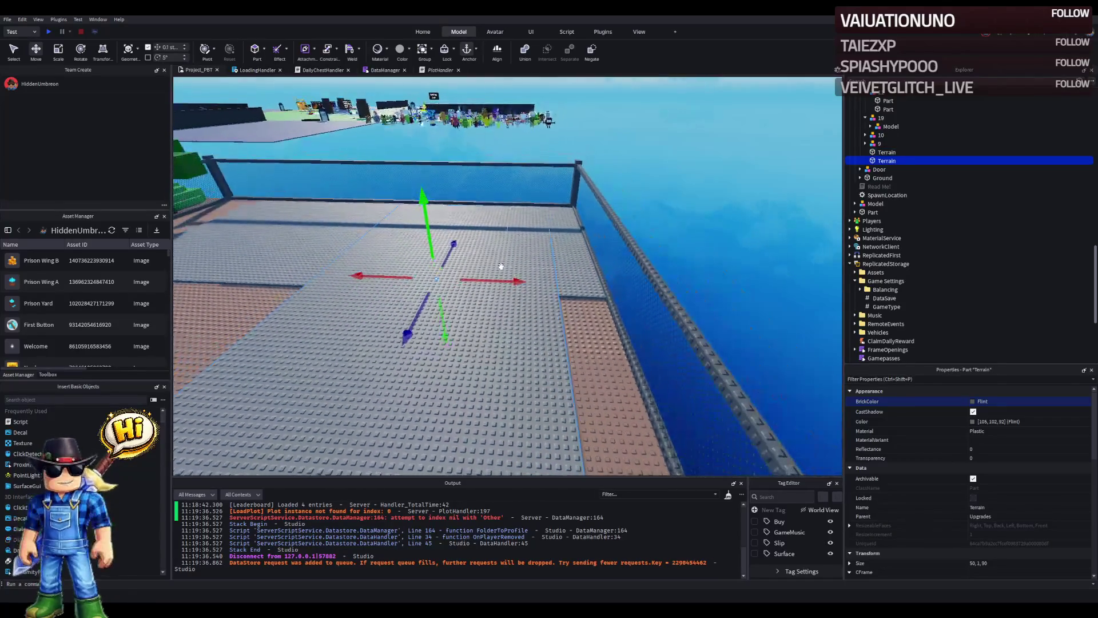
# Step: Fine-tune the Terrain part's position along X toward the fence
pyautogui.moveTo(503, 278)
pyautogui.mouseDown()
pyautogui.moveTo(491, 274)
pyautogui.moveTo(504, 274)
pyautogui.mouseUp()
pyautogui.scroll(3, 504, 274)
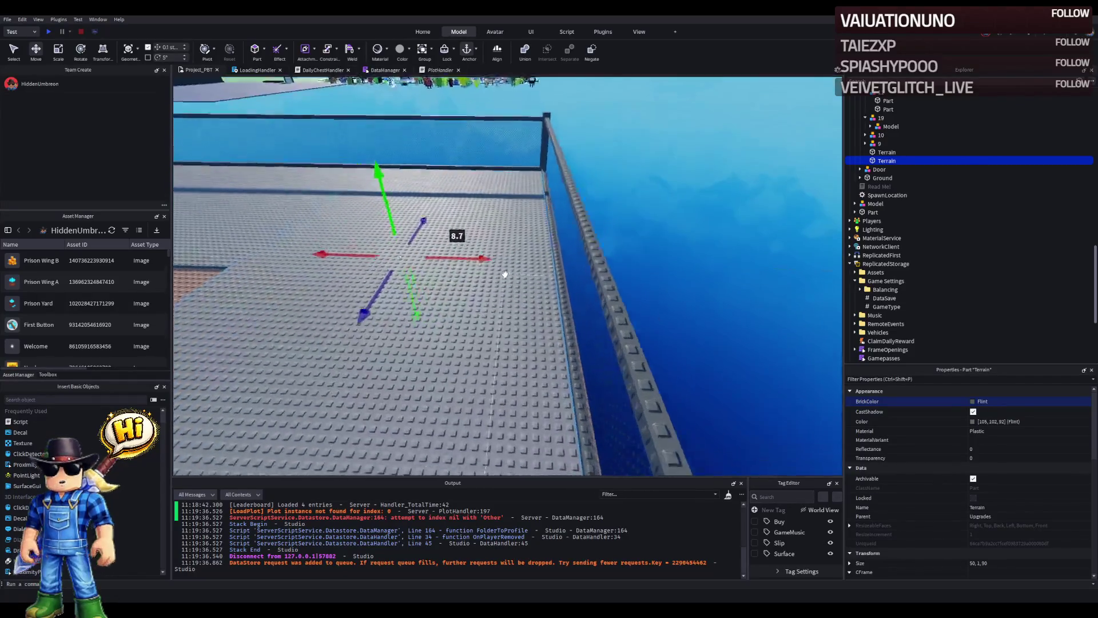
pyautogui.scroll(5, 505, 274)
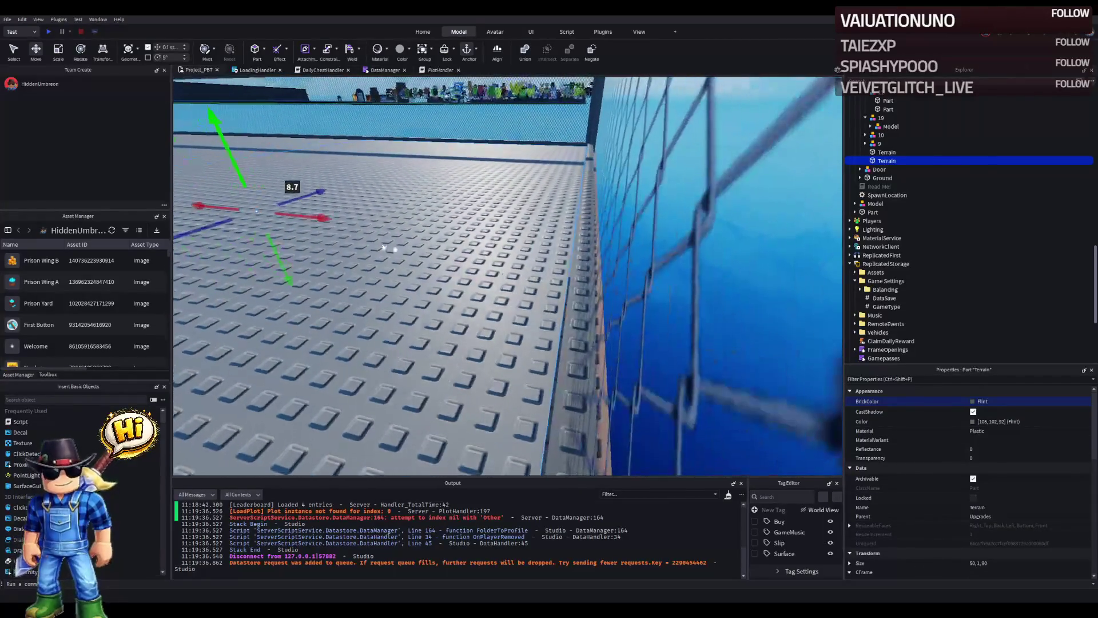
pyautogui.moveTo(323, 218); pyautogui.dragTo(327, 222)
pyautogui.scroll(-5, 326, 222)
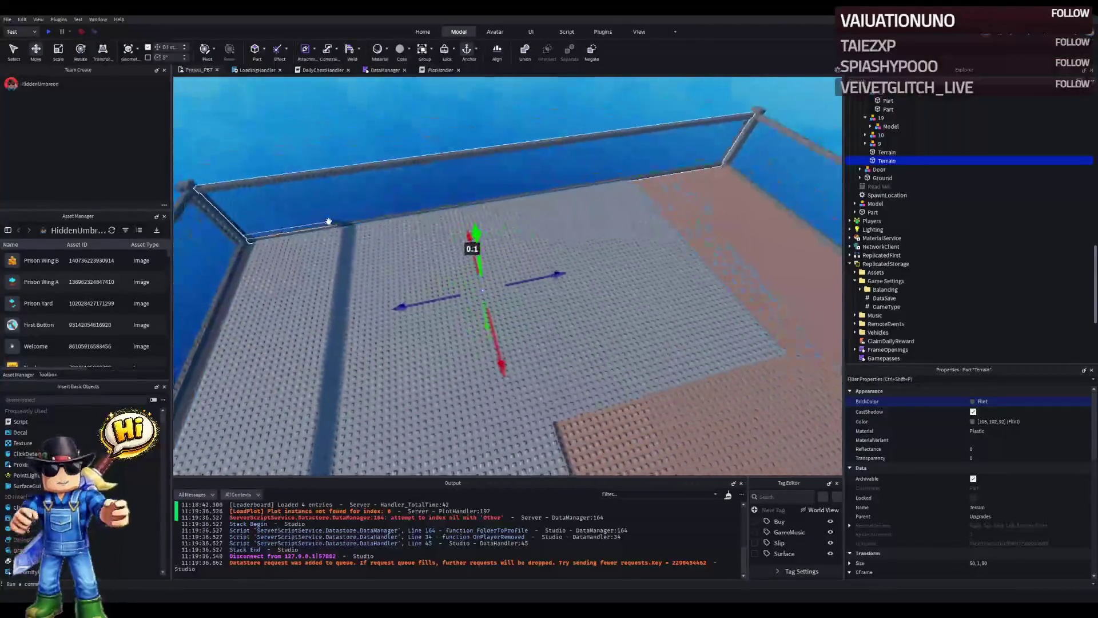
pyautogui.scroll(2, 328, 215)
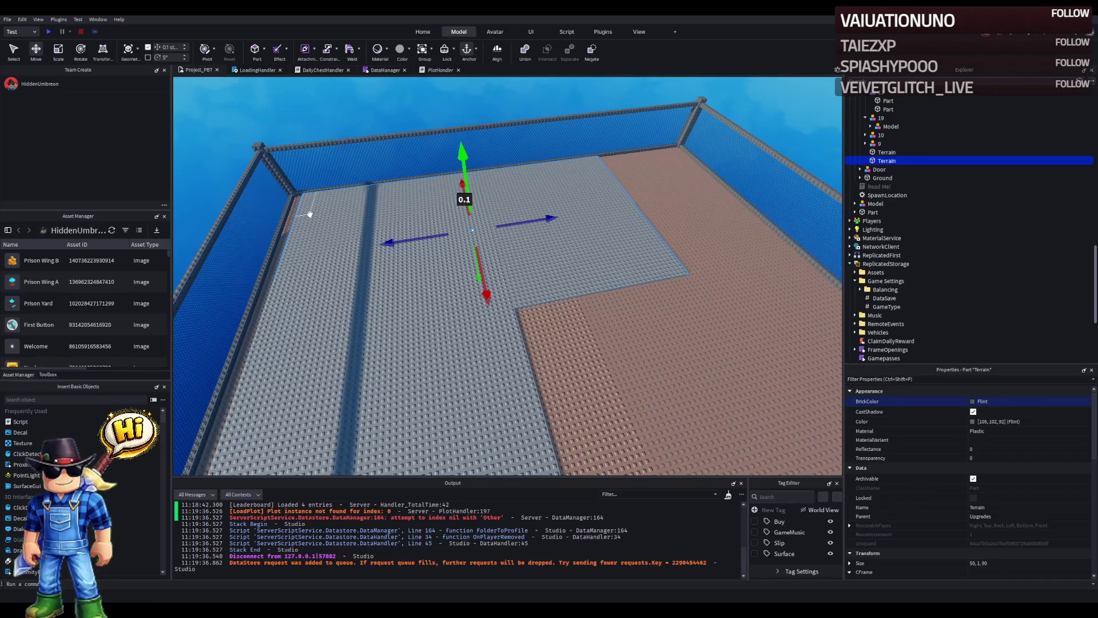
# Step: Widen the Terrain floor part to 70 studs
pyautogui.press('d')
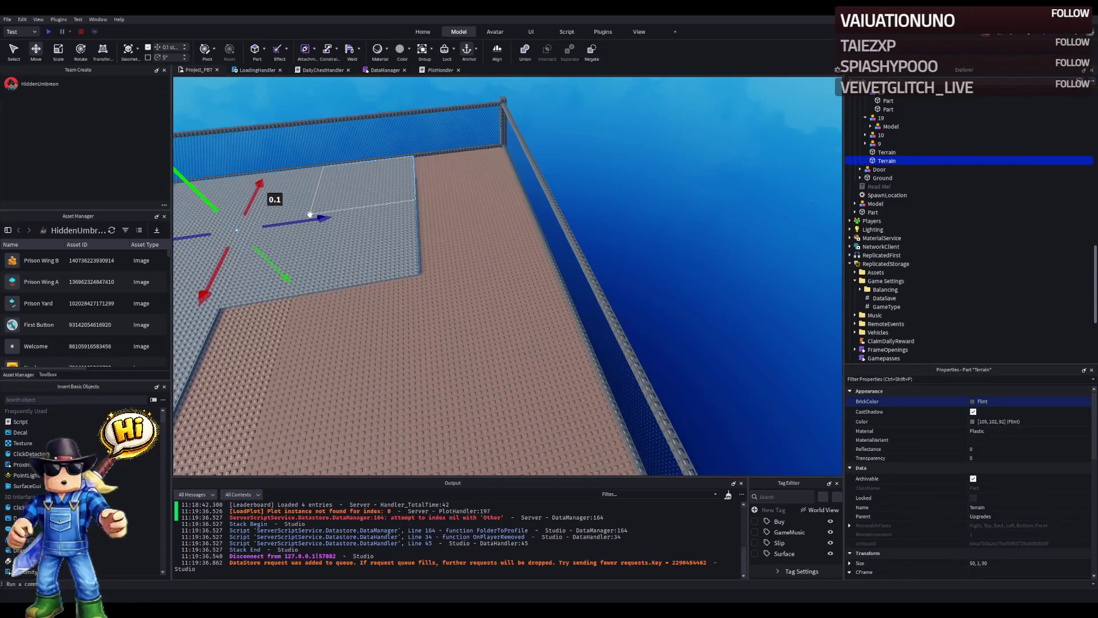
pyautogui.press('a')
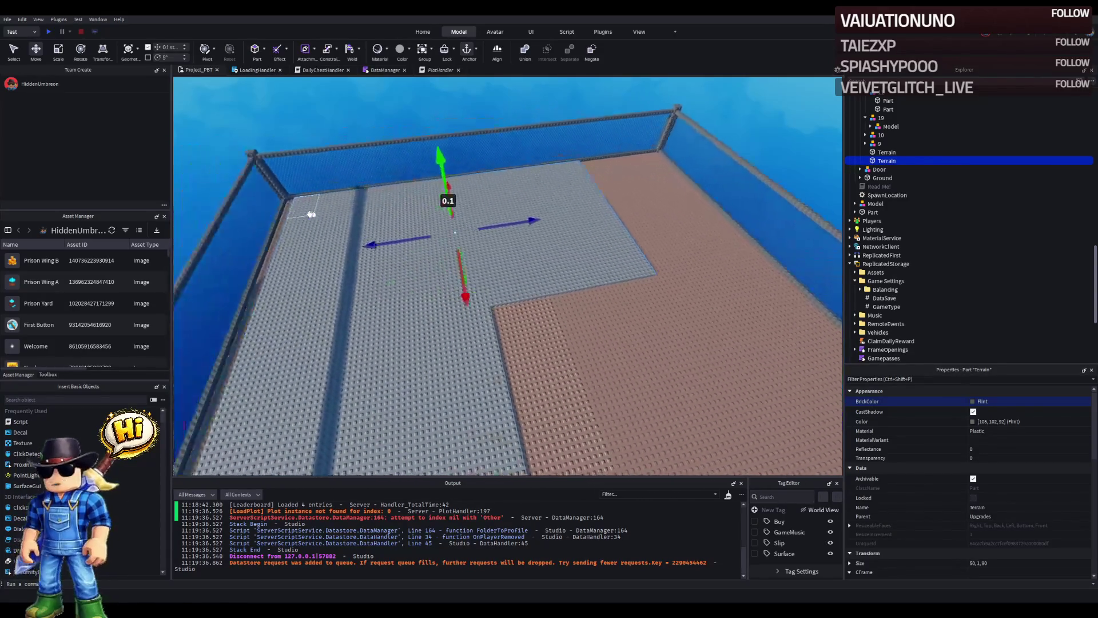
pyautogui.press('s')
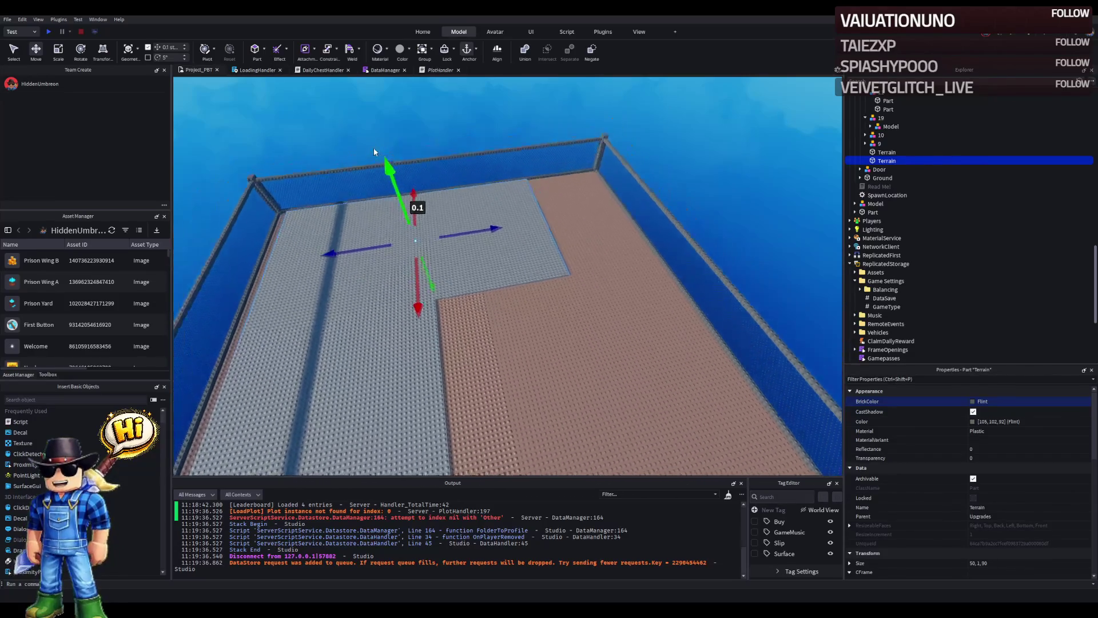
pyautogui.press('w')
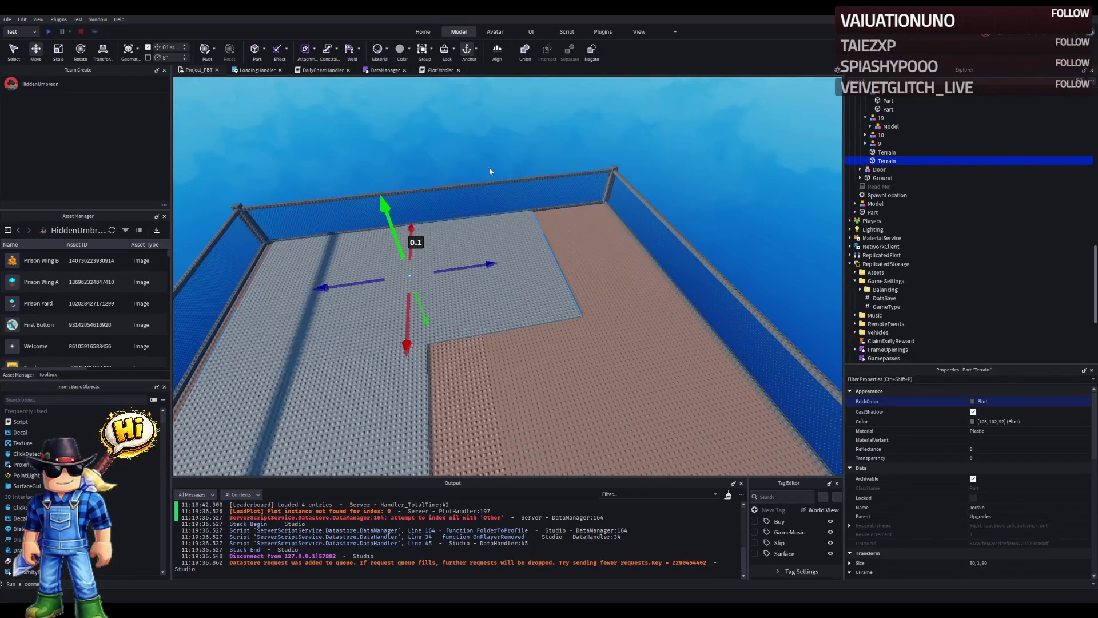
pyautogui.press('w')
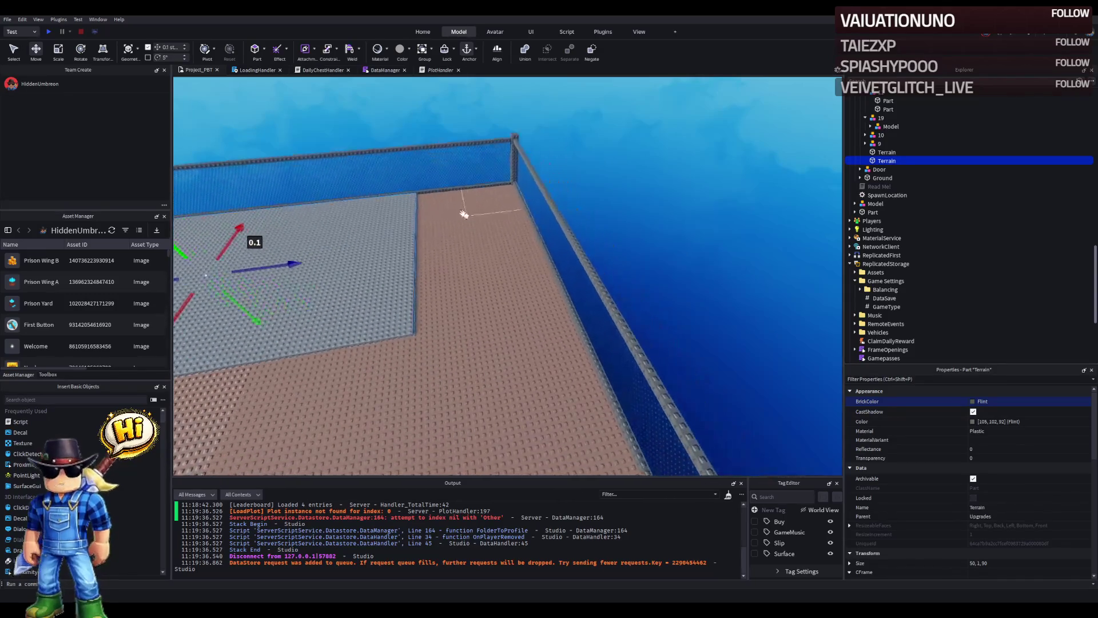
pyautogui.press('e')
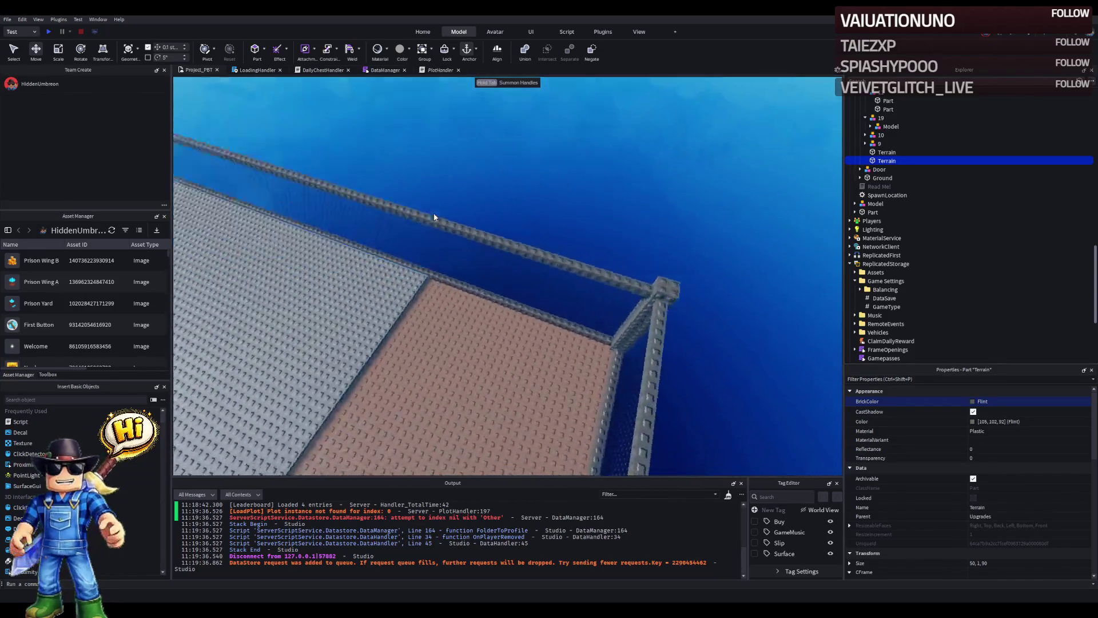
pyautogui.press('q')
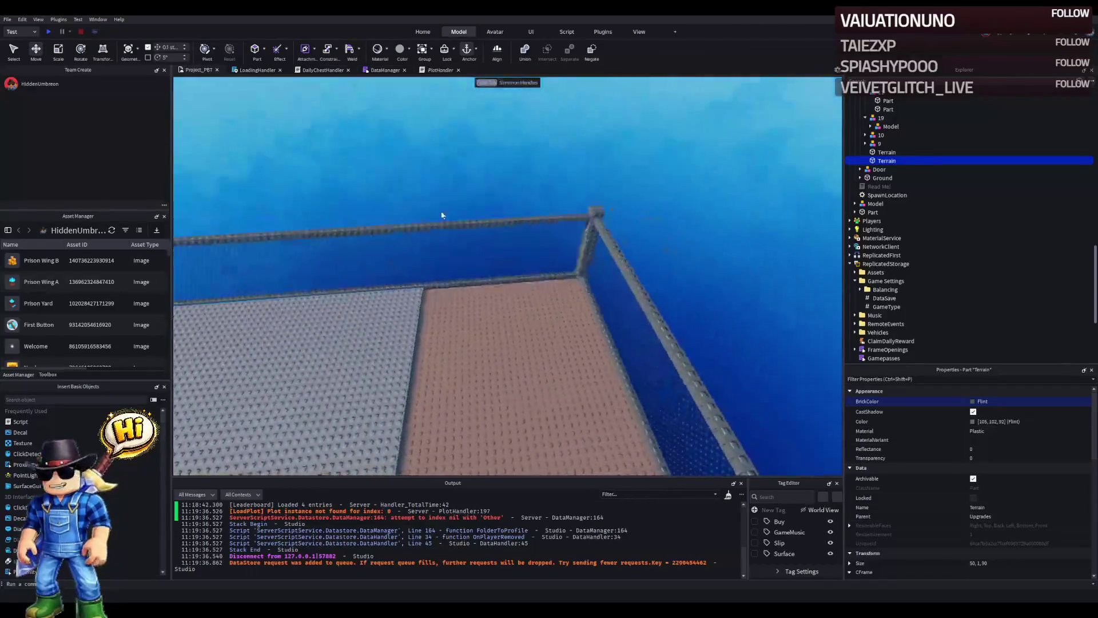
pyautogui.press('e')
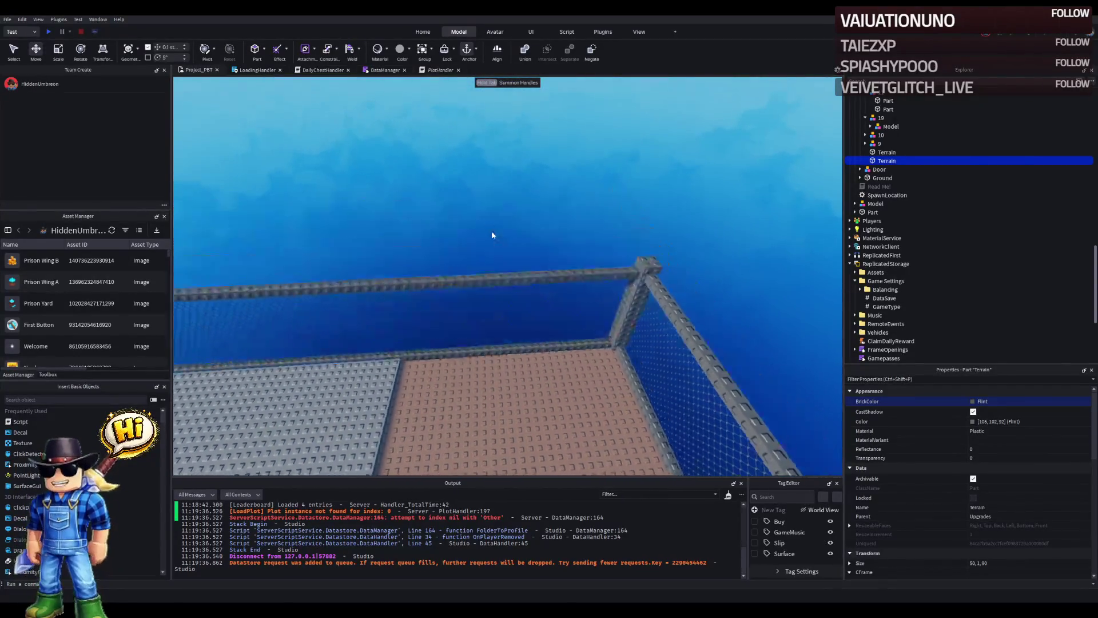
pyautogui.press('s')
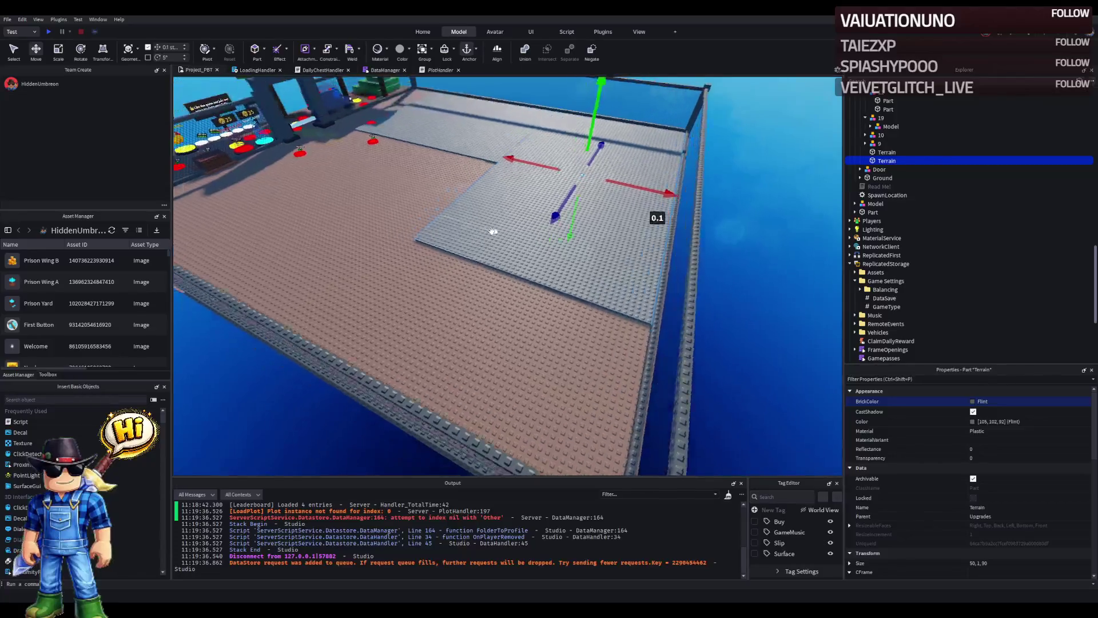
pyautogui.press('w')
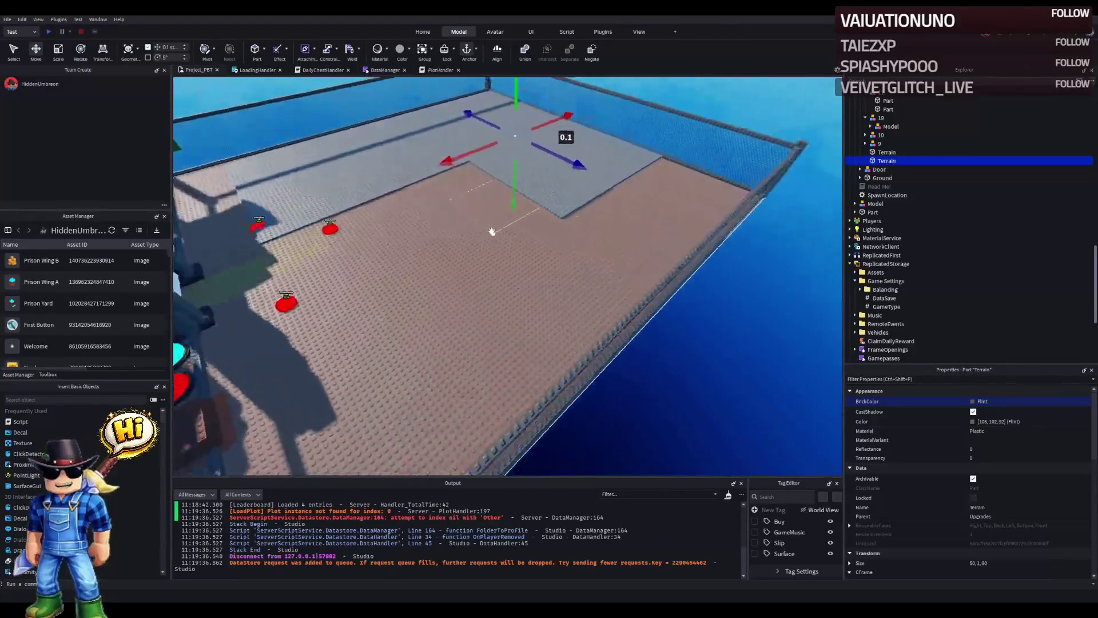
pyautogui.press('a')
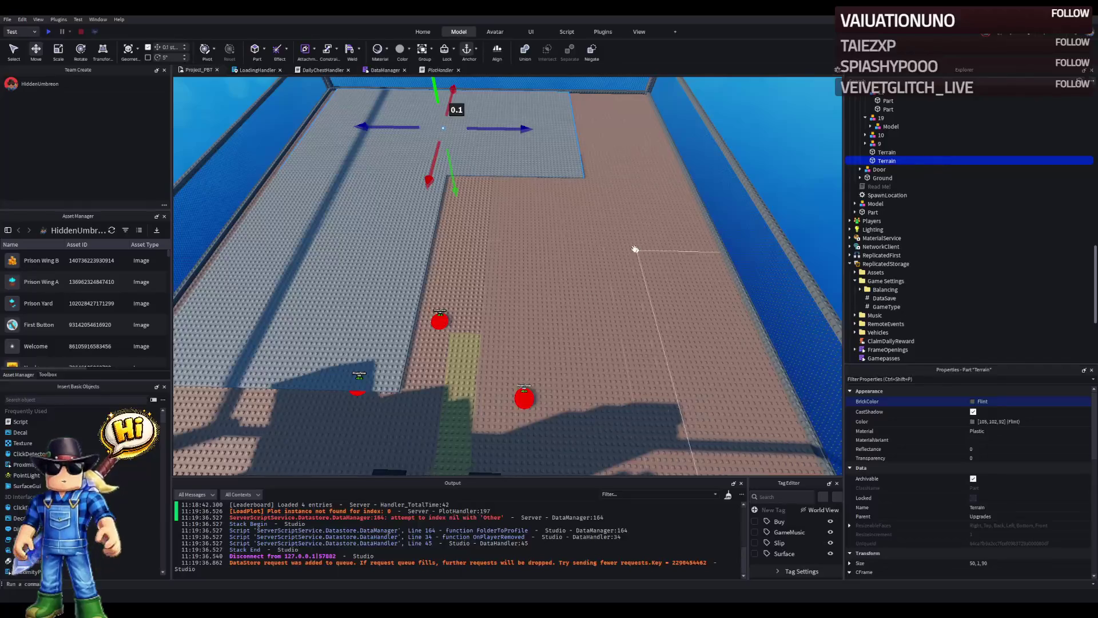
pyautogui.moveTo(524, 222)
pyautogui.mouseDown()
pyautogui.moveTo(387, 238)
pyautogui.moveTo(498, 160)
pyautogui.moveTo(419, 211)
pyautogui.moveTo(412, 238)
pyautogui.mouseUp()
pyautogui.hotkey('ctrl', '3')
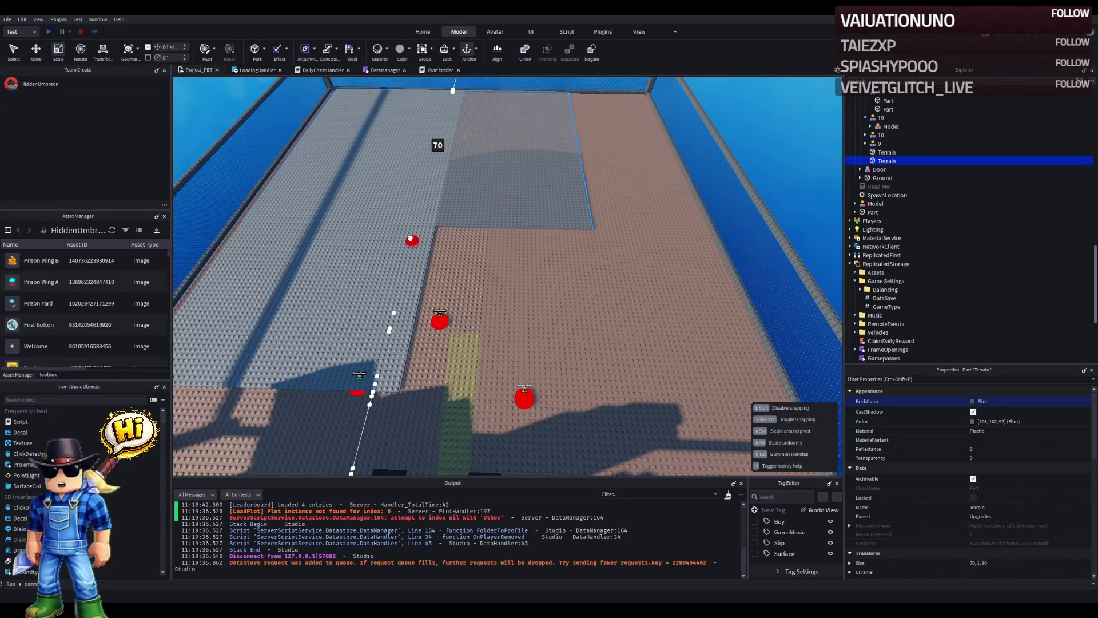
pyautogui.scroll(-10, 455, 209)
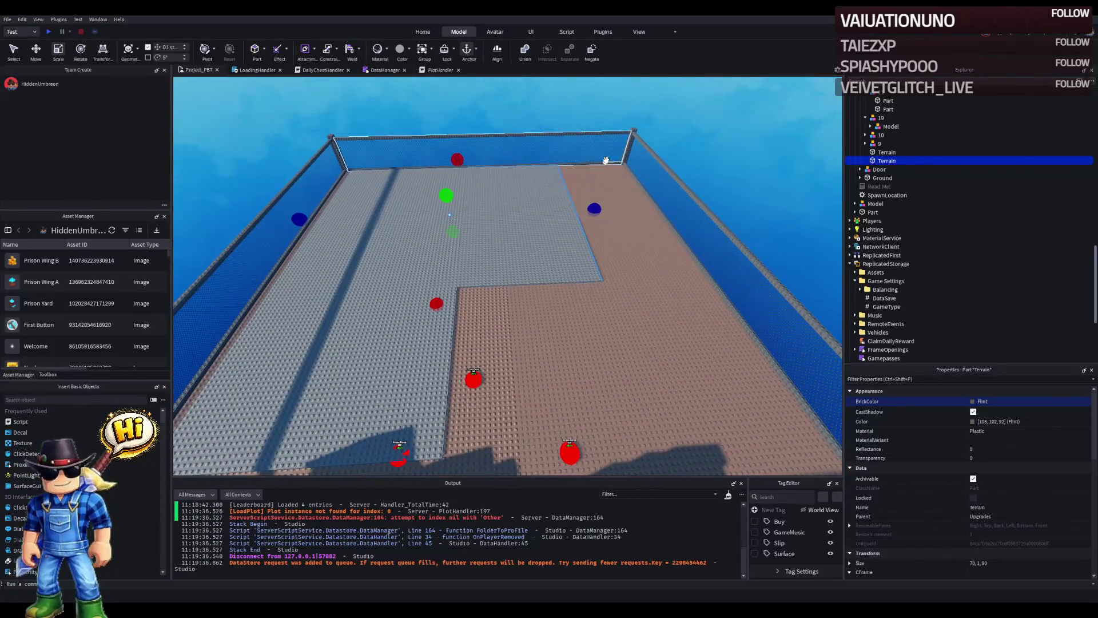
pyautogui.press('d')
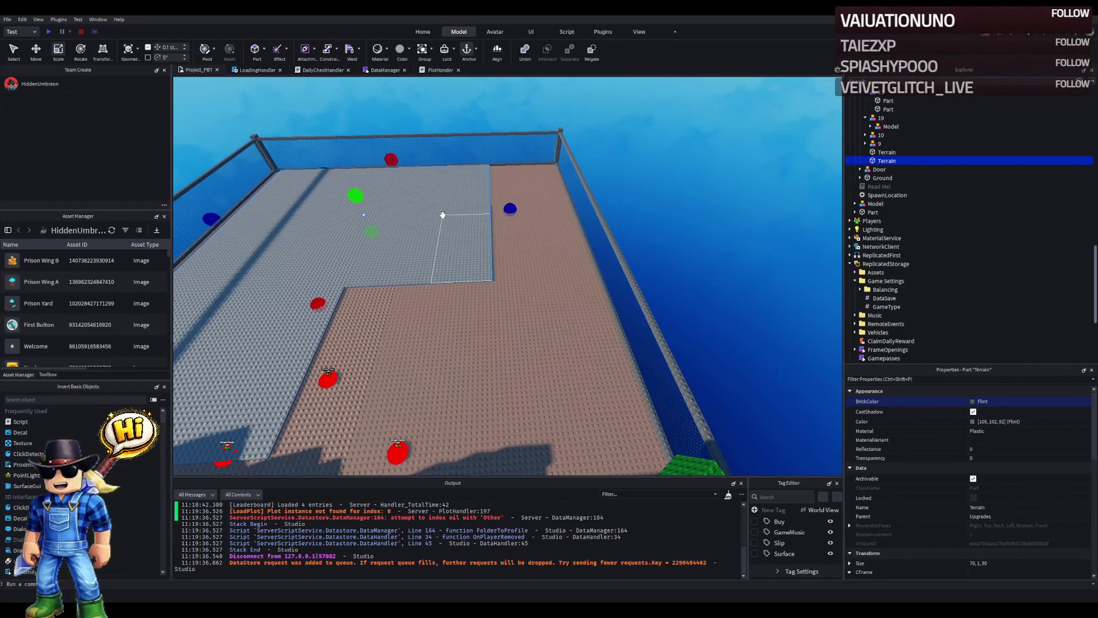
# Step: Duplicate the part, shorten the copy to 70 × 1 × 15, and slide it along the plot
pyautogui.hotkey('ctrl', 'd')
pyautogui.moveTo(218, 221); pyautogui.dragTo(435, 210)
pyautogui.hotkey('ctrl', '2')
pyautogui.moveTo(507, 202)
pyautogui.mouseDown()
pyautogui.moveTo(506, 233)
pyautogui.moveTo(535, 216)
pyautogui.moveTo(538, 200)
pyautogui.mouseUp()
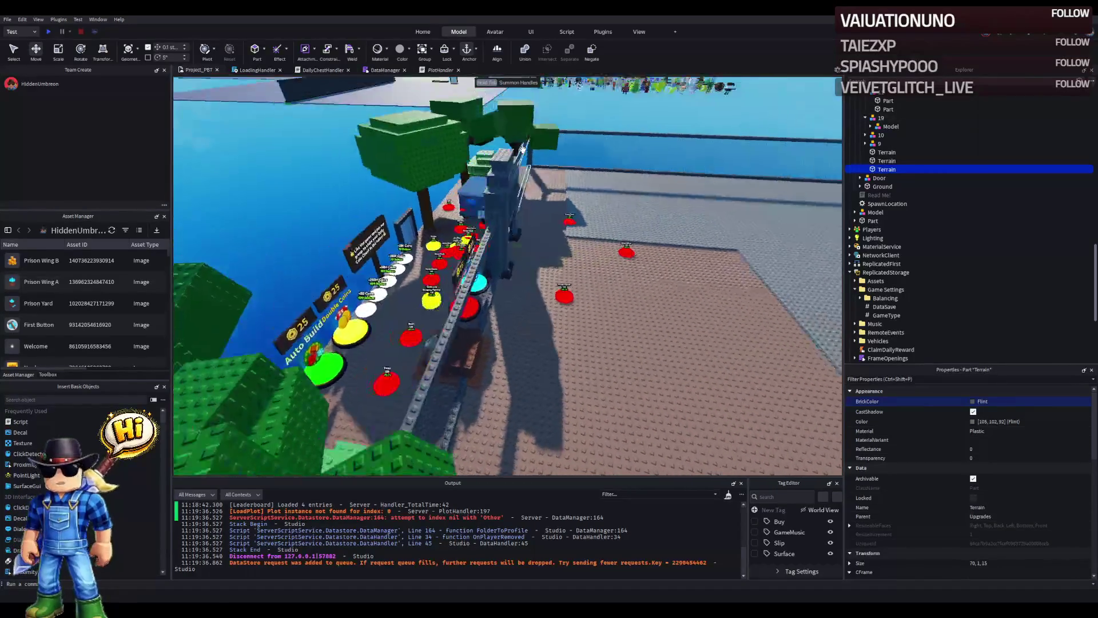
# Step: Duplicate the Model under plot 19 and move the copy elsewhere in the Explorer hierarchy
pyautogui.scroll(2, 957, 166)
pyautogui.click(957, 163)
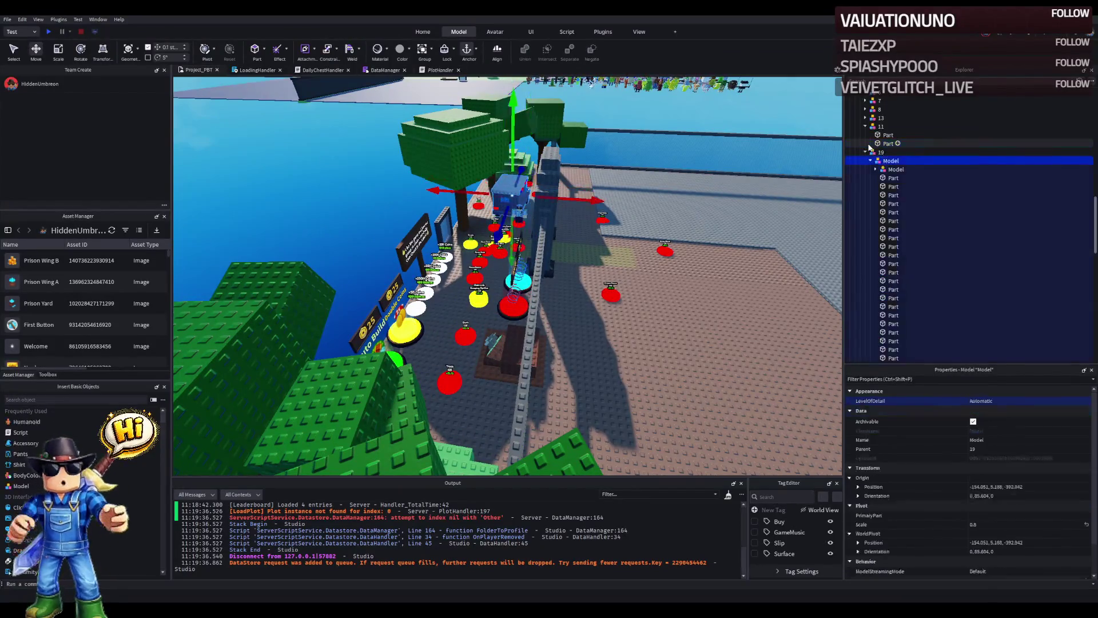
pyautogui.click(870, 161)
pyautogui.hotkey('ctrl', 'd')
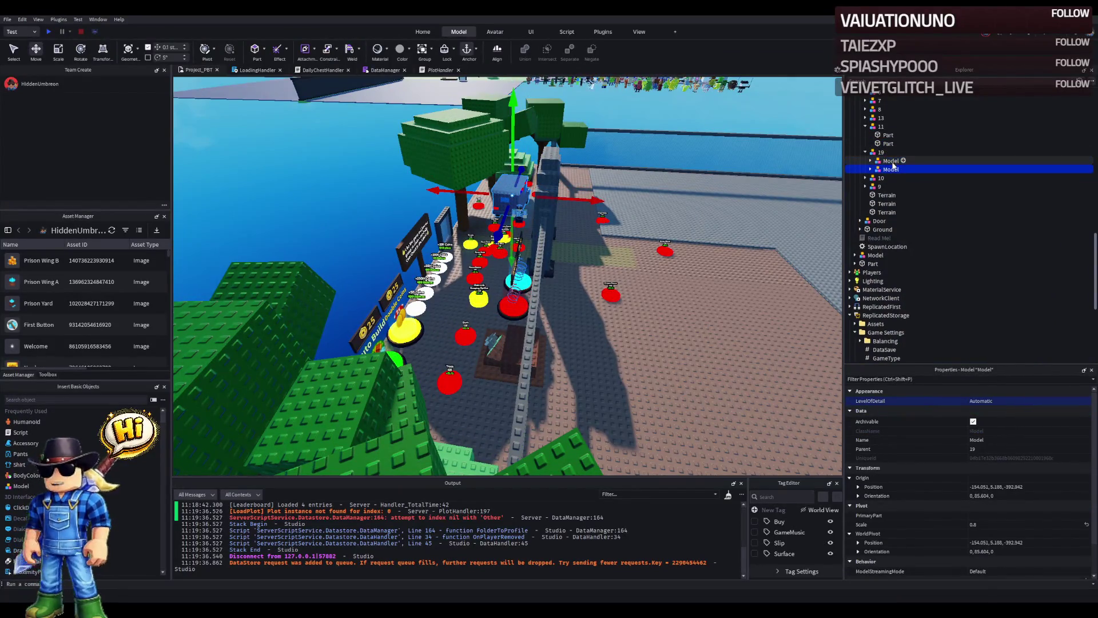
pyautogui.moveTo(890, 170); pyautogui.dragTo(880, 220)
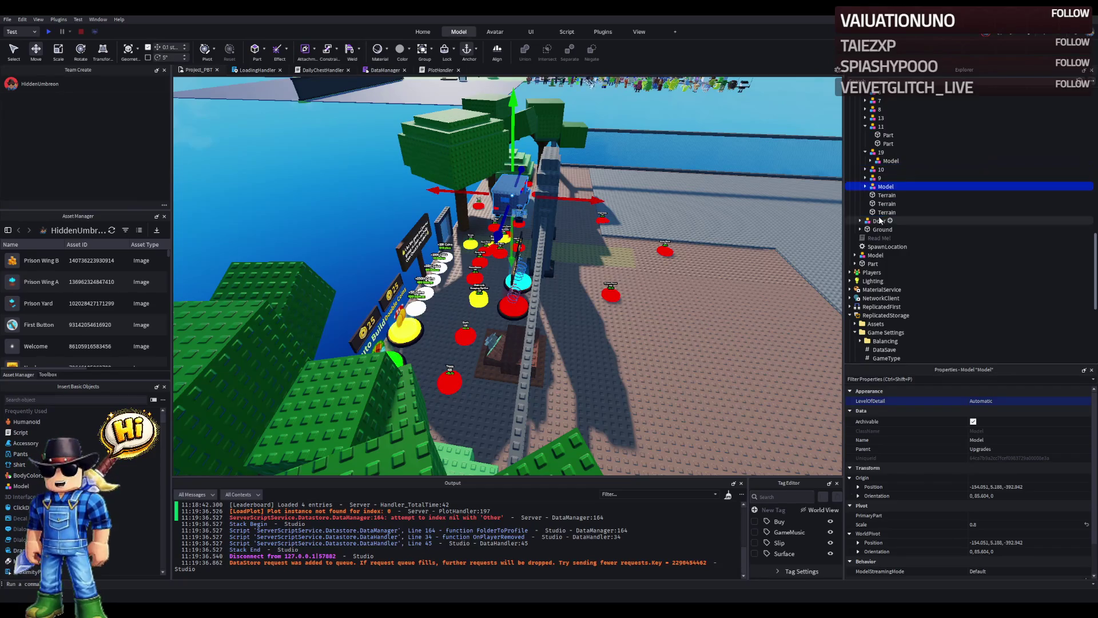
# Step: Move the truck to the far corner and onto the grey strip beside the fence
pyautogui.moveTo(540, 193)
pyautogui.mouseDown()
pyautogui.moveTo(601, 171)
pyautogui.moveTo(651, 194)
pyautogui.moveTo(634, 194)
pyautogui.mouseUp()
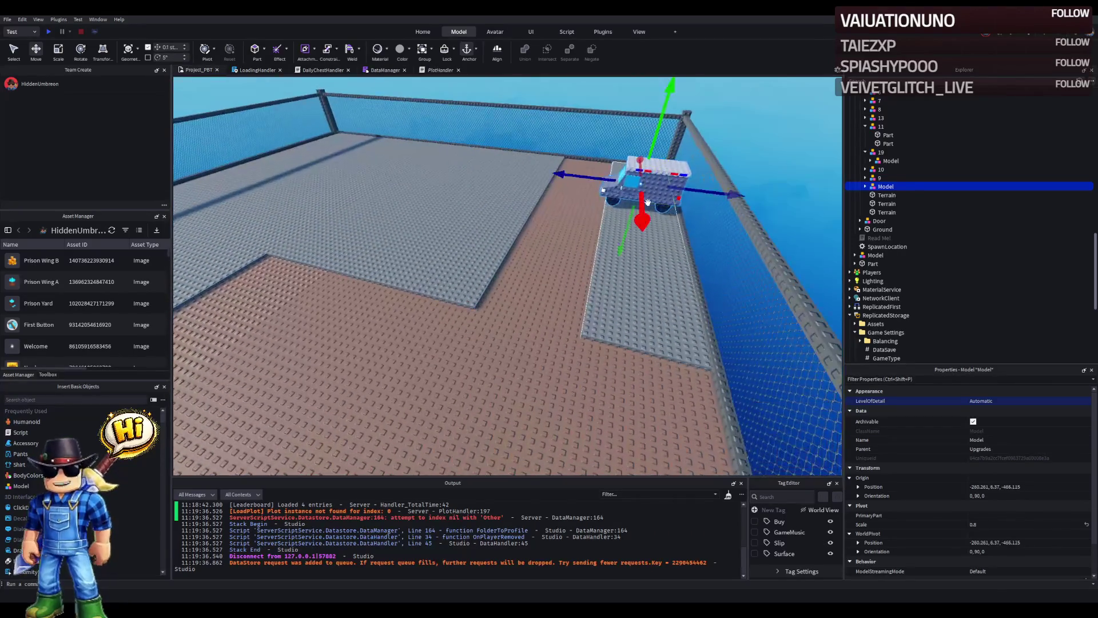
pyautogui.press('f')
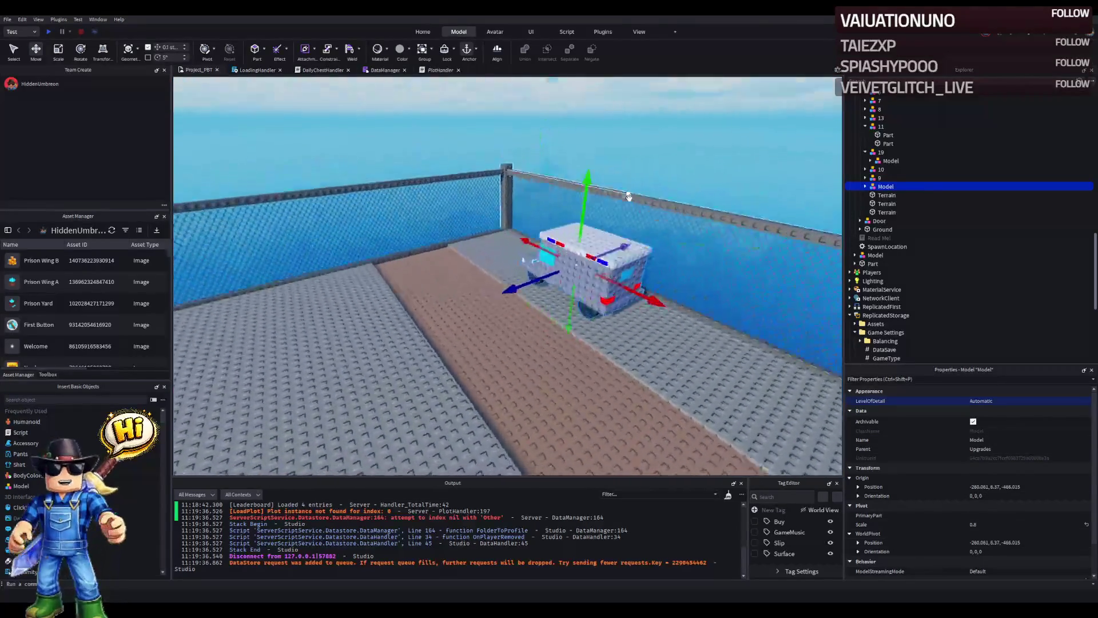
pyautogui.moveTo(628, 260)
pyautogui.mouseDown()
pyautogui.moveTo(483, 290)
pyautogui.moveTo(499, 275)
pyautogui.moveTo(530, 295)
pyautogui.mouseUp()
pyautogui.click(530, 296)
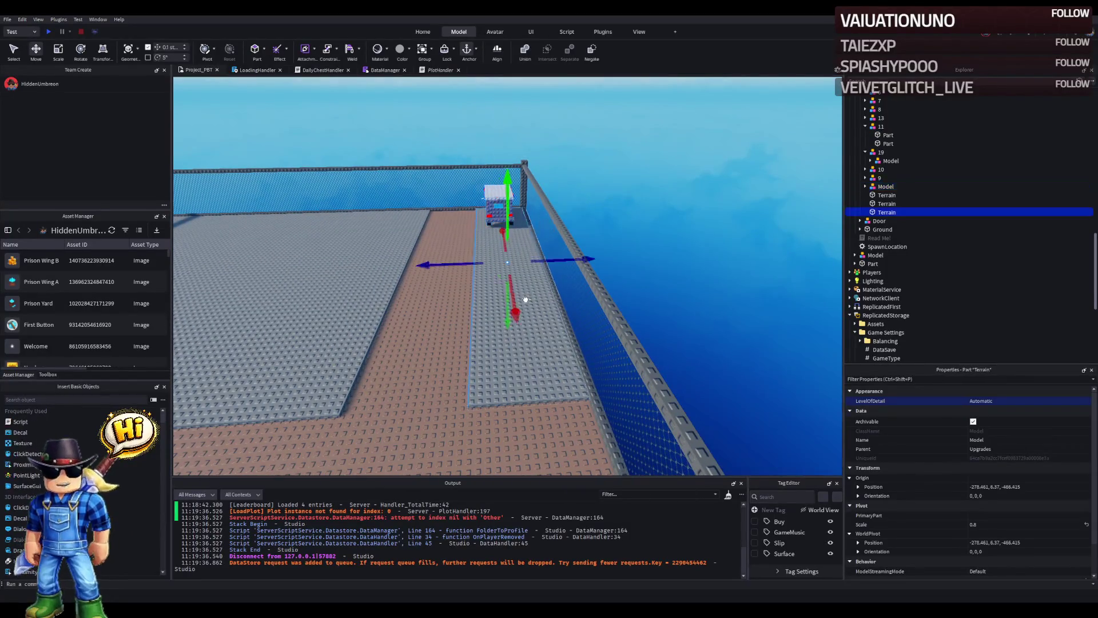
# Step: Nudge the grey floor strip slightly lengthwise
pyautogui.scroll(6, 526, 296)
pyautogui.scroll(-8, 525, 296)
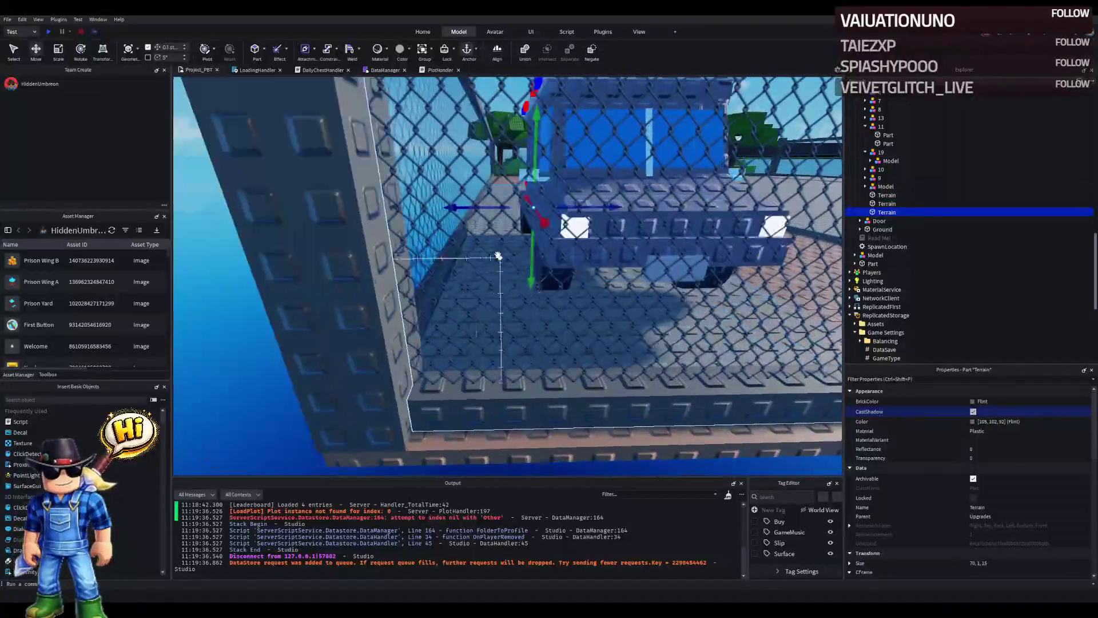
pyautogui.scroll(4, 499, 257)
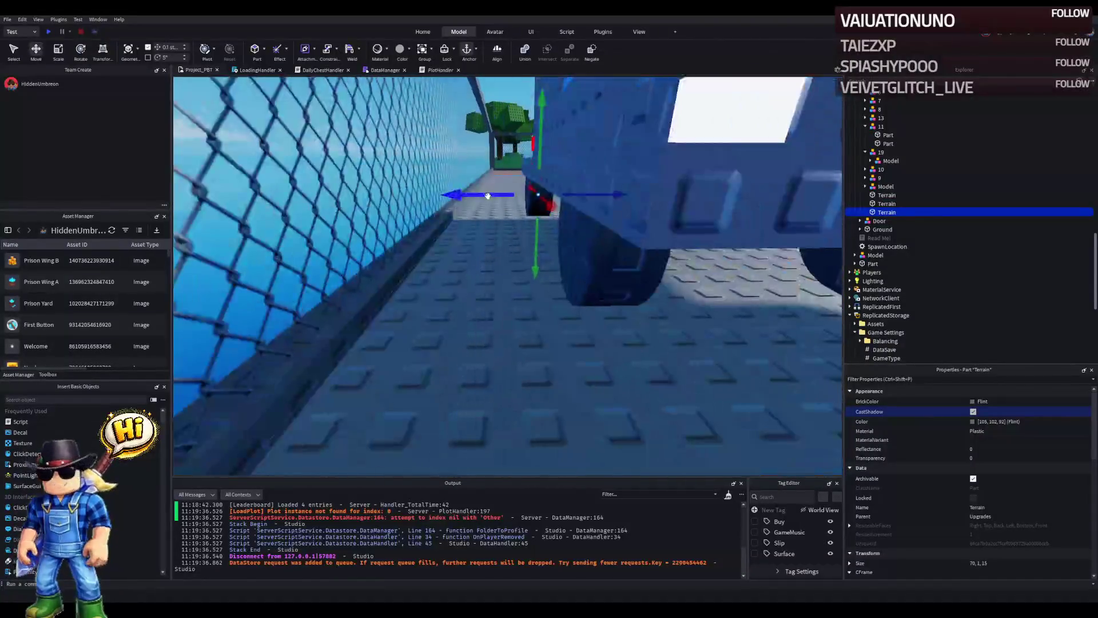
pyautogui.moveTo(479, 194); pyautogui.dragTo(481, 203)
pyautogui.scroll(-10, 481, 203)
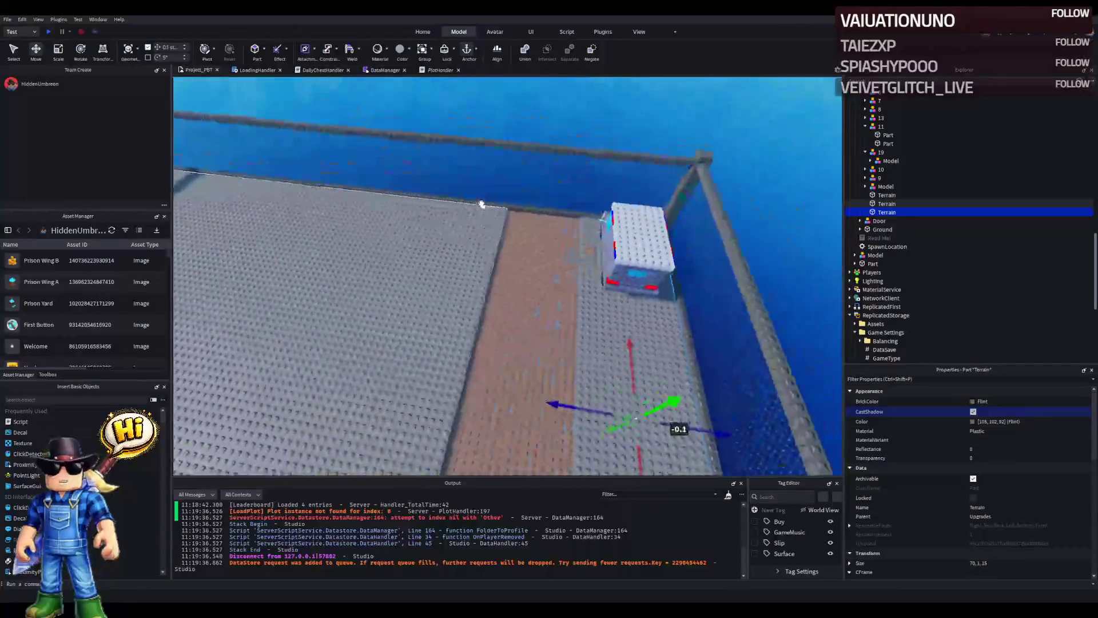
# Step: Stretch the large grey floor part to 95 studs long
pyautogui.click(484, 200)
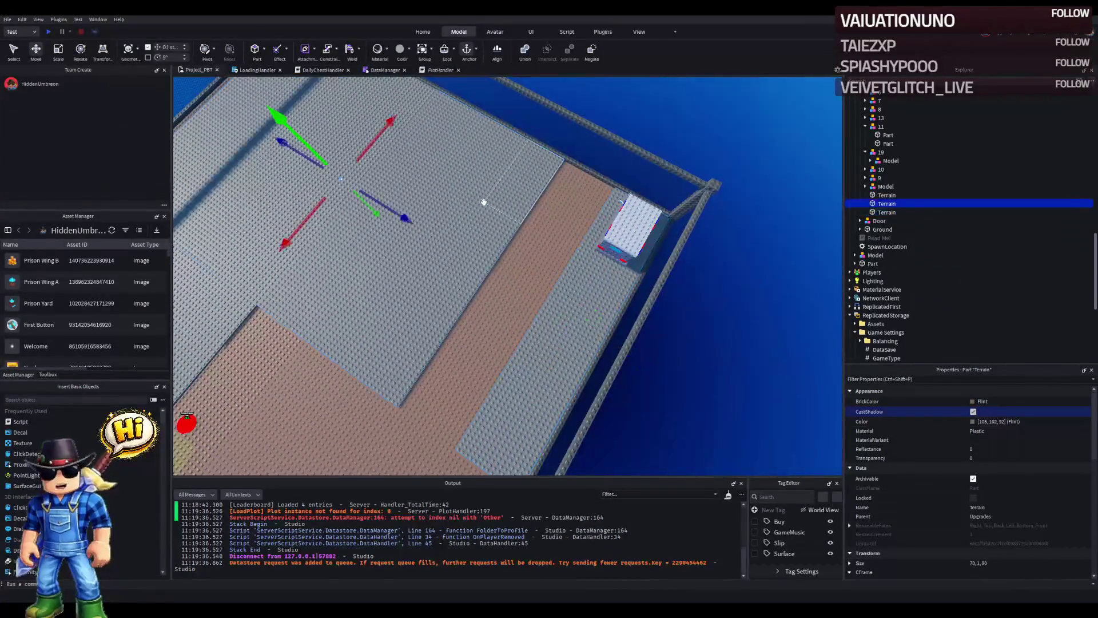
pyautogui.scroll(3, 503, 202)
pyautogui.hotkey('ctrl', '3')
pyautogui.moveTo(534, 257); pyautogui.dragTo(534, 260)
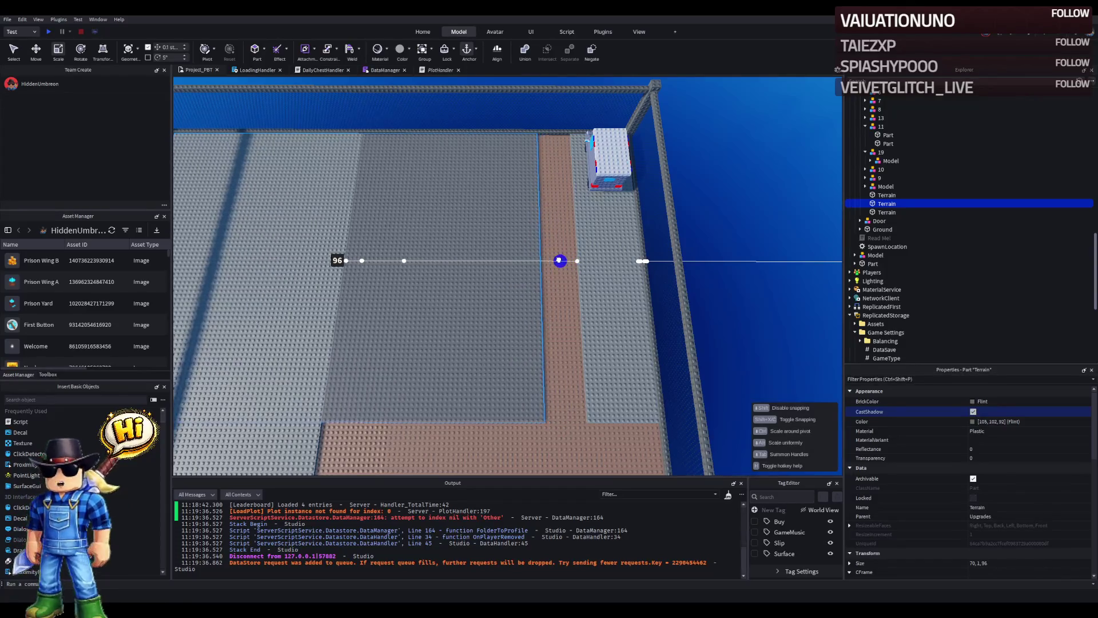
pyautogui.moveTo(554, 260)
pyautogui.mouseDown()
pyautogui.moveTo(568, 276)
pyautogui.moveTo(522, 278)
pyautogui.moveTo(576, 189)
pyautogui.mouseUp()
pyautogui.moveTo(572, 152)
pyautogui.mouseDown()
pyautogui.moveTo(561, 166)
pyautogui.moveTo(581, 178)
pyautogui.mouseUp()
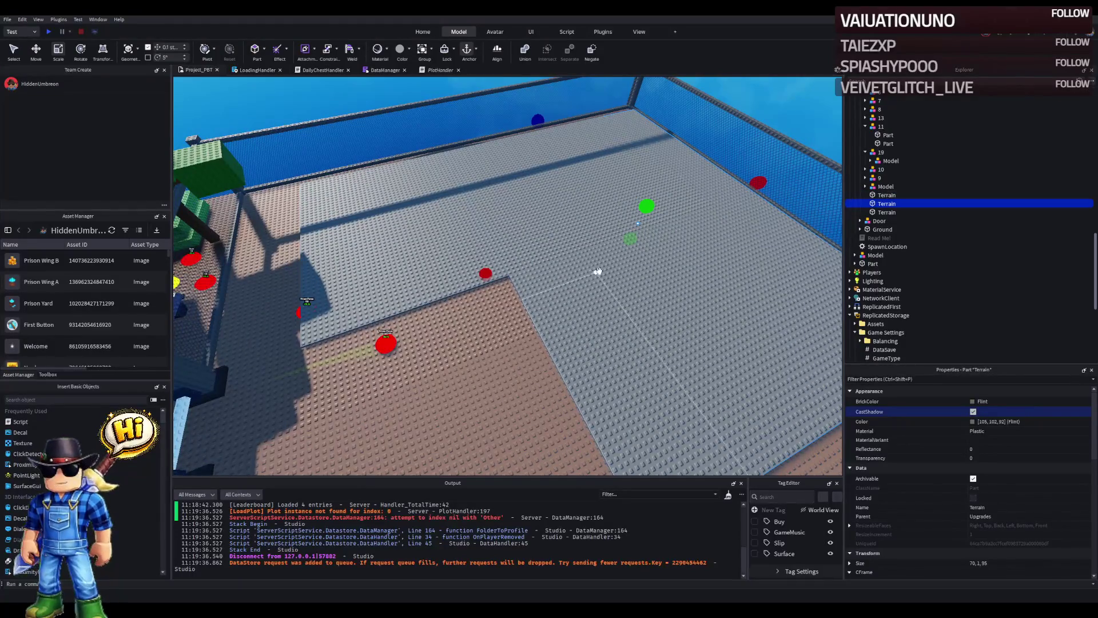
pyautogui.moveTo(530, 272)
pyautogui.mouseDown()
pyautogui.moveTo(537, 255)
pyautogui.moveTo(522, 269)
pyautogui.mouseUp()
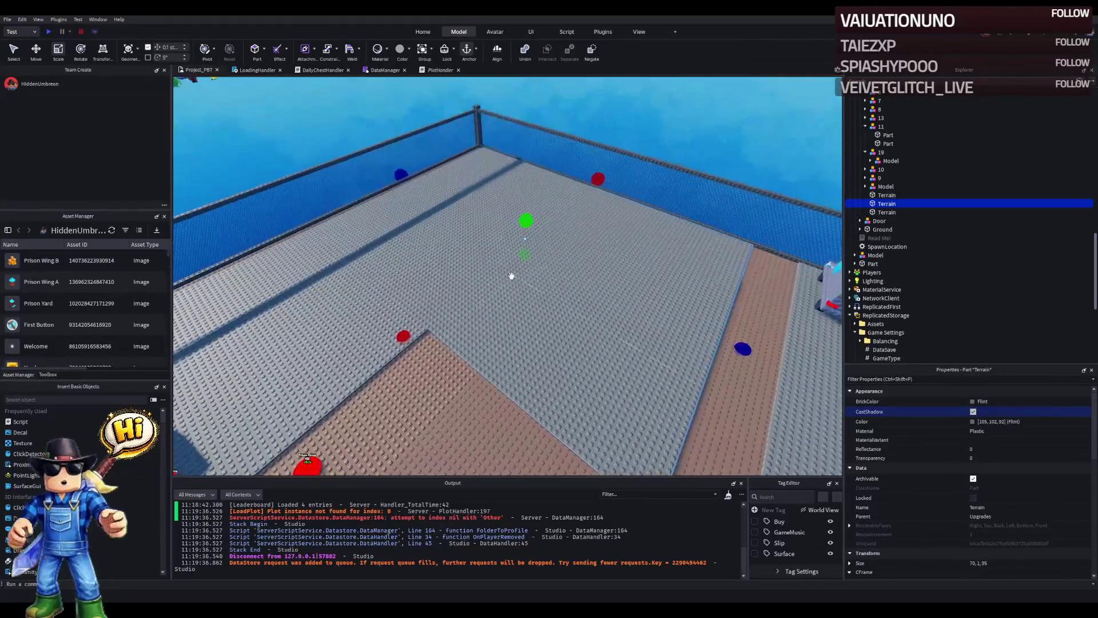
pyautogui.moveTo(436, 294)
pyautogui.mouseDown()
pyautogui.moveTo(395, 247)
pyautogui.moveTo(389, 255)
pyautogui.moveTo(517, 225)
pyautogui.moveTo(507, 242)
pyautogui.mouseUp()
pyautogui.click(507, 241)
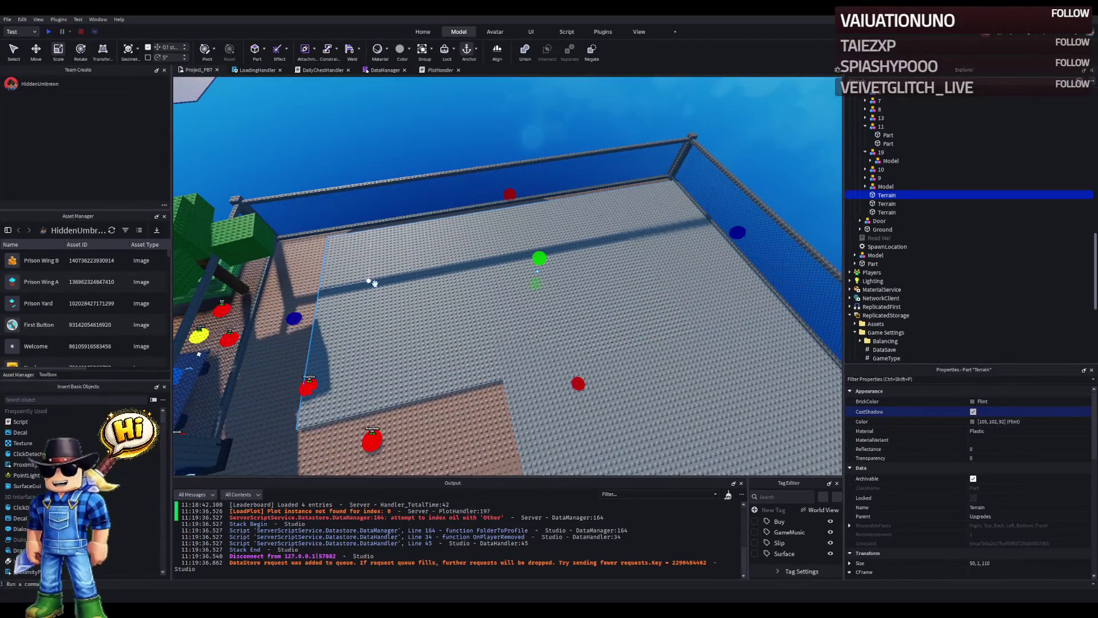
pyautogui.click(660, 238)
pyautogui.moveTo(660, 238)
pyautogui.mouseDown()
pyautogui.moveTo(657, 356)
pyautogui.moveTo(681, 187)
pyautogui.moveTo(504, 276)
pyautogui.mouseUp()
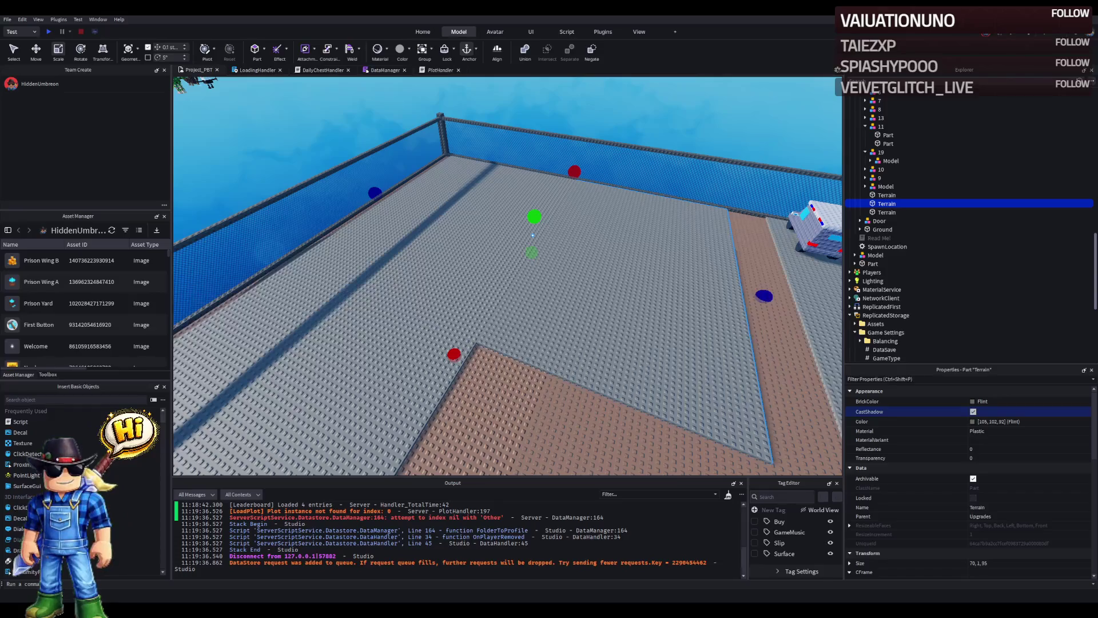
# Step: Select both grey Terrain parts and nudge them together sideways toward the fence
pyautogui.keyDown('ctrl'); pyautogui.click(886, 195); pyautogui.keyUp('ctrl')
pyautogui.hotkey('ctrl', '2')
pyautogui.press('f')
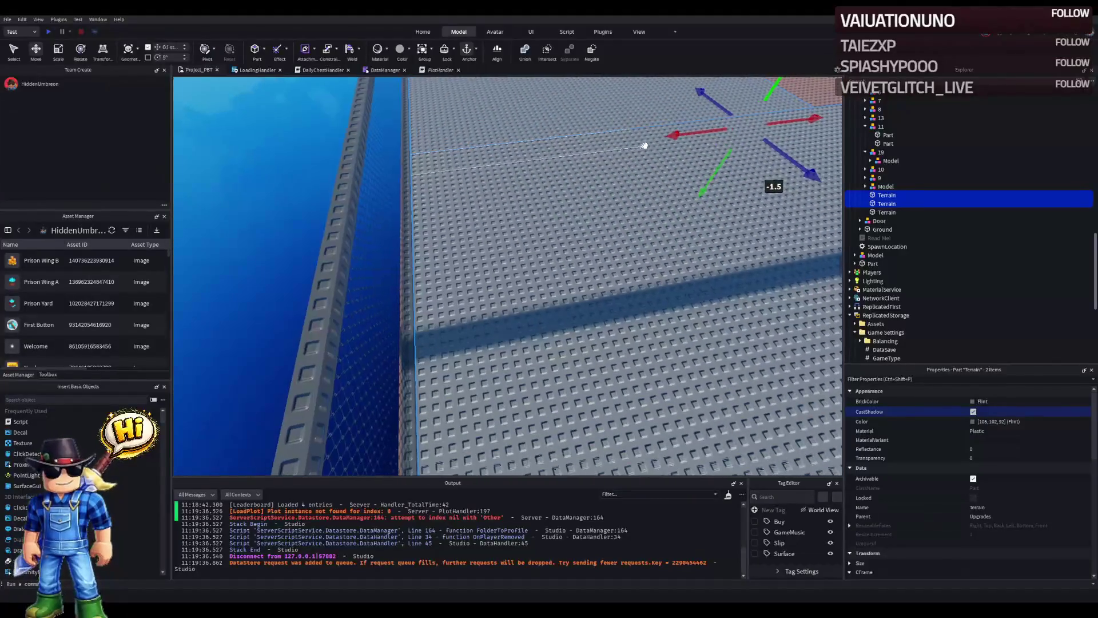
pyautogui.moveTo(695, 136); pyautogui.dragTo(706, 132)
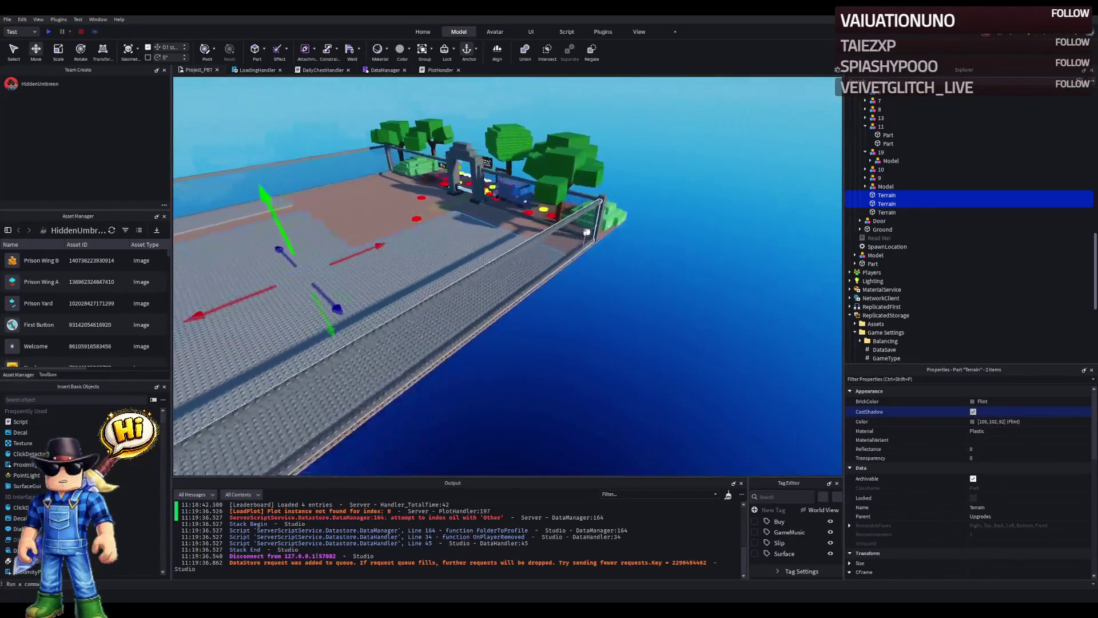
# Step: Nudge both grey floor parts slightly away from the fence rail
pyautogui.scroll(5, 245, 182)
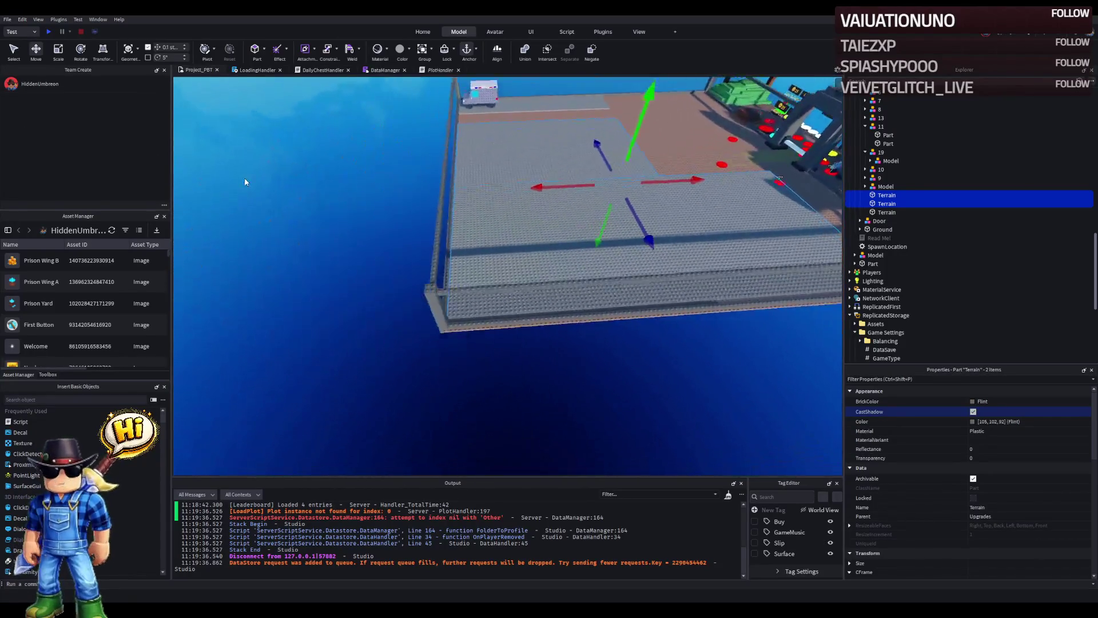
pyautogui.scroll(6, 245, 179)
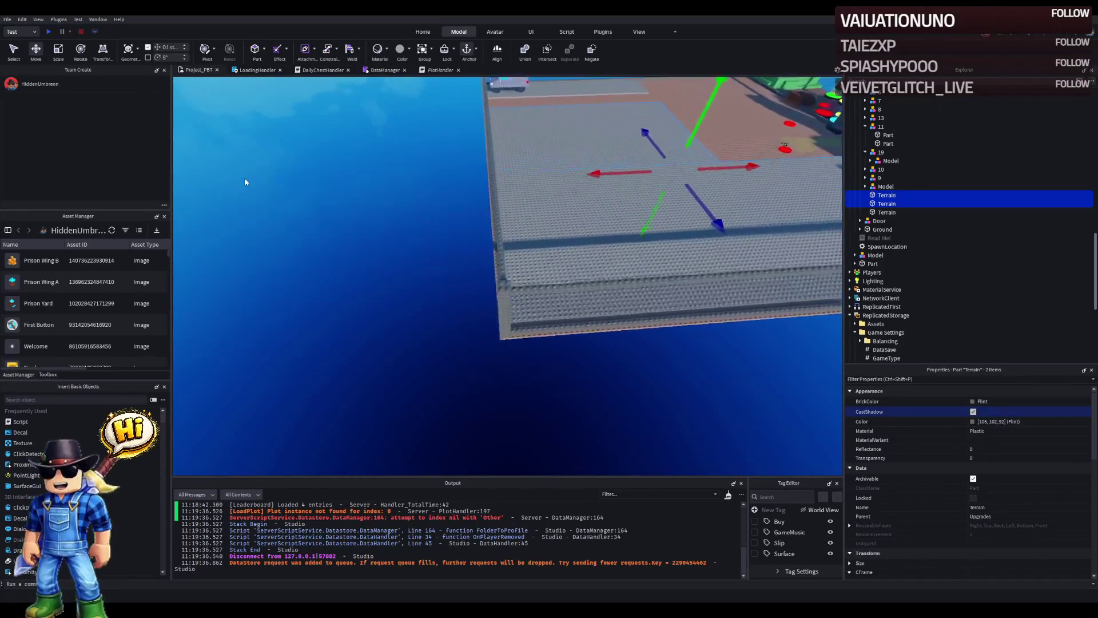
pyautogui.scroll(-5, 245, 179)
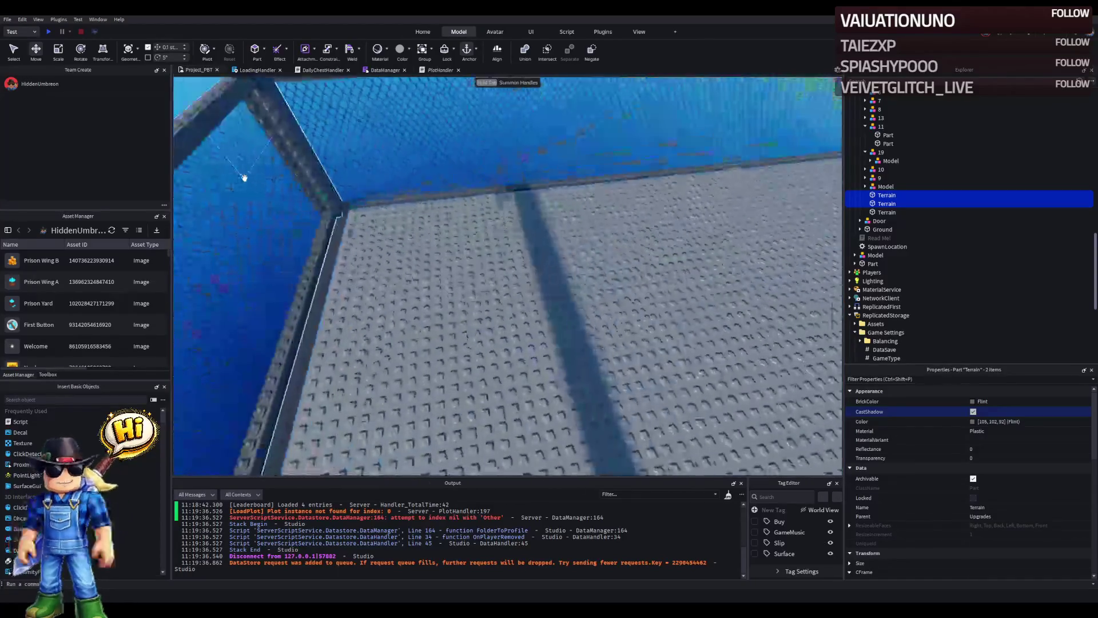
pyautogui.scroll(8, 404, 191)
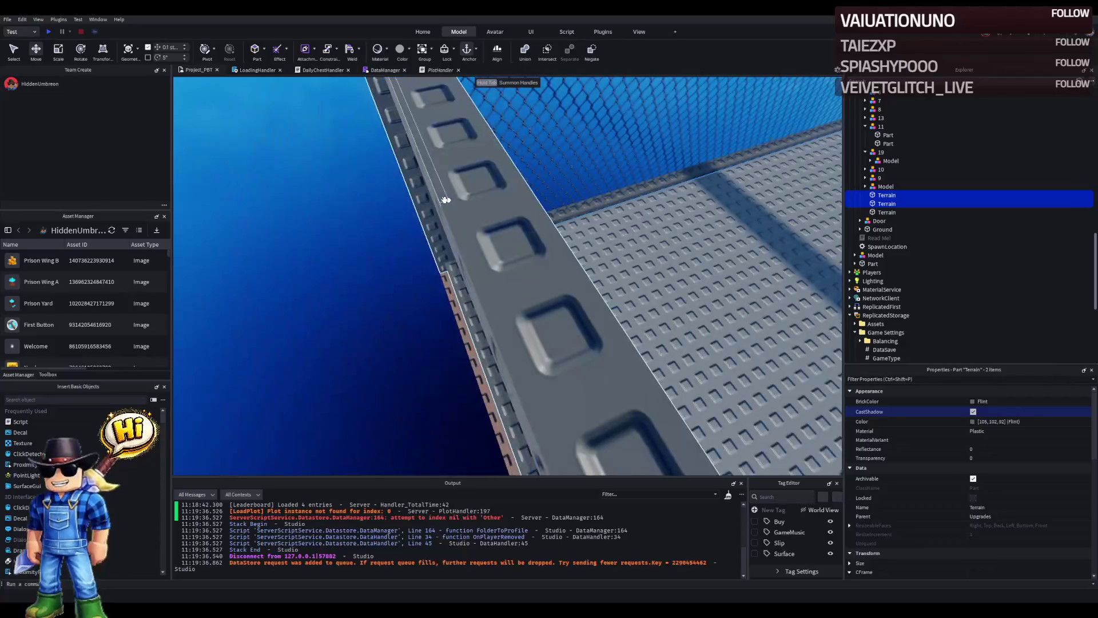
pyautogui.scroll(-3, 445, 199)
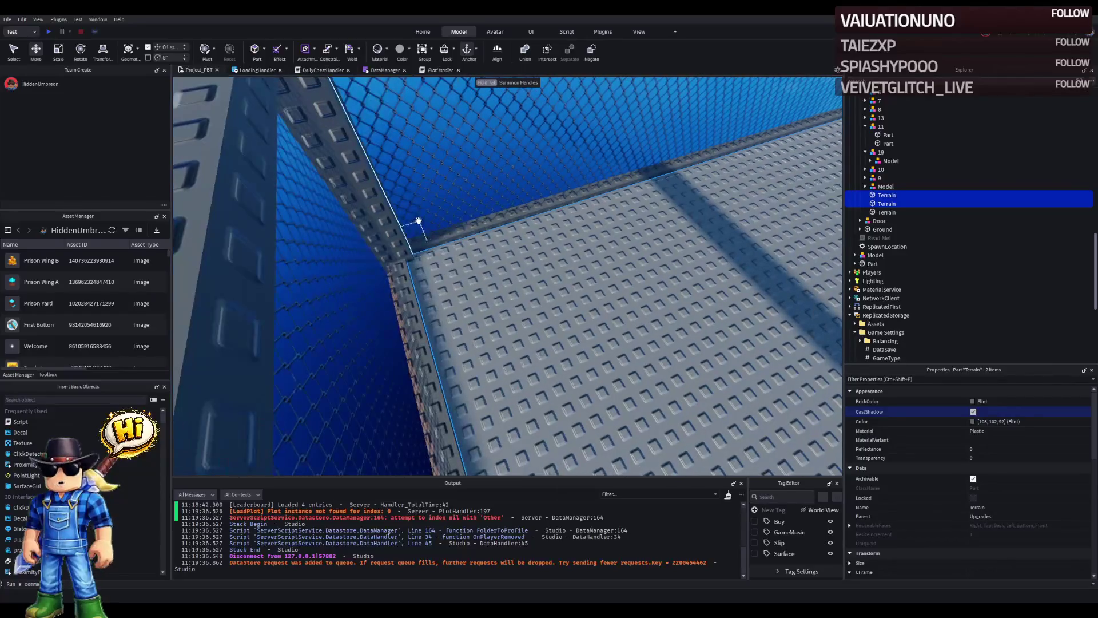
pyautogui.scroll(2, 420, 262)
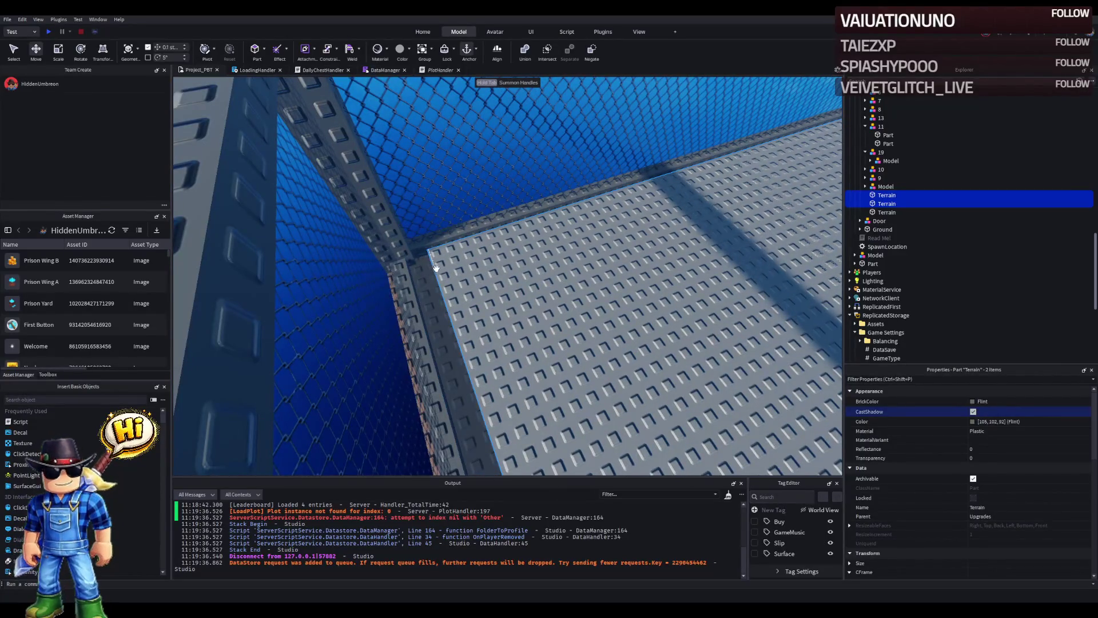
pyautogui.moveTo(435, 267); pyautogui.dragTo(442, 270)
# Step: Shift the grey floor parts along their length and sideways flush against the brown path
pyautogui.rightClick(442, 264)
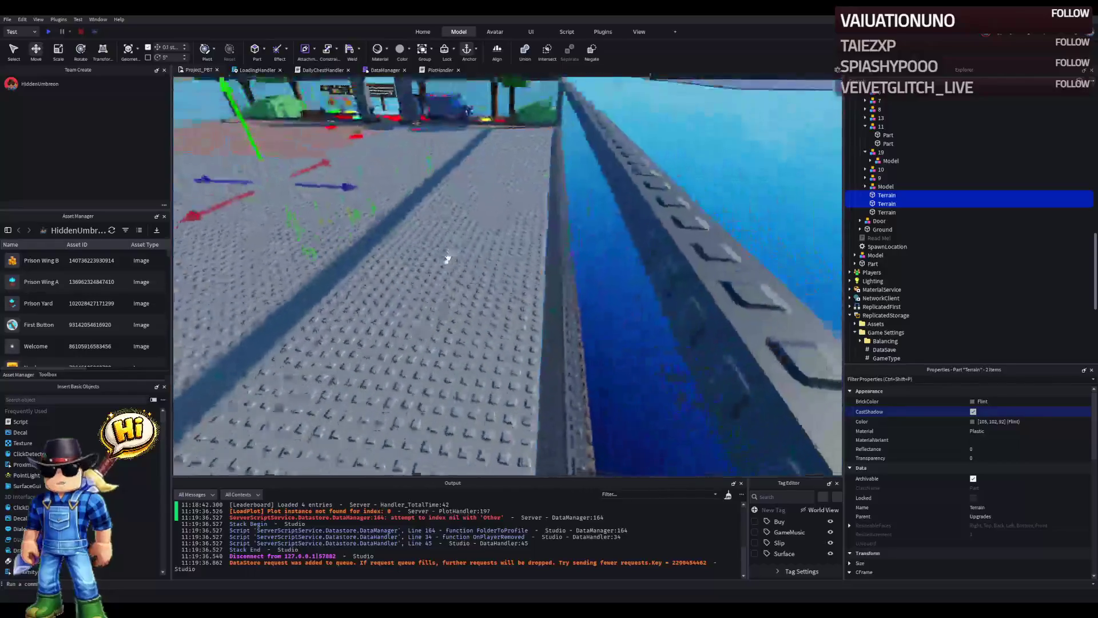
pyautogui.moveTo(330, 201); pyautogui.dragTo(343, 221)
pyautogui.rightClick(343, 221)
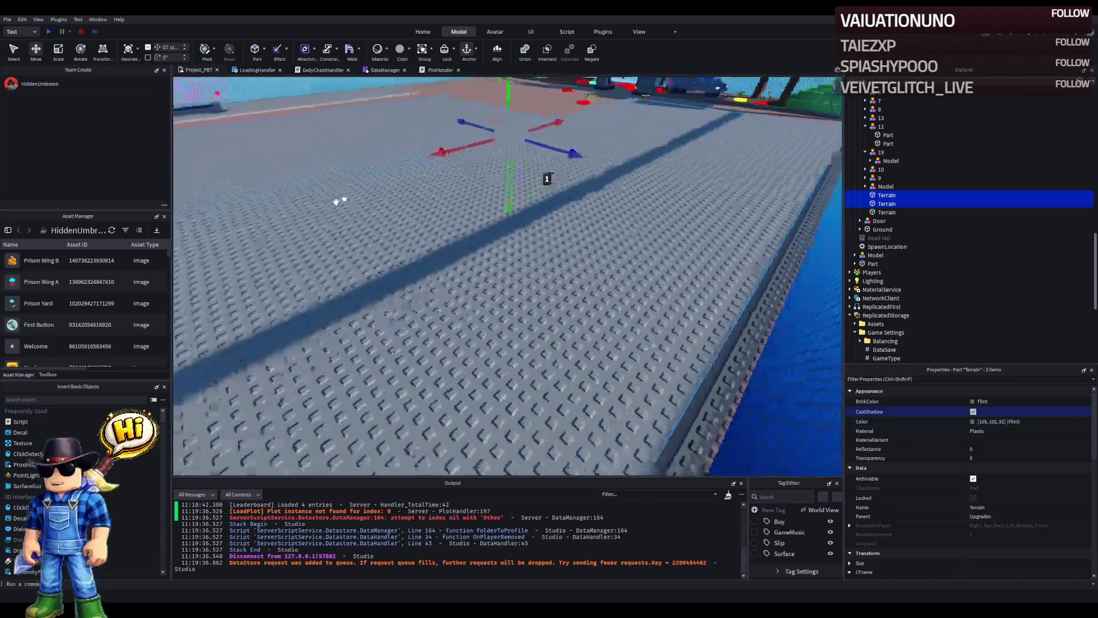
pyautogui.moveTo(566, 146)
pyautogui.mouseDown()
pyautogui.moveTo(575, 142)
pyautogui.moveTo(538, 119)
pyautogui.mouseUp()
pyautogui.press('w')
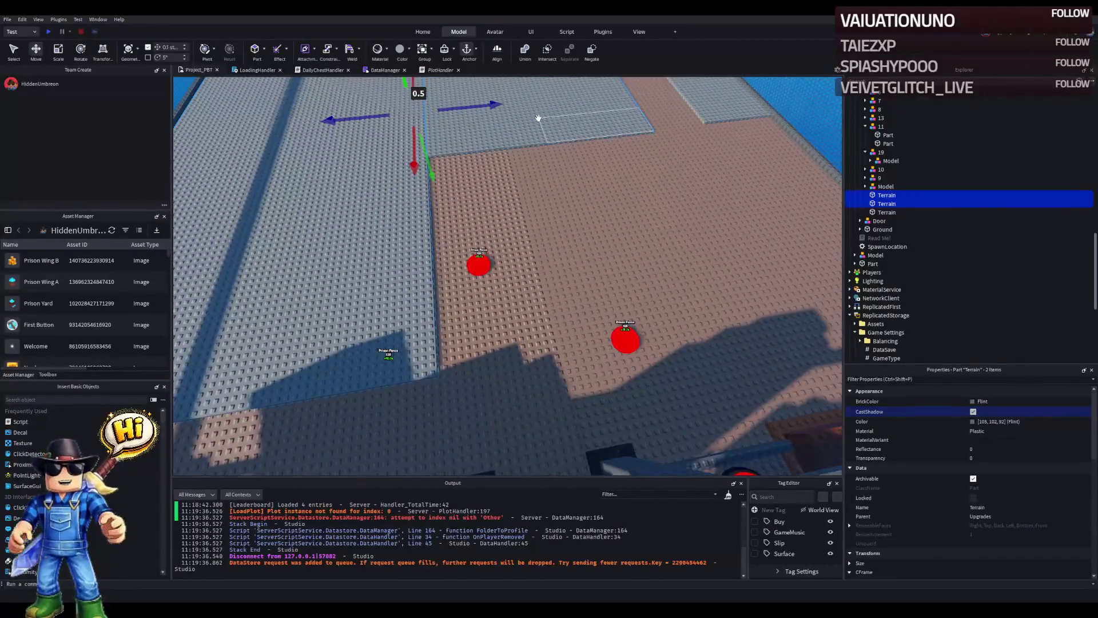
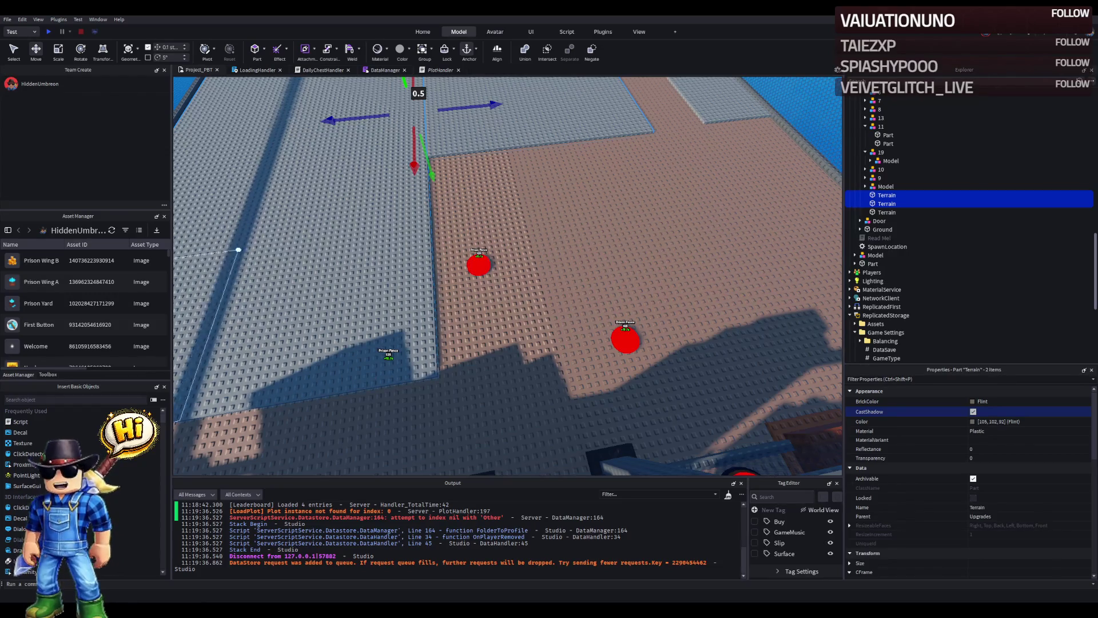
# Step: Select the second Terrain floor part and frame the view on it
pyautogui.press('f')
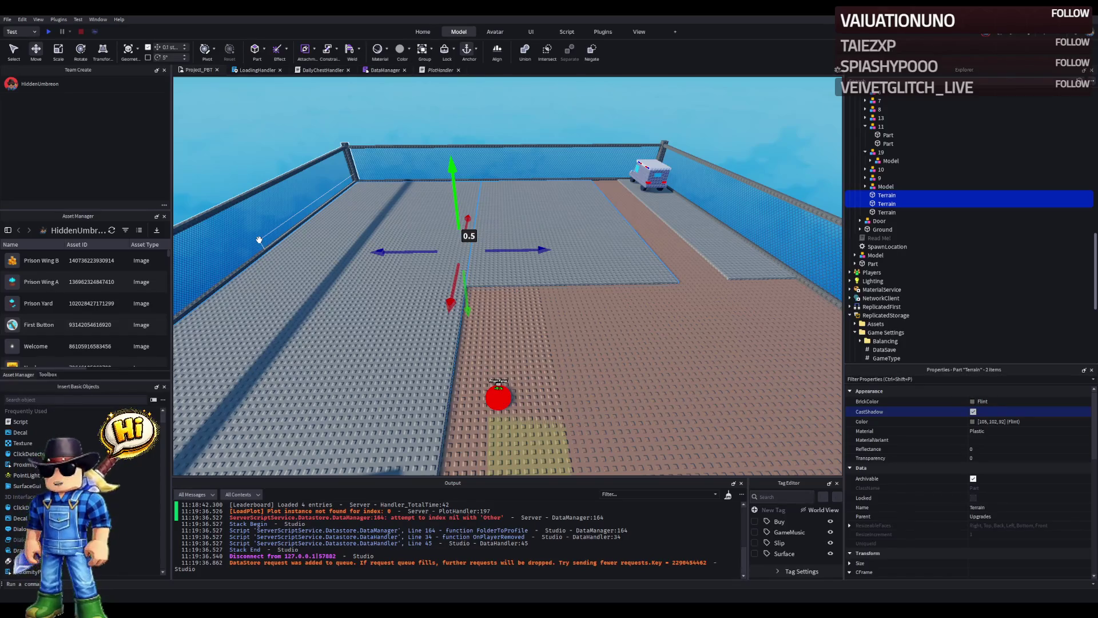
pyautogui.scroll(-5, 526, 207)
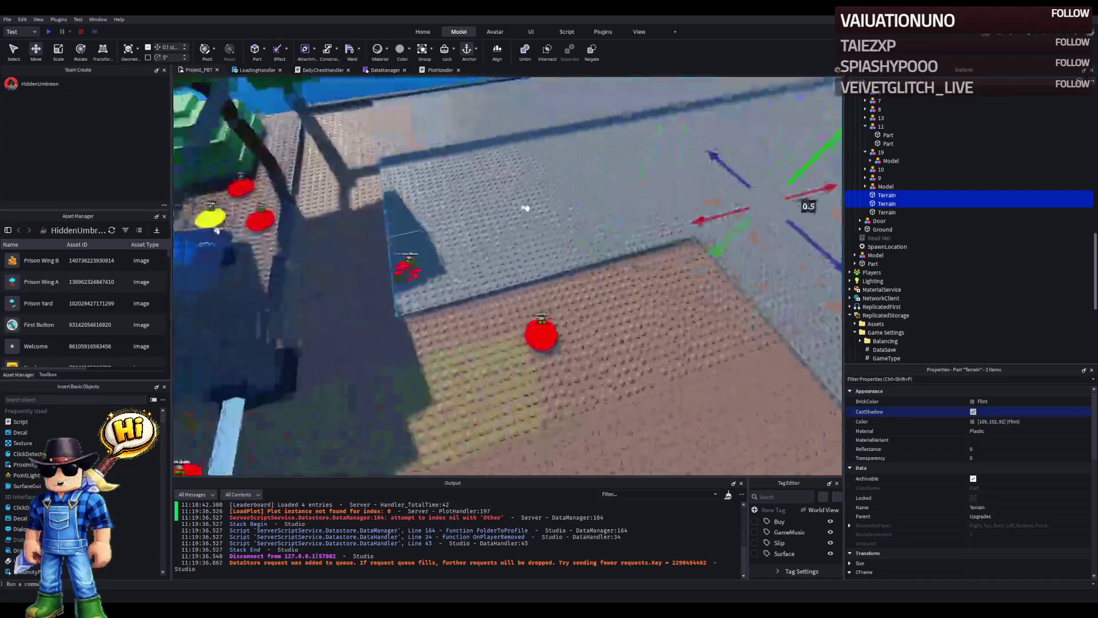
pyautogui.scroll(-5, 526, 208)
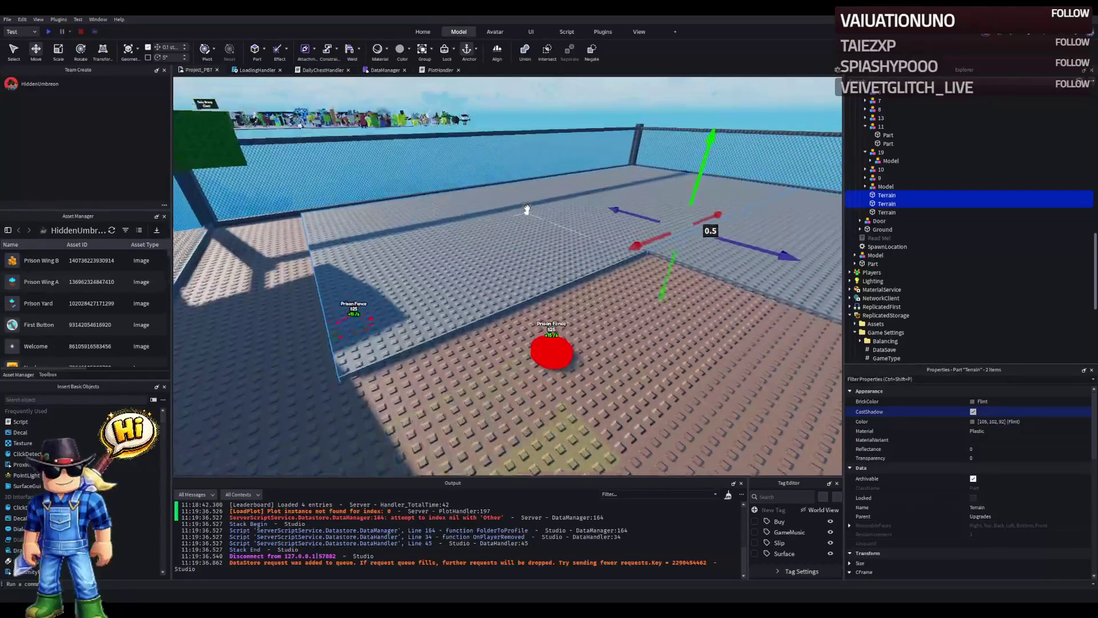
pyautogui.click(527, 209)
pyautogui.press('f')
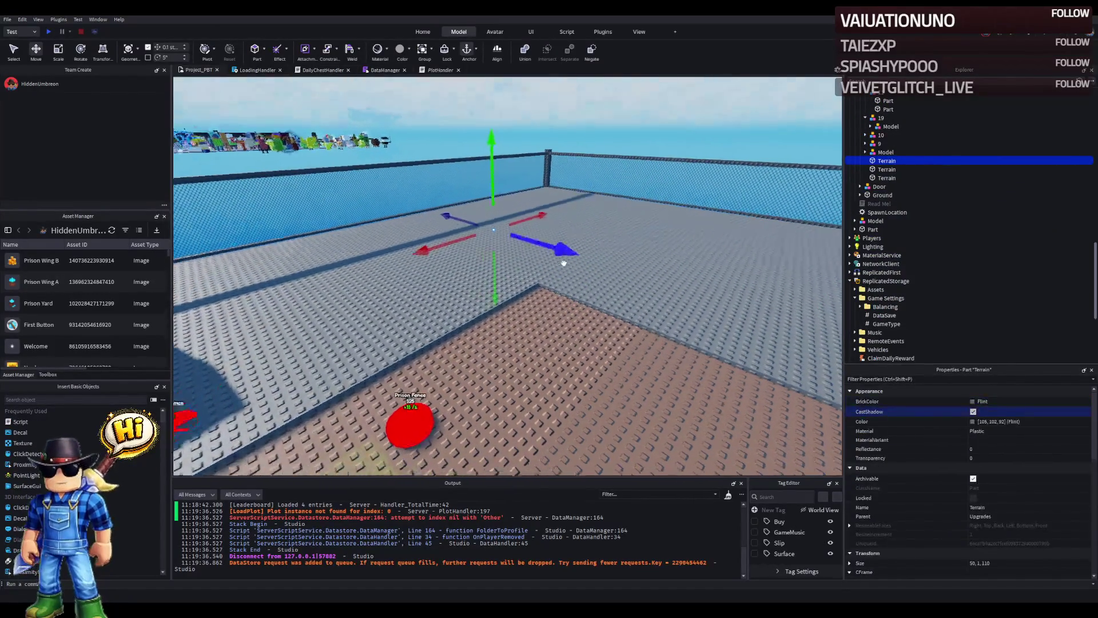
pyautogui.scroll(3, 565, 264)
pyautogui.click(566, 265)
pyautogui.press('f')
# Step: Scale the slab's depth down from 95 to 45 studs, then fly over to check it
pyautogui.hotkey('ctrl', '3')
pyautogui.moveTo(335, 216); pyautogui.dragTo(465, 244)
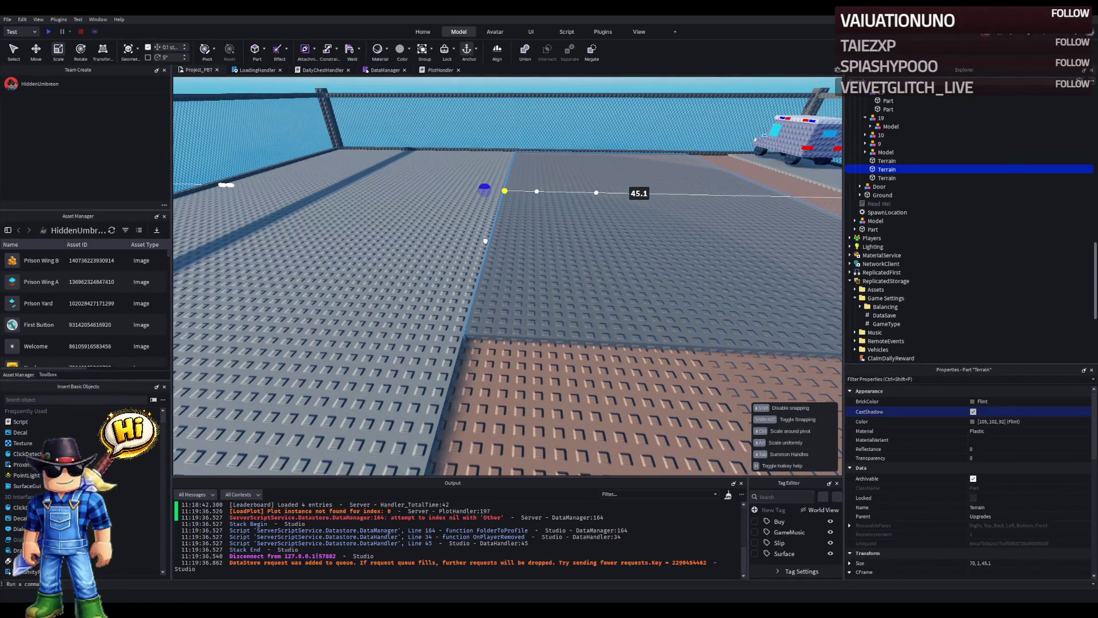
pyautogui.hotkey('ctrl', '2')
pyautogui.press('w')
pyautogui.press('w')
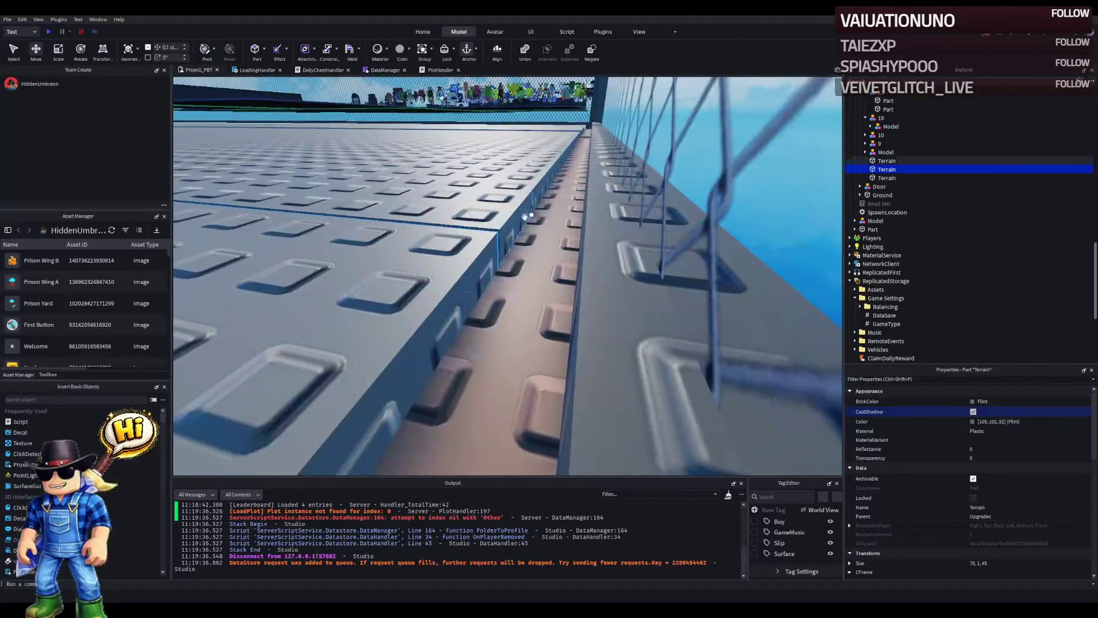
pyautogui.moveTo(496, 232); pyautogui.dragTo(495, 232)
pyautogui.press('s')
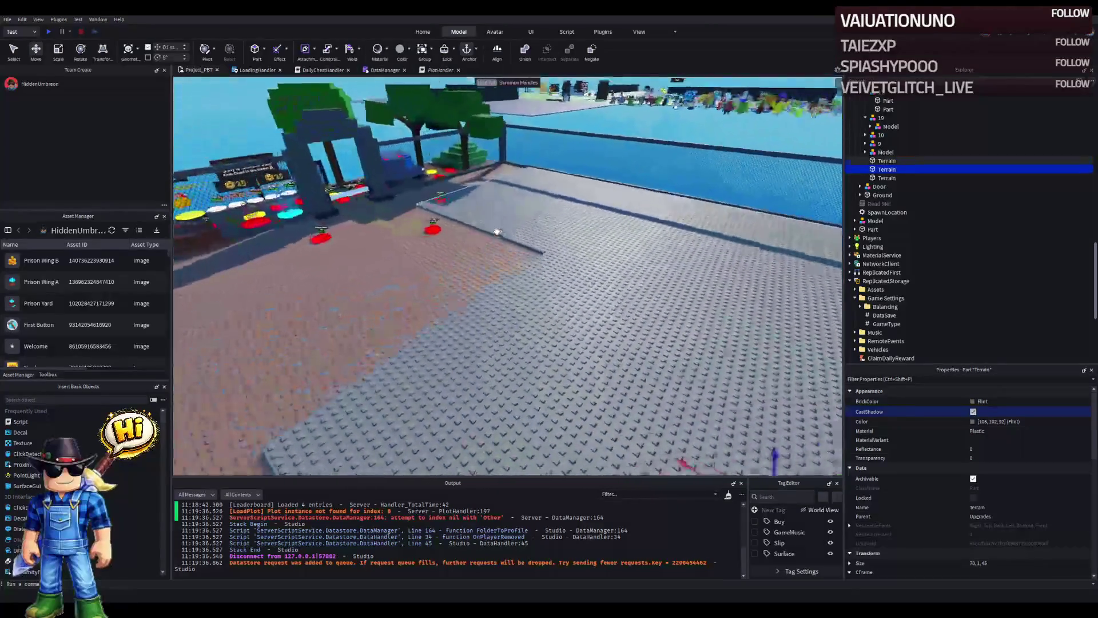
pyautogui.press('w')
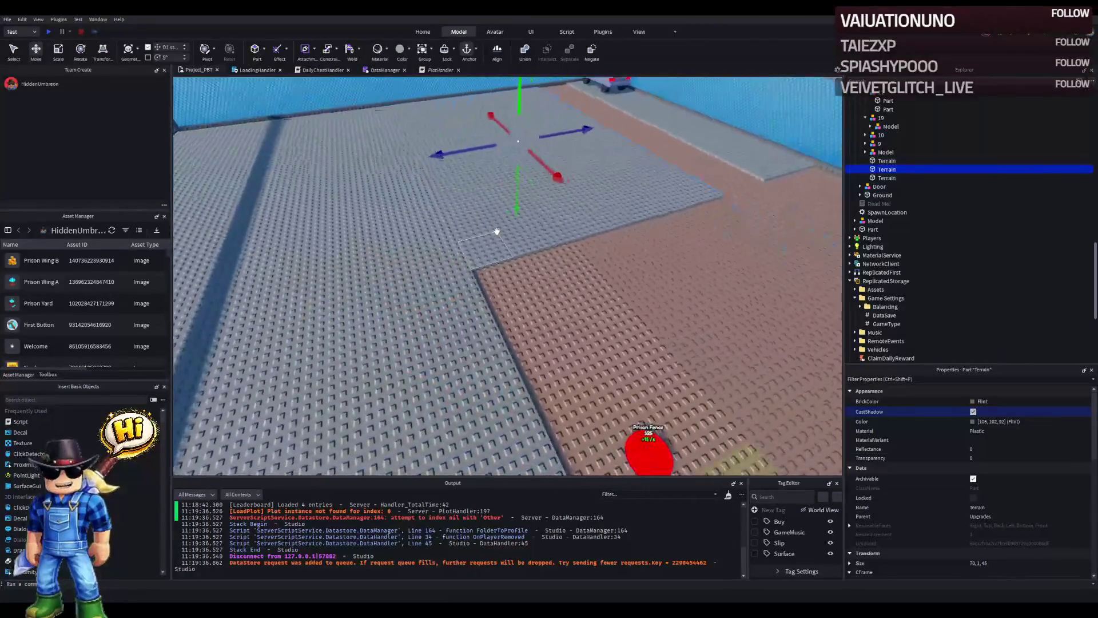
pyautogui.press('a')
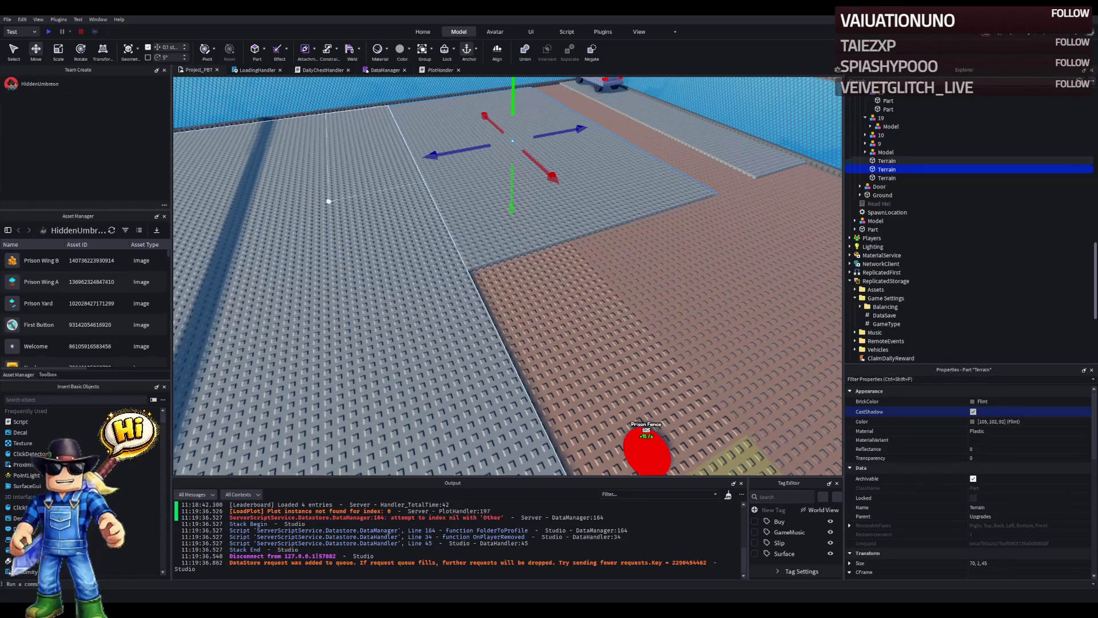
# Step: Group both Terrain floor parts into a new folder named Prison
pyautogui.scroll(-2, 456, 217)
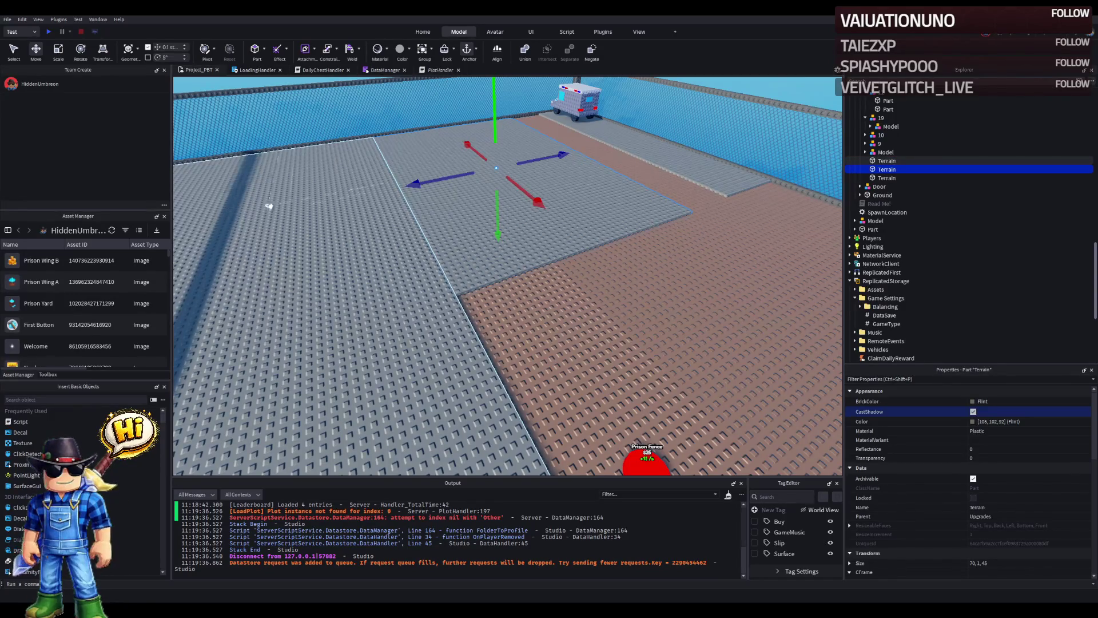
pyautogui.press('f')
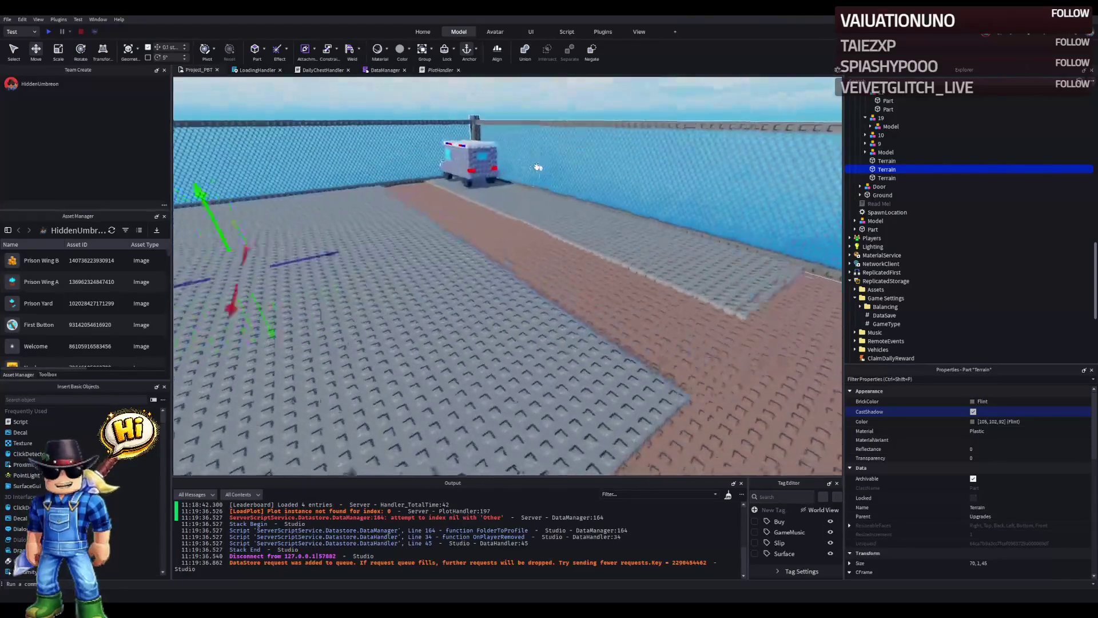
pyautogui.scroll(-10, 537, 167)
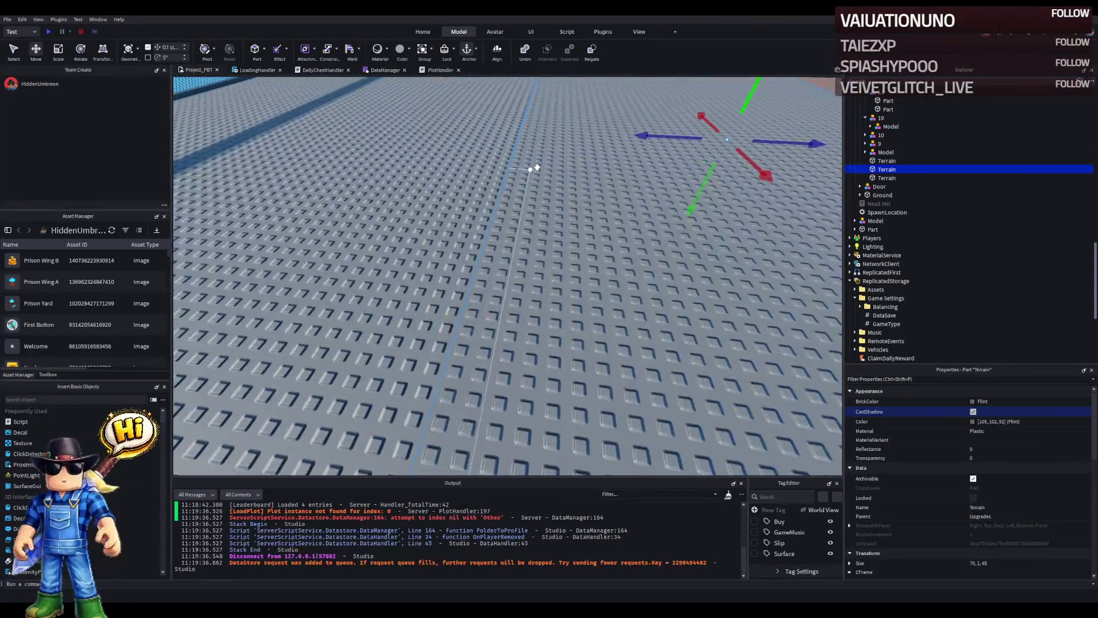
pyautogui.click(529, 230)
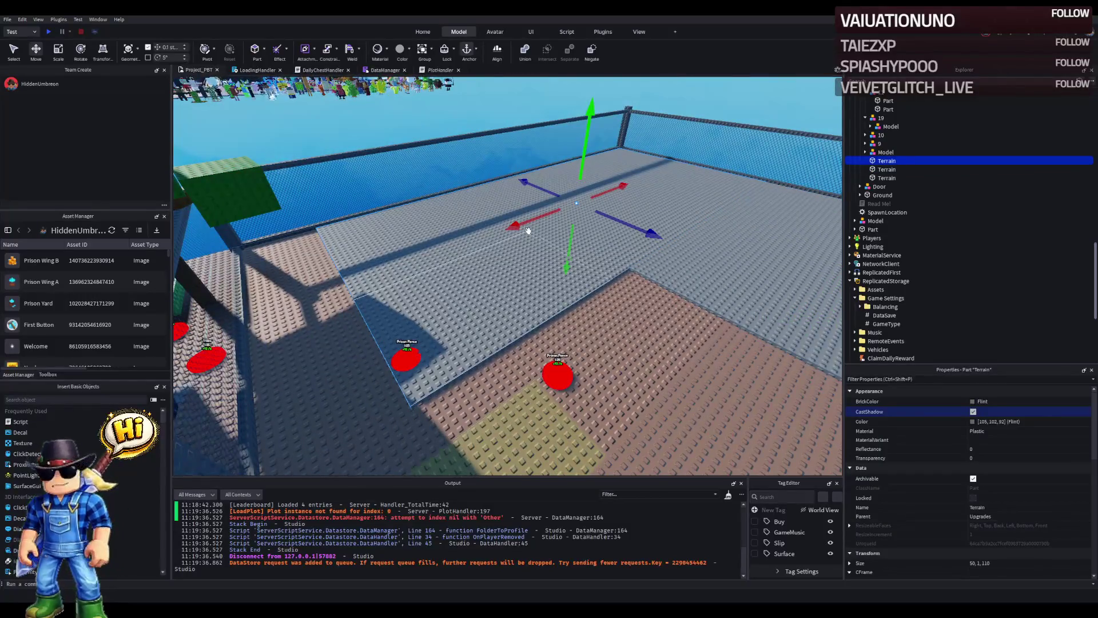
pyautogui.keyDown('ctrl'); pyautogui.click(887, 169); pyautogui.keyUp('ctrl')
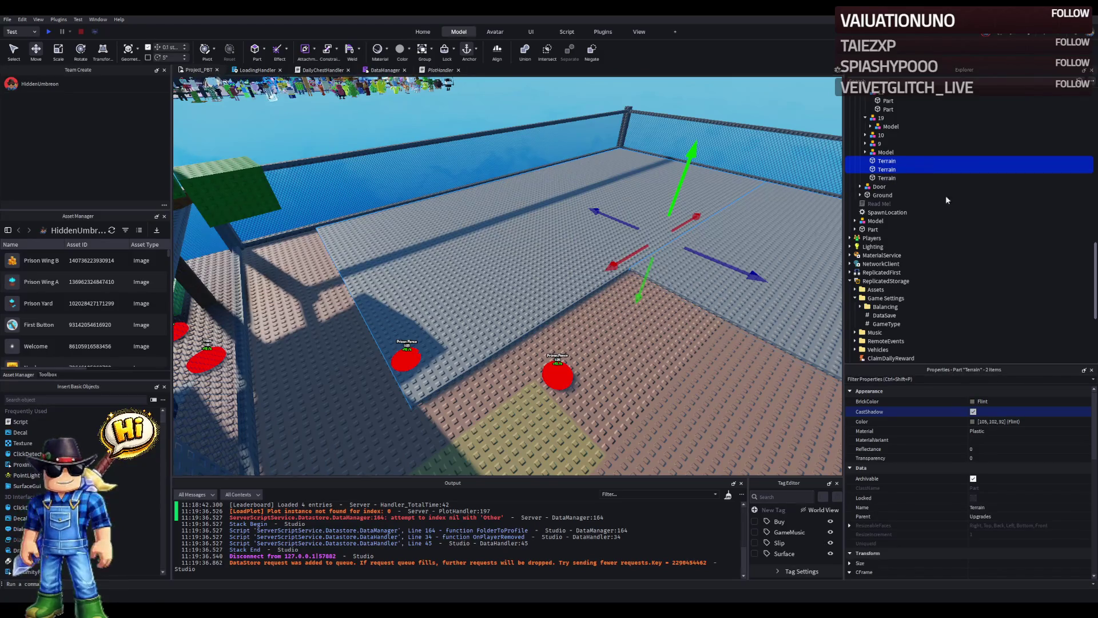
pyautogui.hotkey('ctrl', 'alt', 'g')
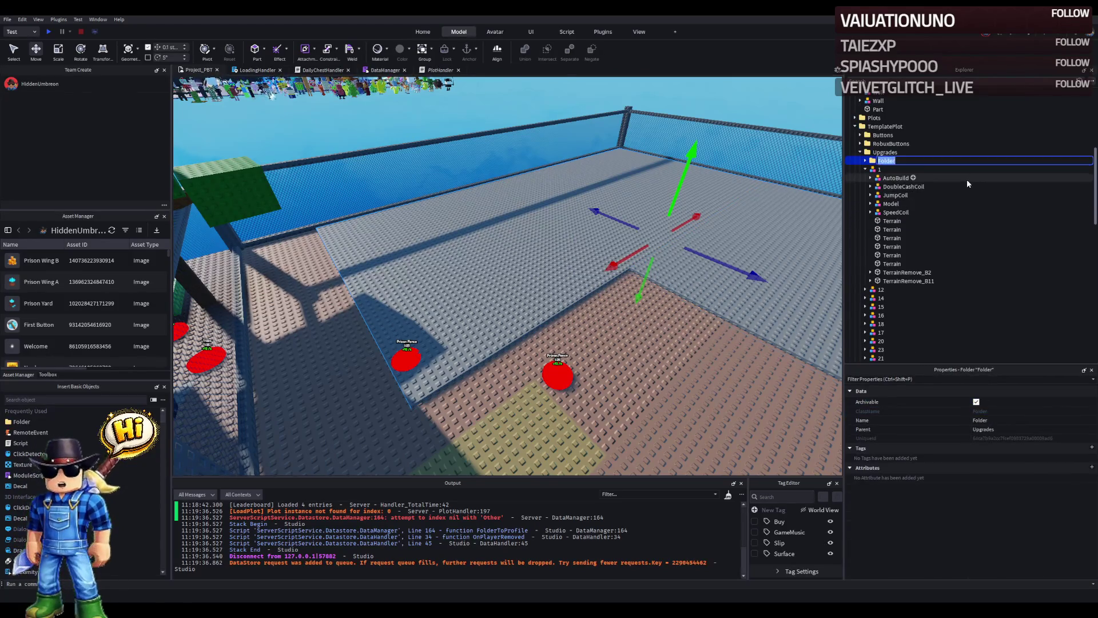
pyautogui.write('Prison')
pyautogui.press('Return')
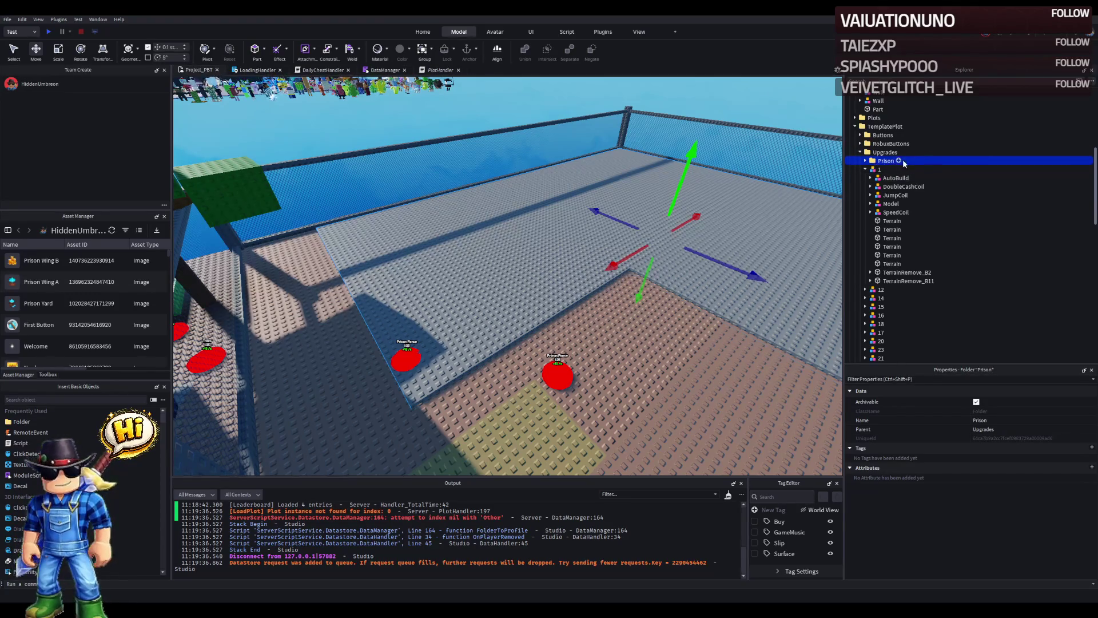
# Step: Add a folder named W1 inside Prison
pyautogui.click(899, 161)
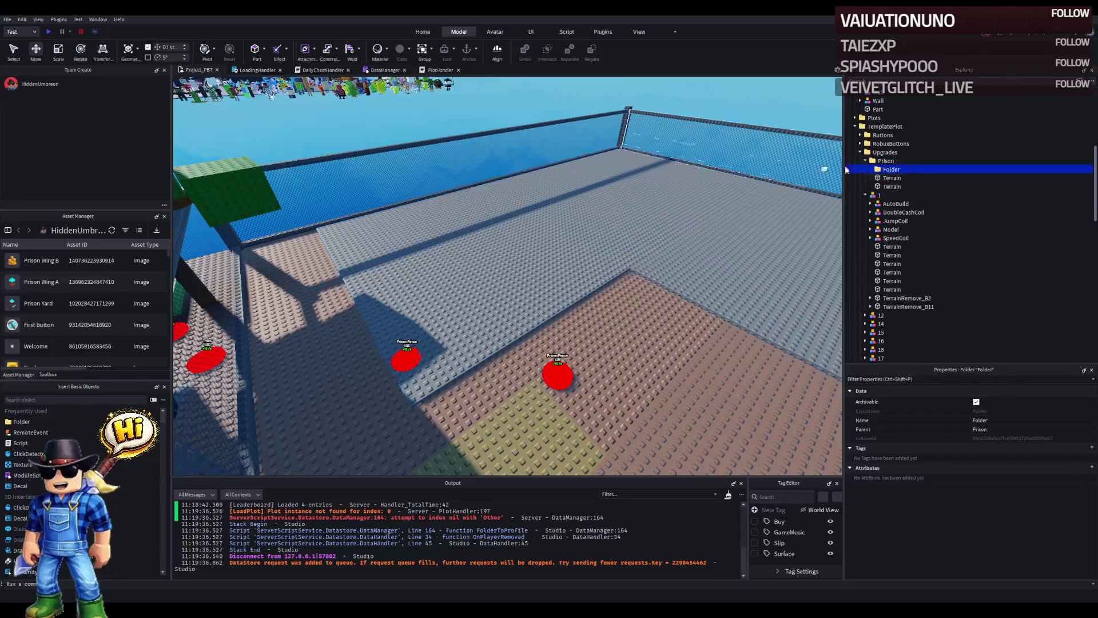
pyautogui.write('Wing')
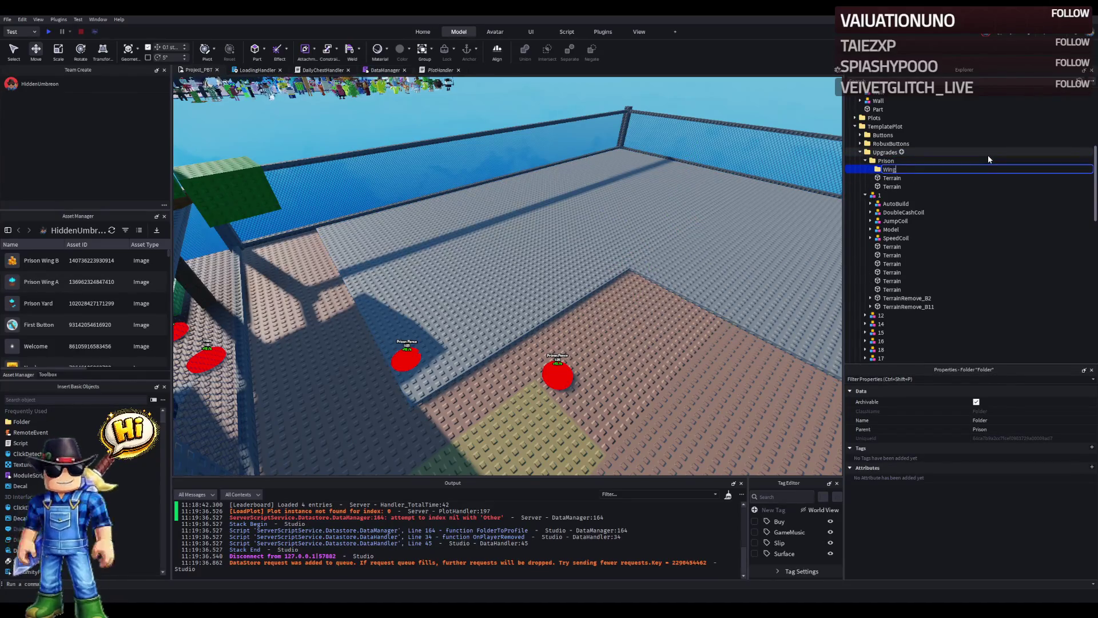
pyautogui.press('BackSpace')
pyautogui.press('BackSpace')
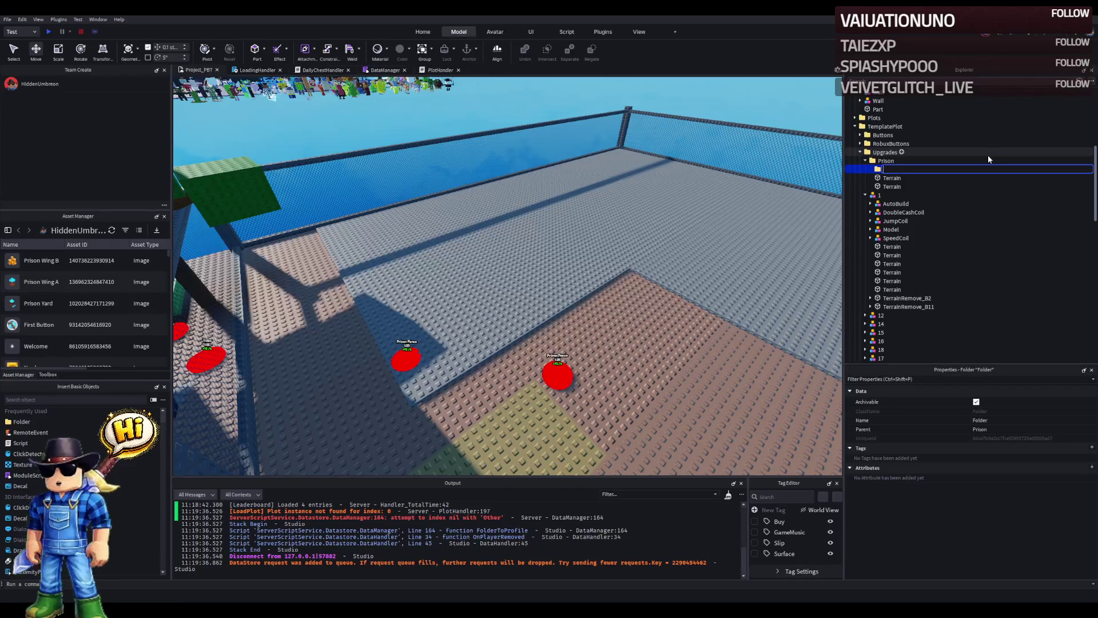
pyautogui.write('W1')
pyautogui.press('Return')
# Step: Move one Terrain part into W1 and rename it Foundation
pyautogui.click(891, 178)
pyautogui.moveTo(891, 178); pyautogui.dragTo(888, 170)
pyautogui.press('F2')
pyautogui.write('Foundation')
pyautogui.press('Return')
pyautogui.scroll(-5, 621, 116)
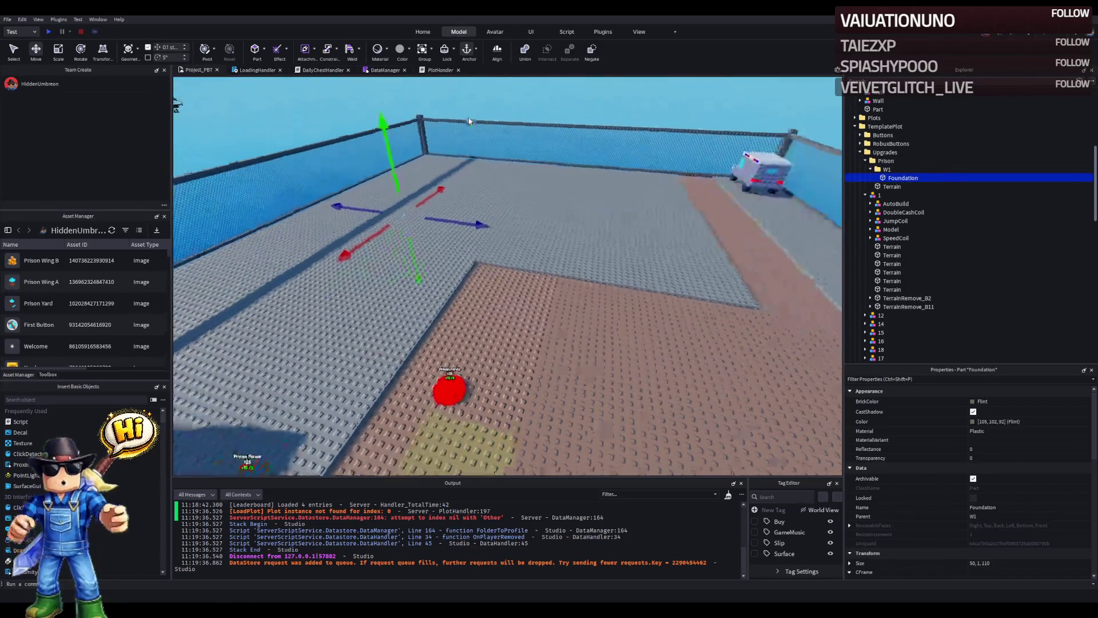
# Step: Duplicate the Foundation slab and shrink the copy to a thin 50 × 1 × 0.8 strip
pyautogui.press('s')
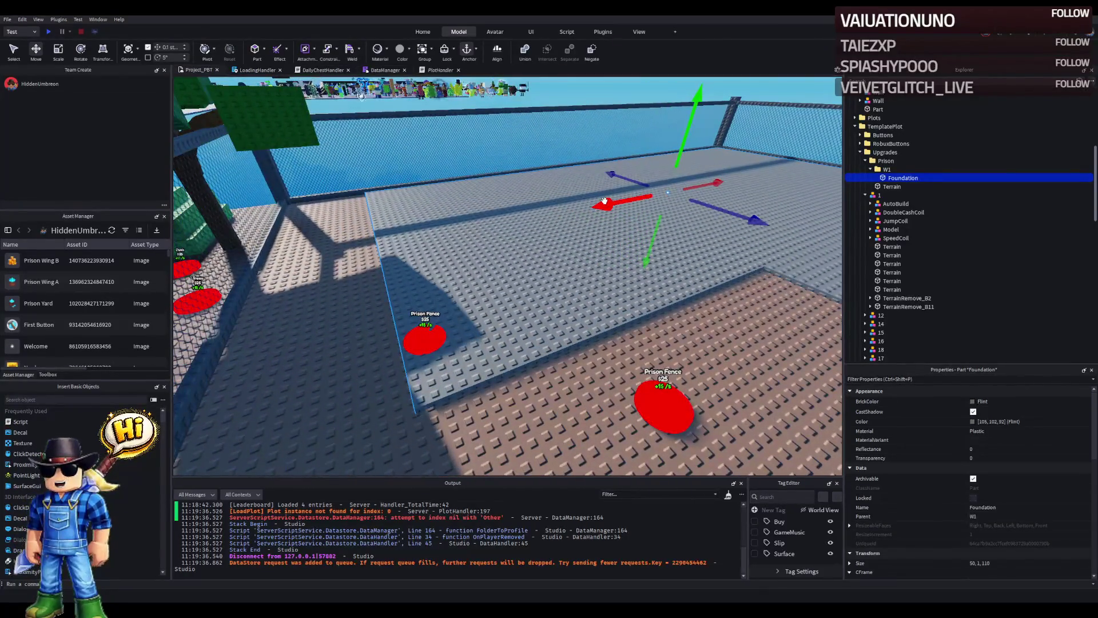
pyautogui.press('d')
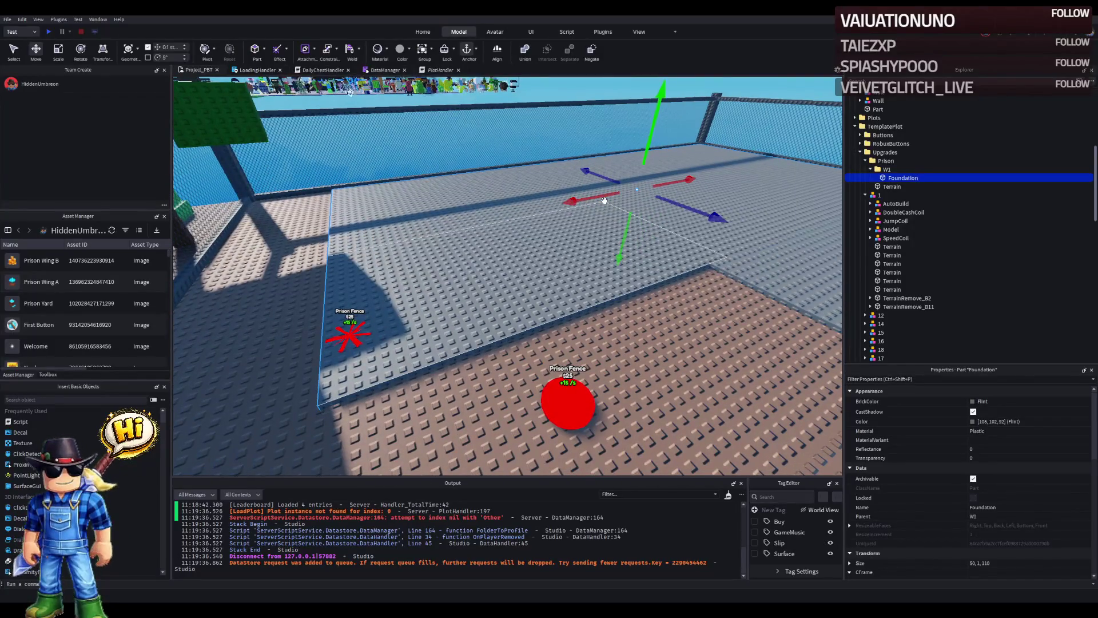
pyautogui.press('w')
pyautogui.press('s')
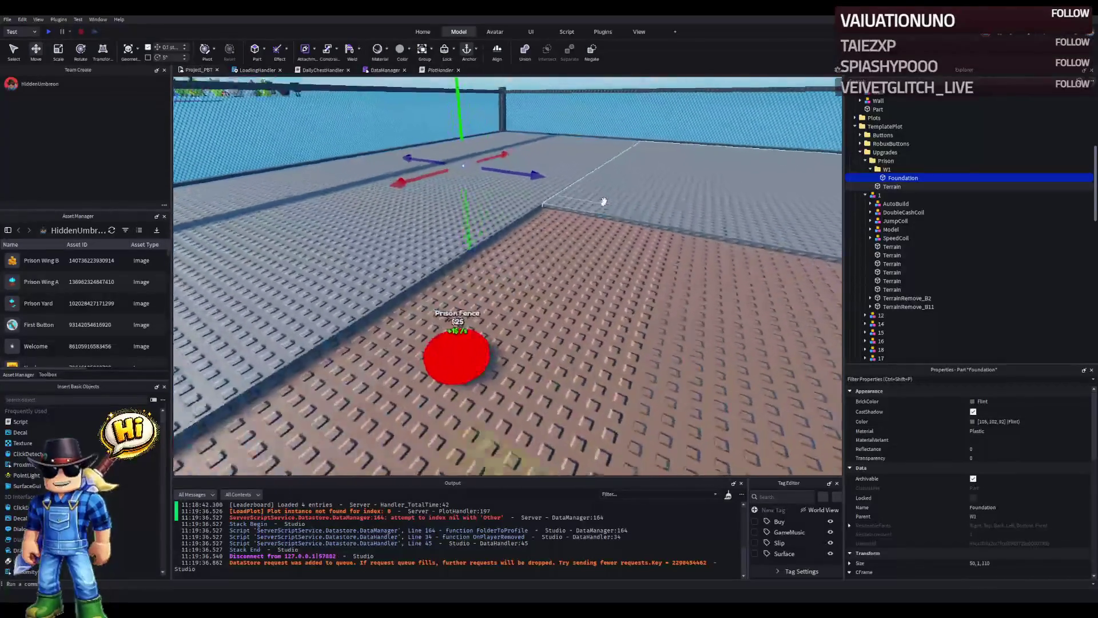
pyautogui.press('e')
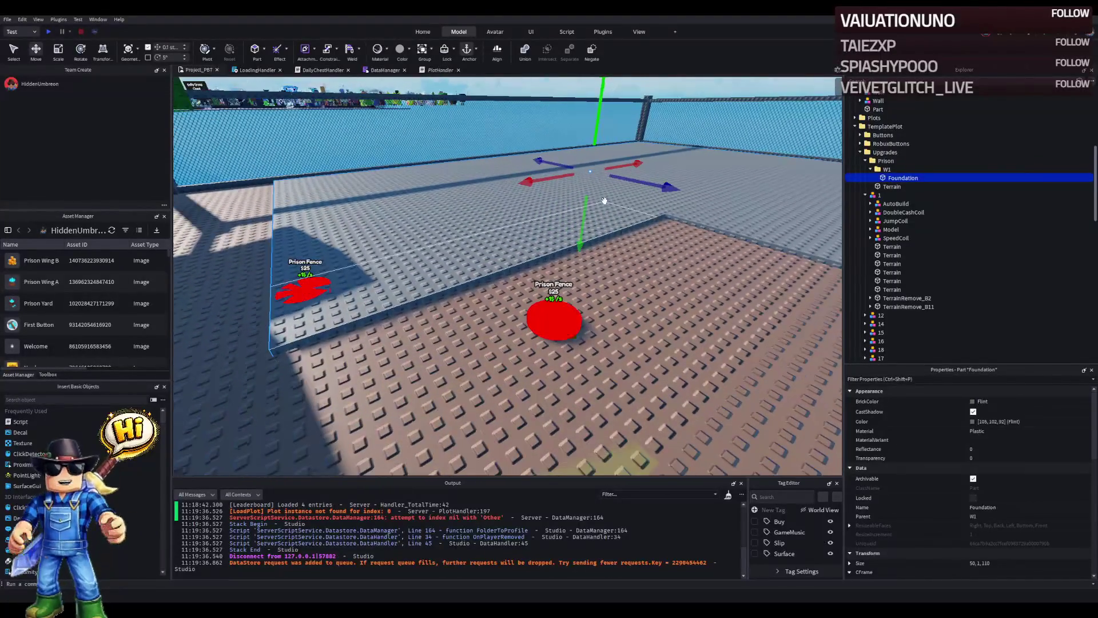
pyautogui.hotkey('ctrl', 'd')
pyautogui.hotkey('ctrl', '3')
pyautogui.moveTo(658, 155)
pyautogui.mouseDown()
pyautogui.moveTo(561, 212)
pyautogui.moveTo(457, 217)
pyautogui.moveTo(377, 247)
pyautogui.mouseUp()
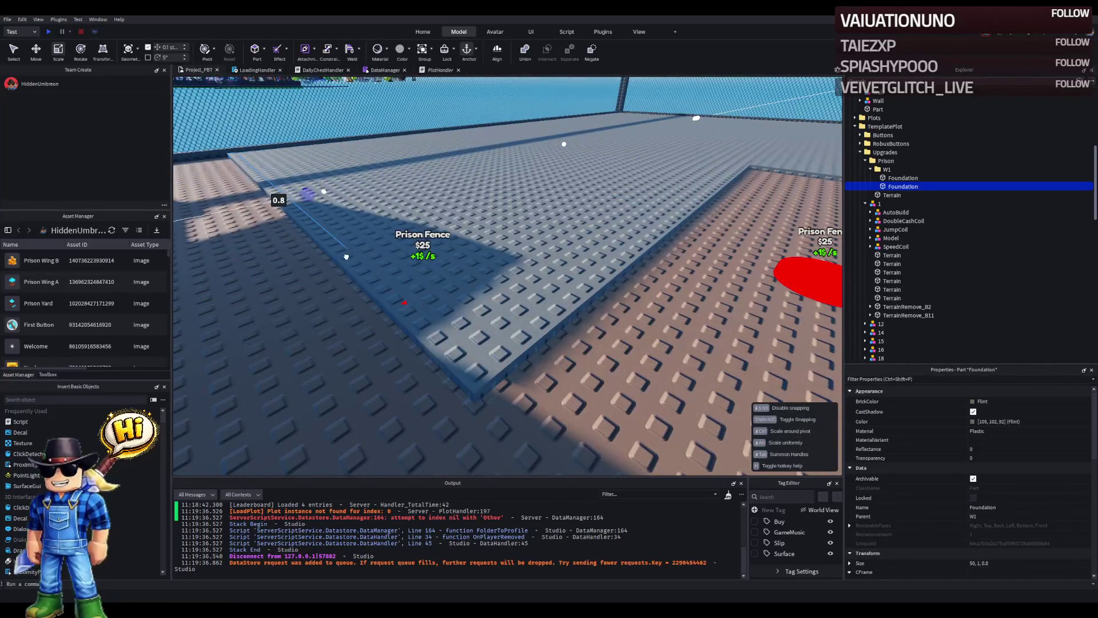
# Step: Stretch the strip upward into a 50 × 15 × 1 wall along the slab edge
pyautogui.hotkey('ctrl', '2')
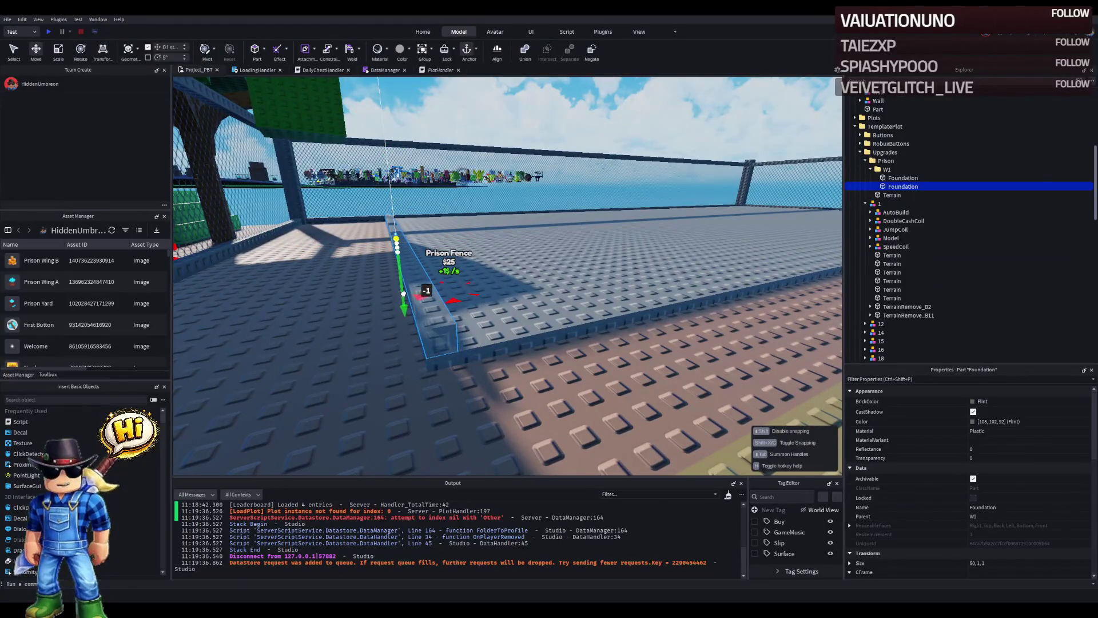
pyautogui.hotkey('ctrl', '3')
pyautogui.moveTo(426, 259); pyautogui.dragTo(442, 339)
pyautogui.moveTo(427, 190); pyautogui.dragTo(424, 195)
pyautogui.press('w')
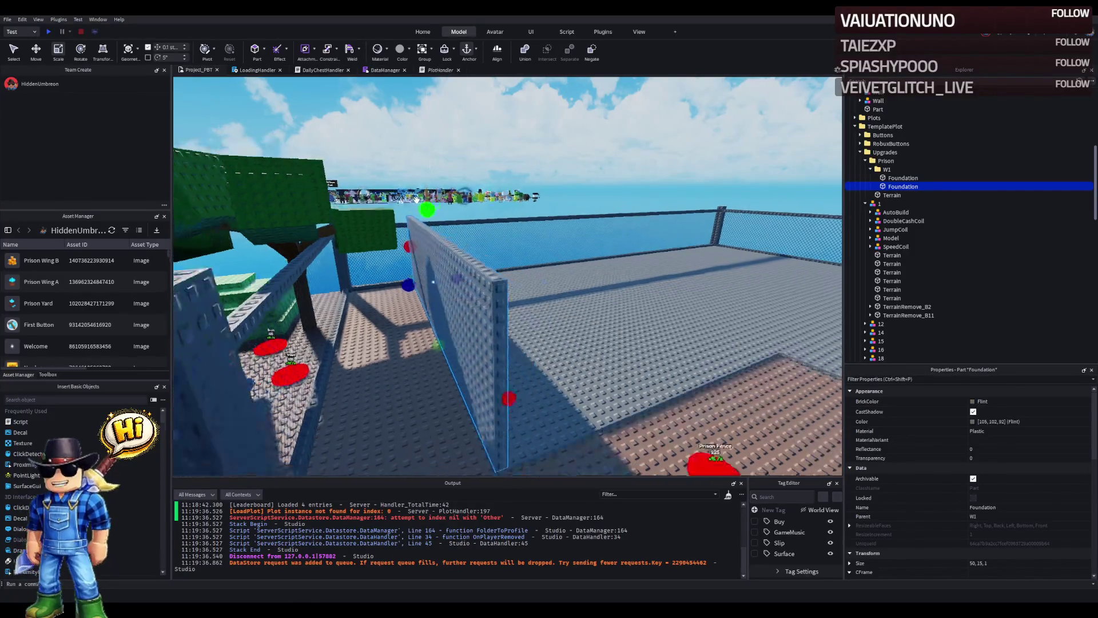
pyautogui.press('s')
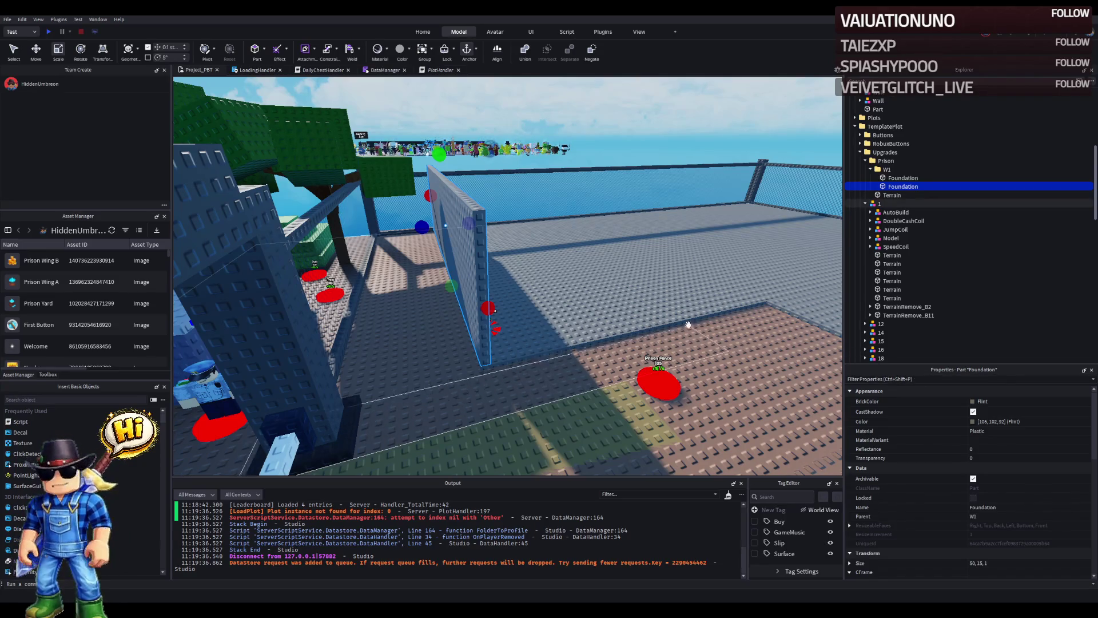
# Step: Collapse the TemplatePlot tree in Explorer
pyautogui.click(884, 127)
pyautogui.click(855, 127)
pyautogui.scroll(-5, 899, 303)
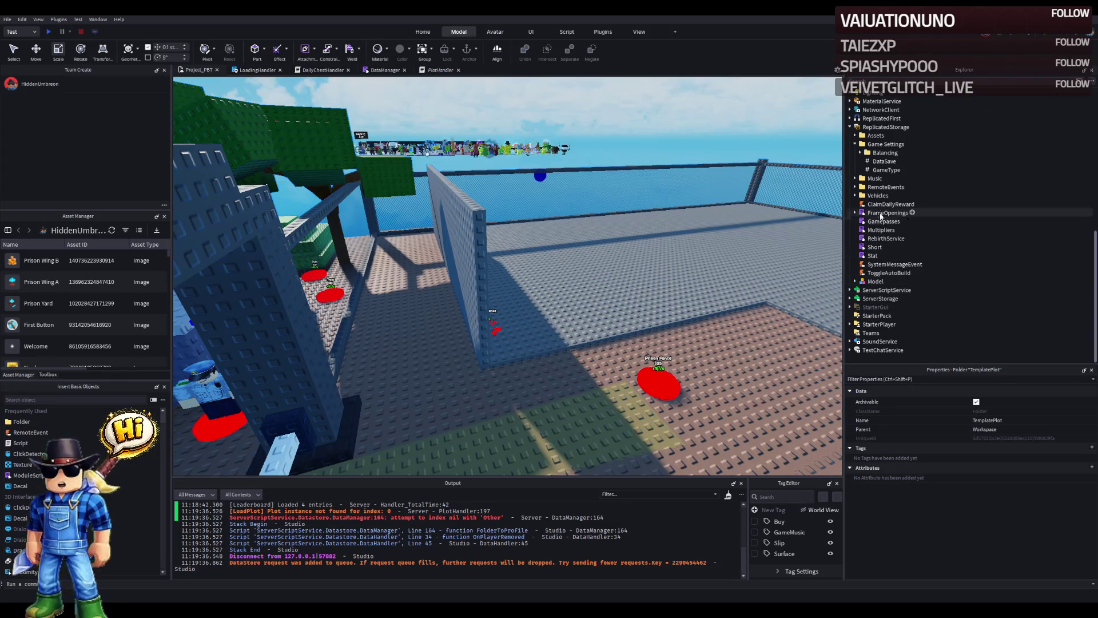
# Step: Turn off Lighting's GlobalShadows, compare shadows on and off, and leave them off
pyautogui.click(875, 93)
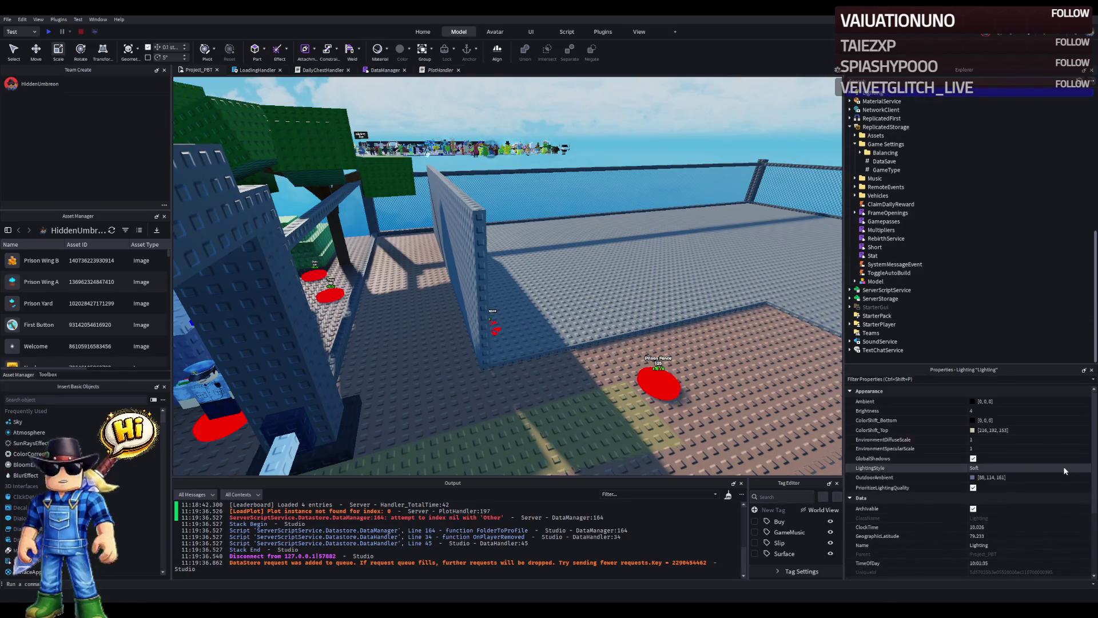
pyautogui.click(973, 459)
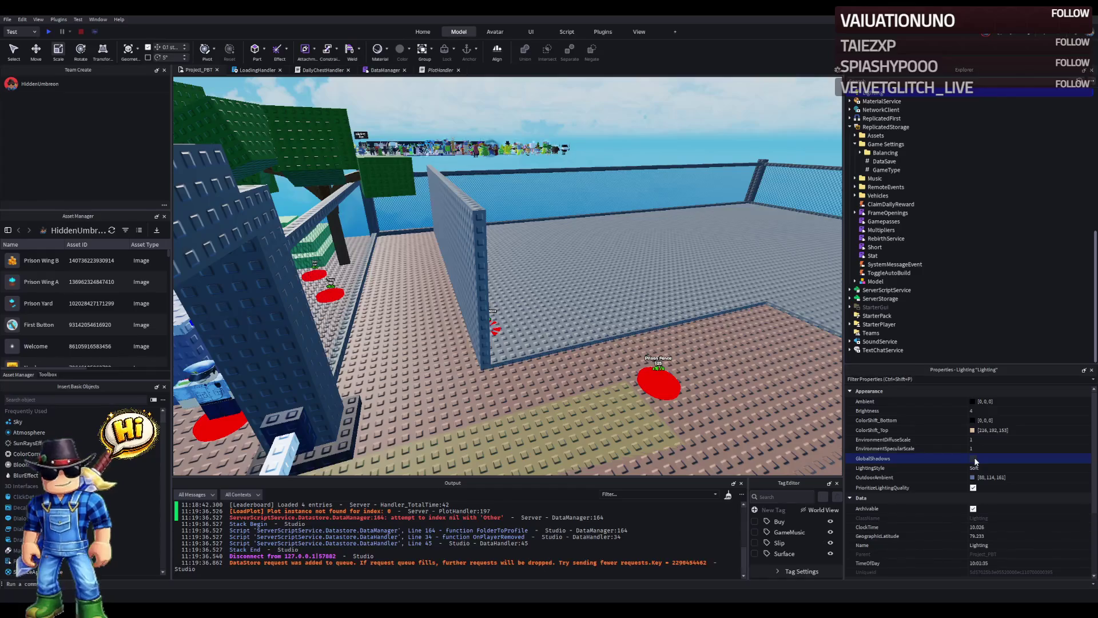
pyautogui.press('a')
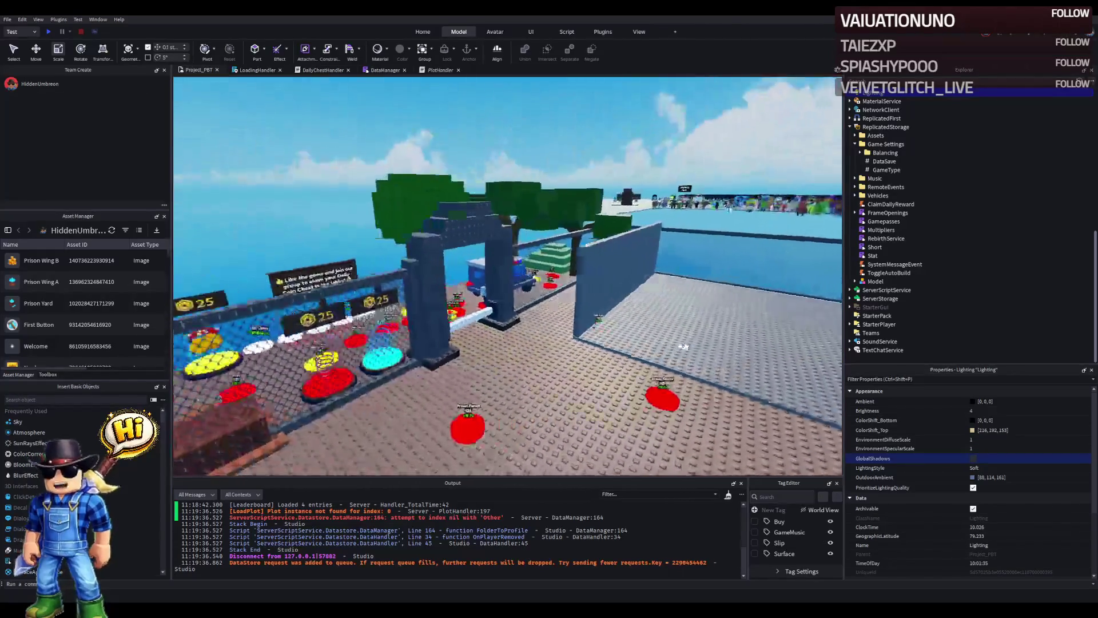
pyautogui.press('a')
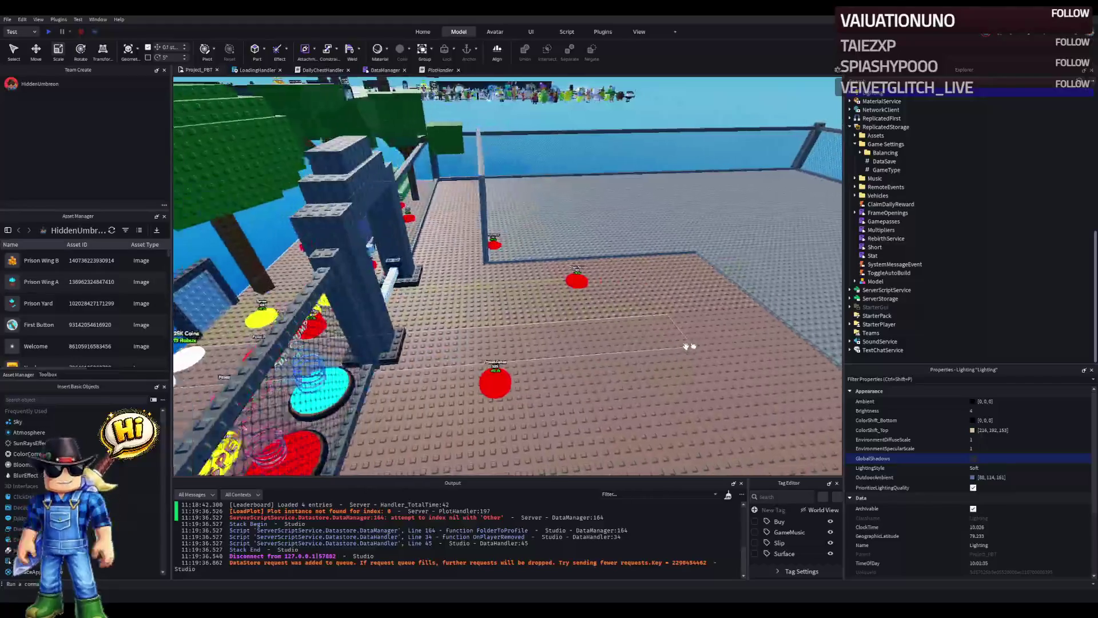
pyautogui.click(973, 458)
pyautogui.click(973, 458)
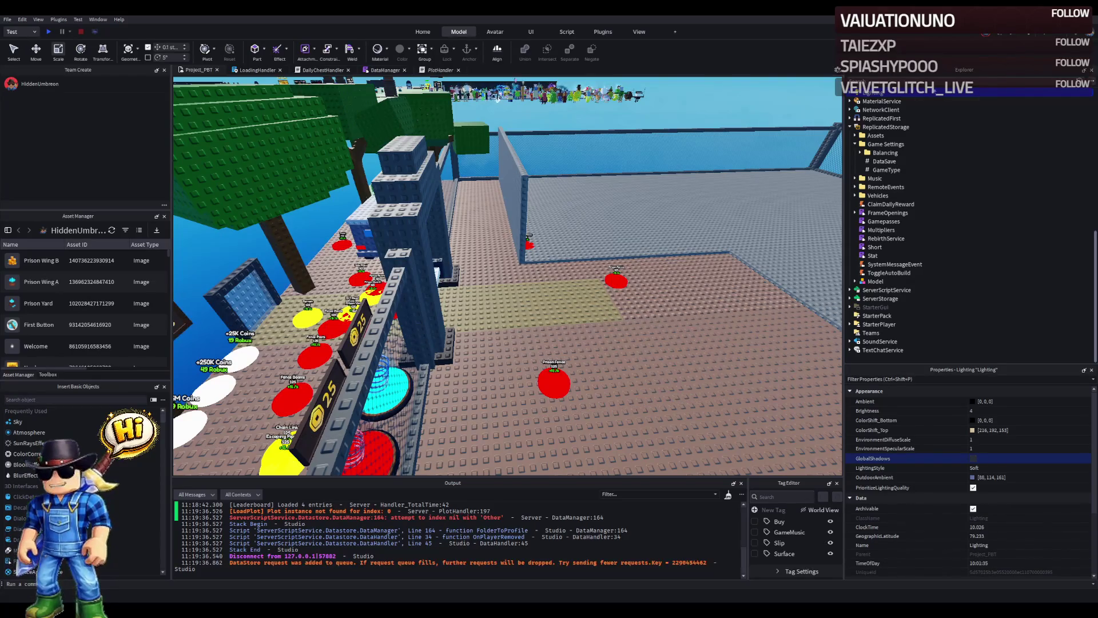
pyautogui.click(885, 127)
# Step: Move TemplatePlot into ReplicatedStorage and collapse its Prison folder
pyautogui.click(850, 127)
pyautogui.scroll(5, 881, 172)
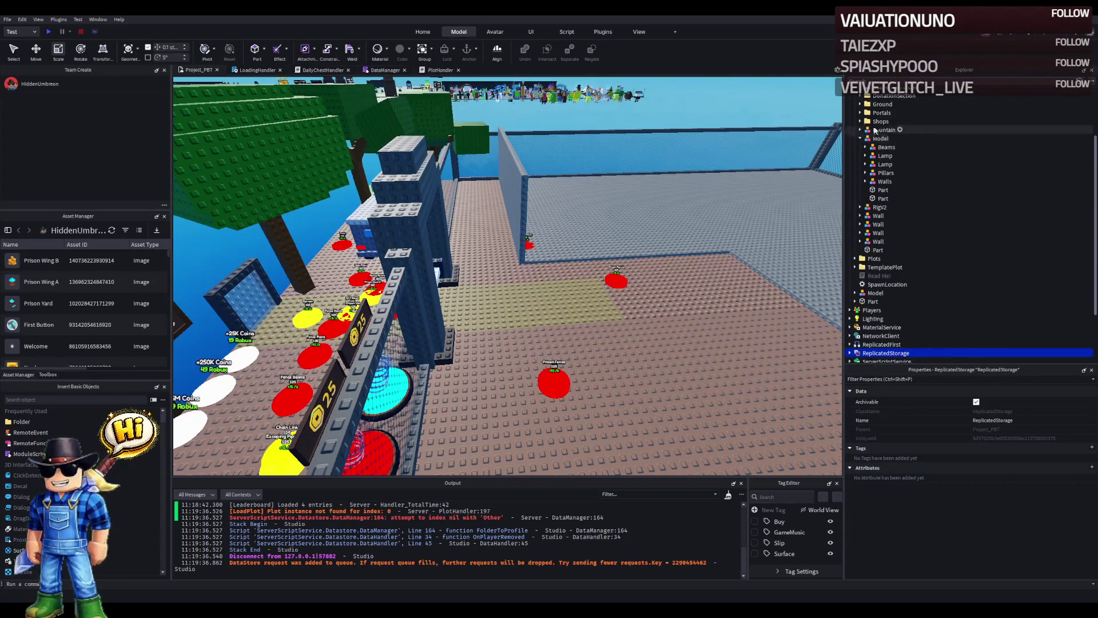
pyautogui.click(873, 143)
pyautogui.click(885, 160)
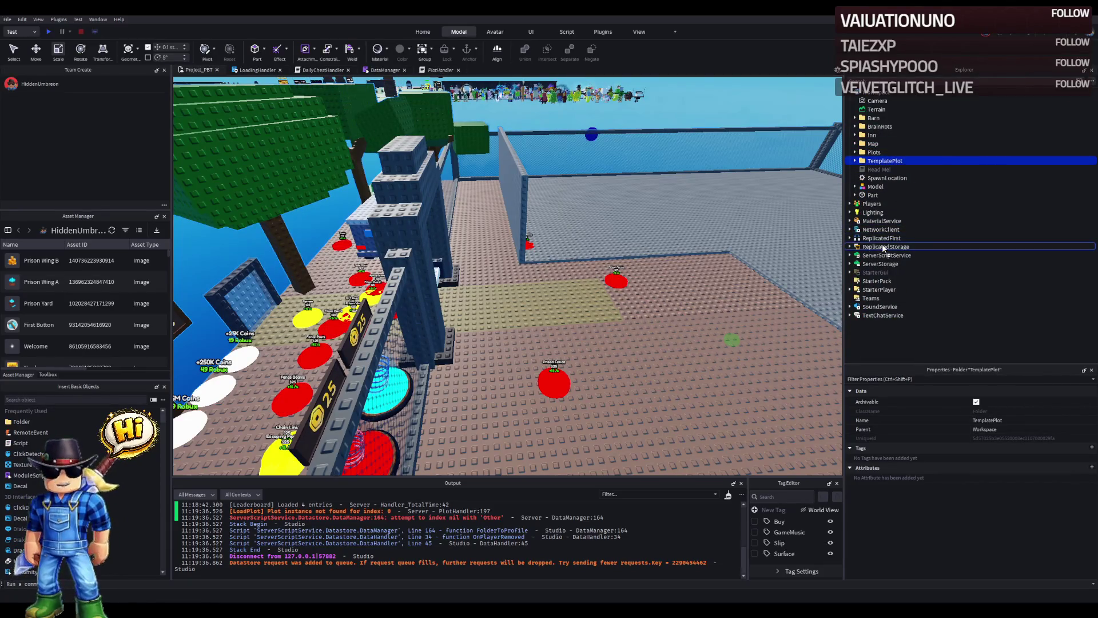
pyautogui.moveTo(884, 248); pyautogui.dragTo(883, 248)
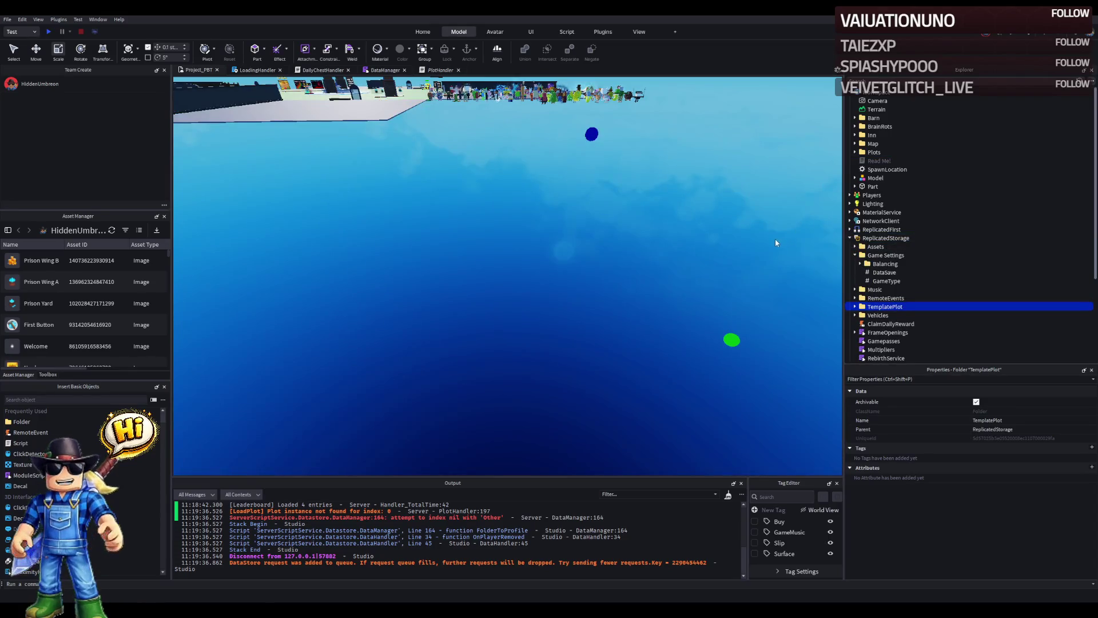
pyautogui.click(855, 306)
pyautogui.scroll(-3, 881, 299)
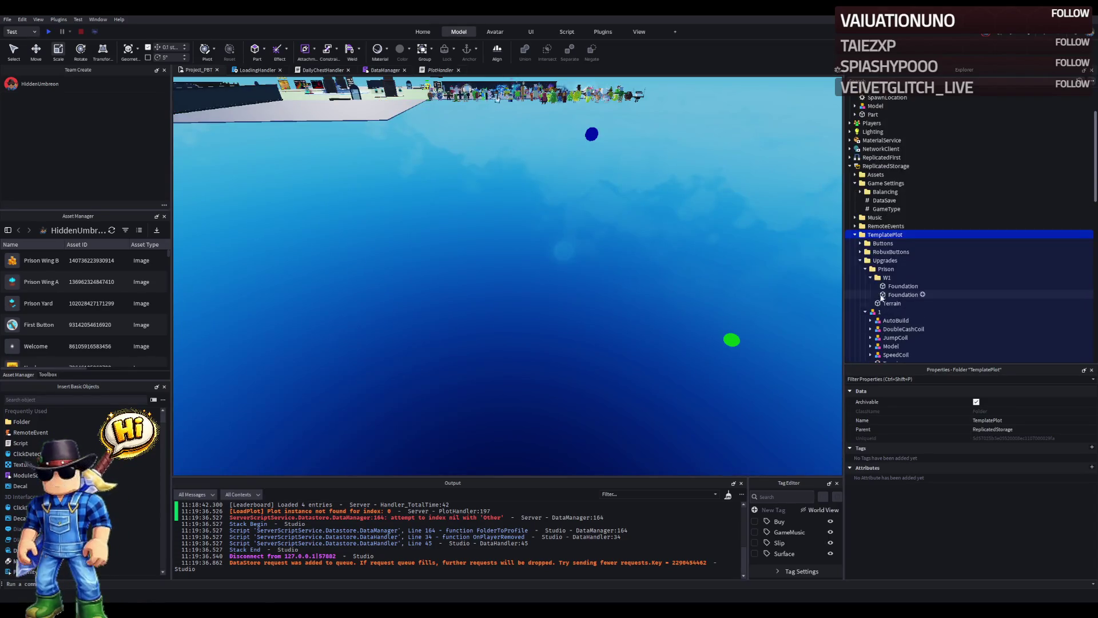
pyautogui.doubleClick(883, 269)
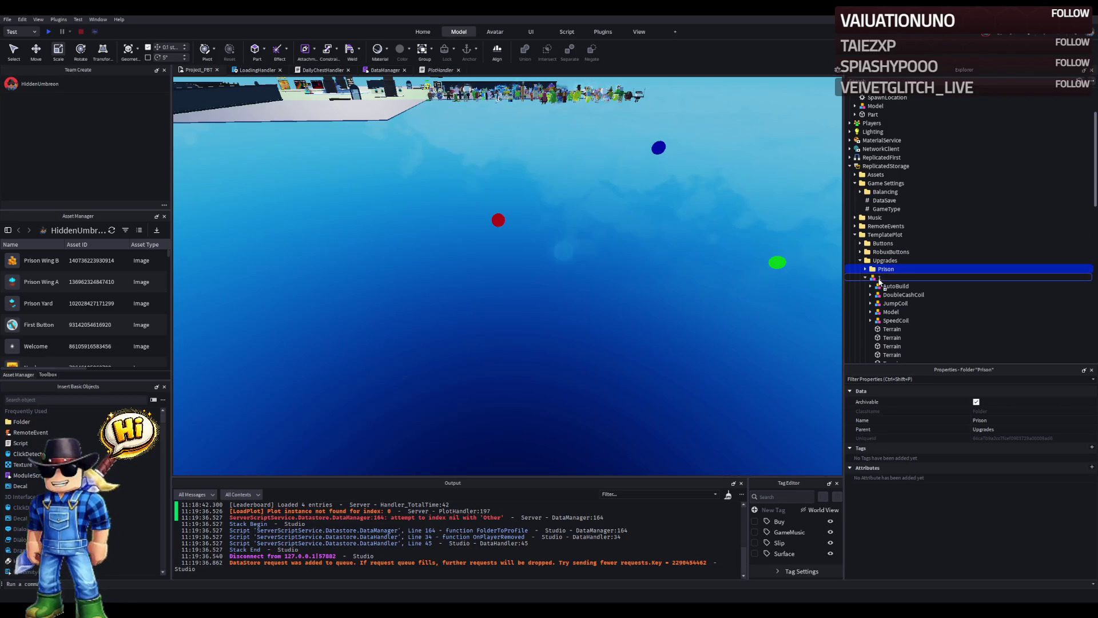
pyautogui.press('F5')
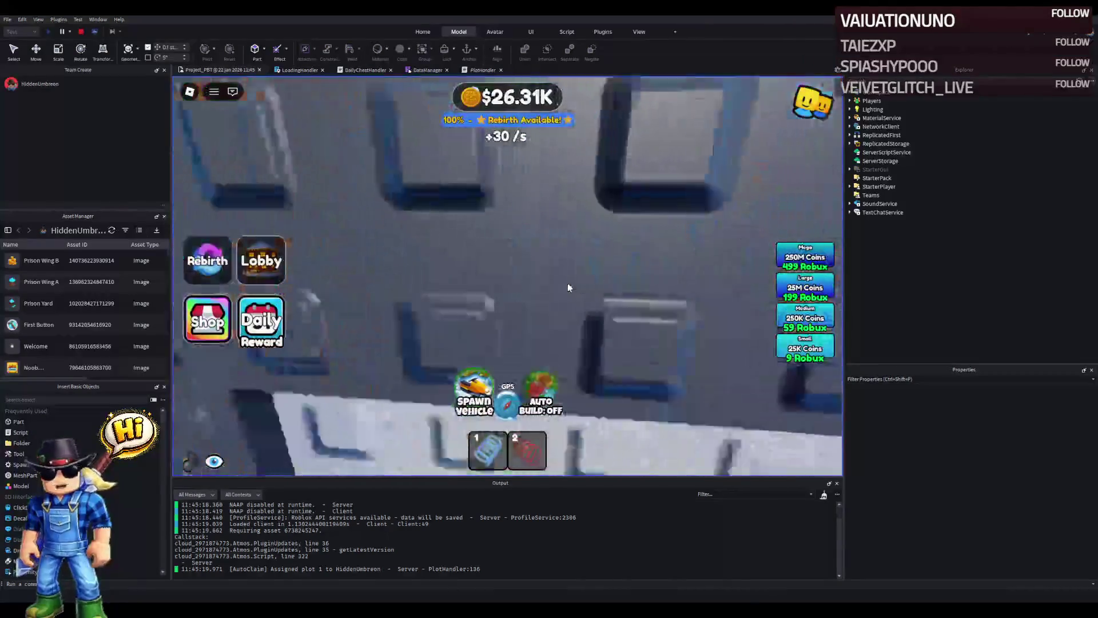
# Step: Walk the character across the plot toward the lobby and along the fence
pyautogui.press('d')
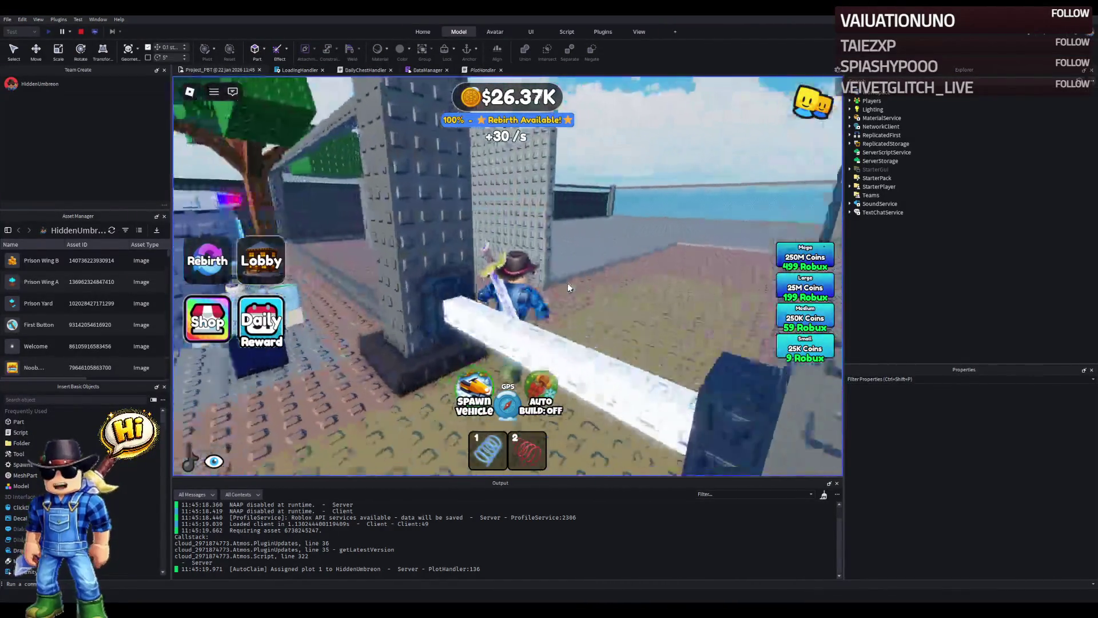
pyautogui.press('w')
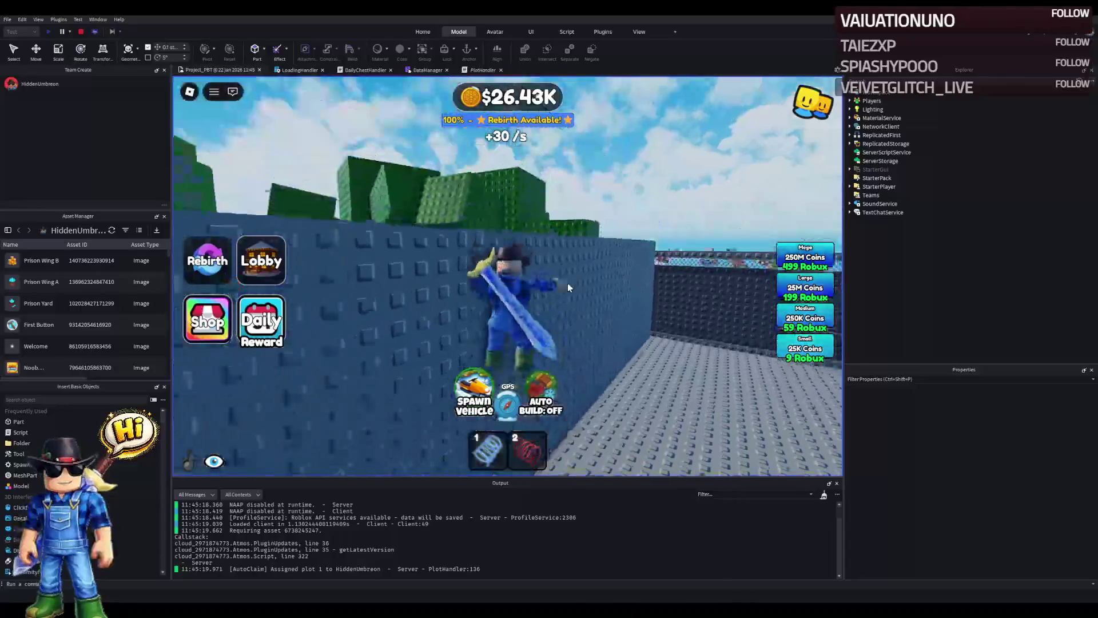
pyautogui.press('w')
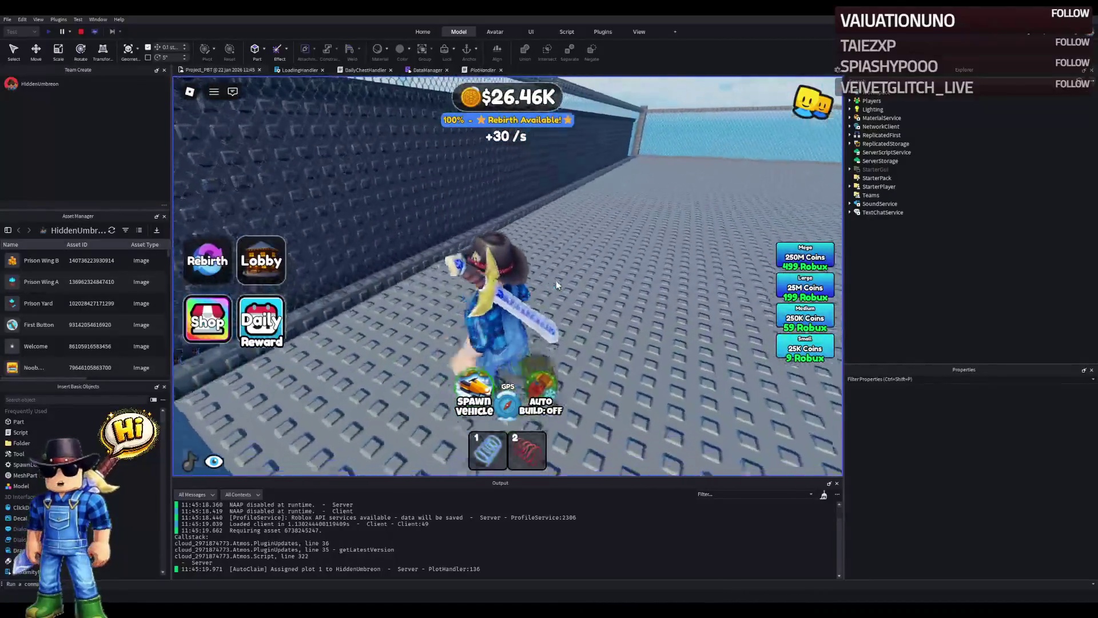
pyautogui.press('w')
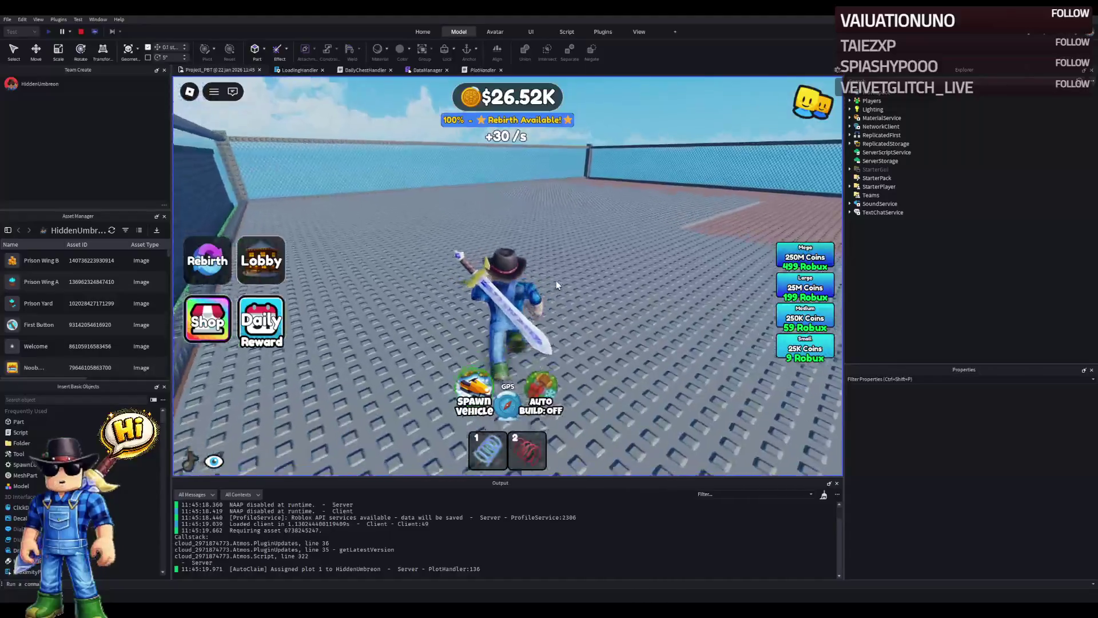
pyautogui.press('s')
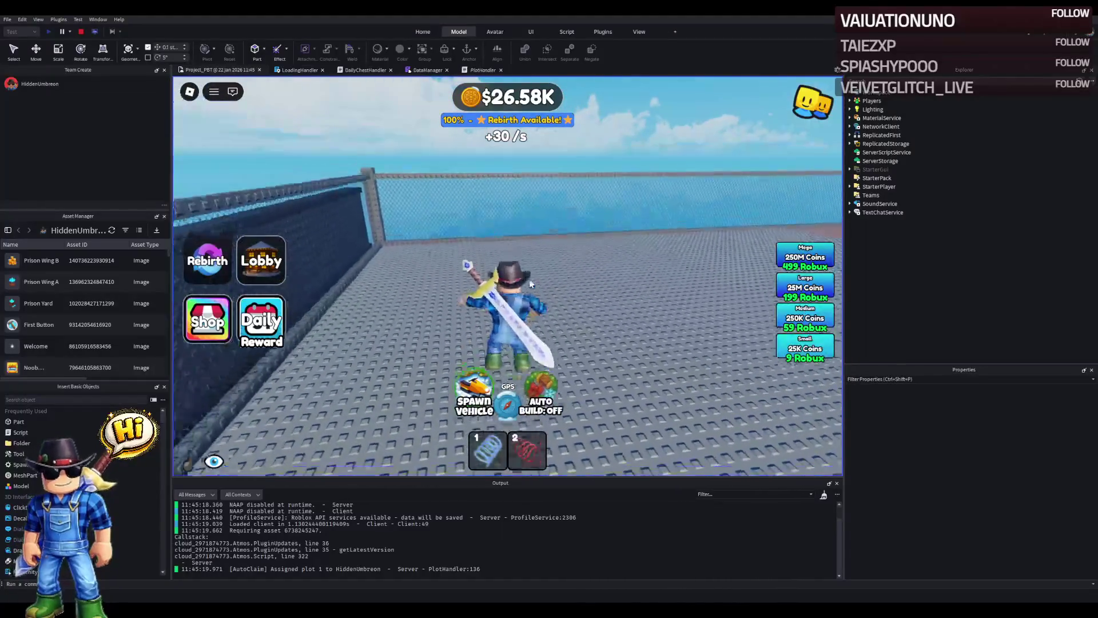
pyautogui.press('w')
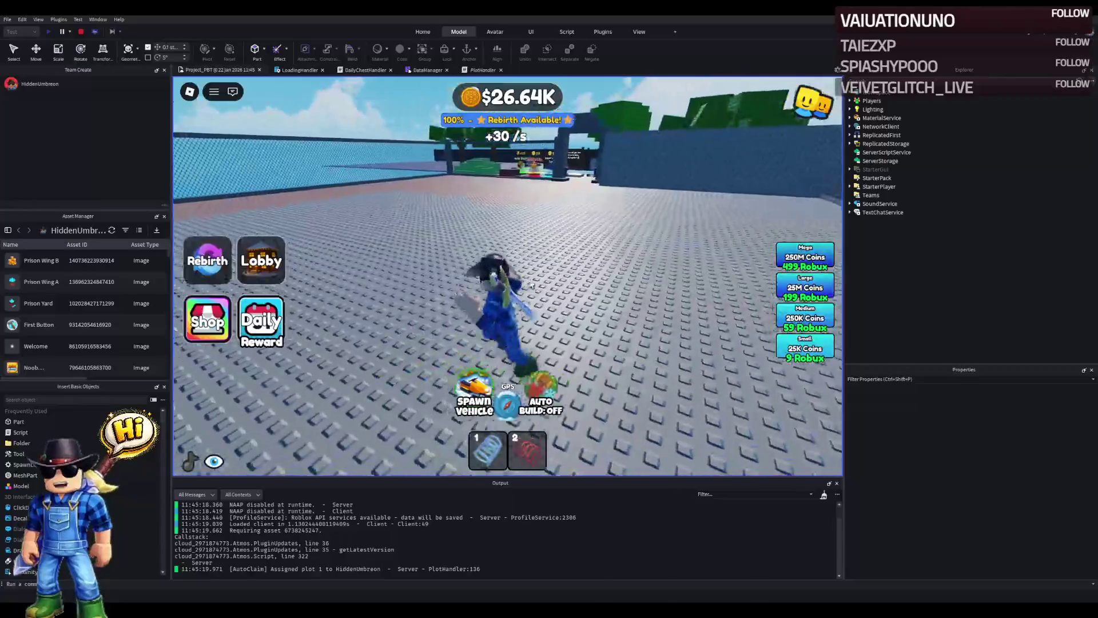
pyautogui.press('w')
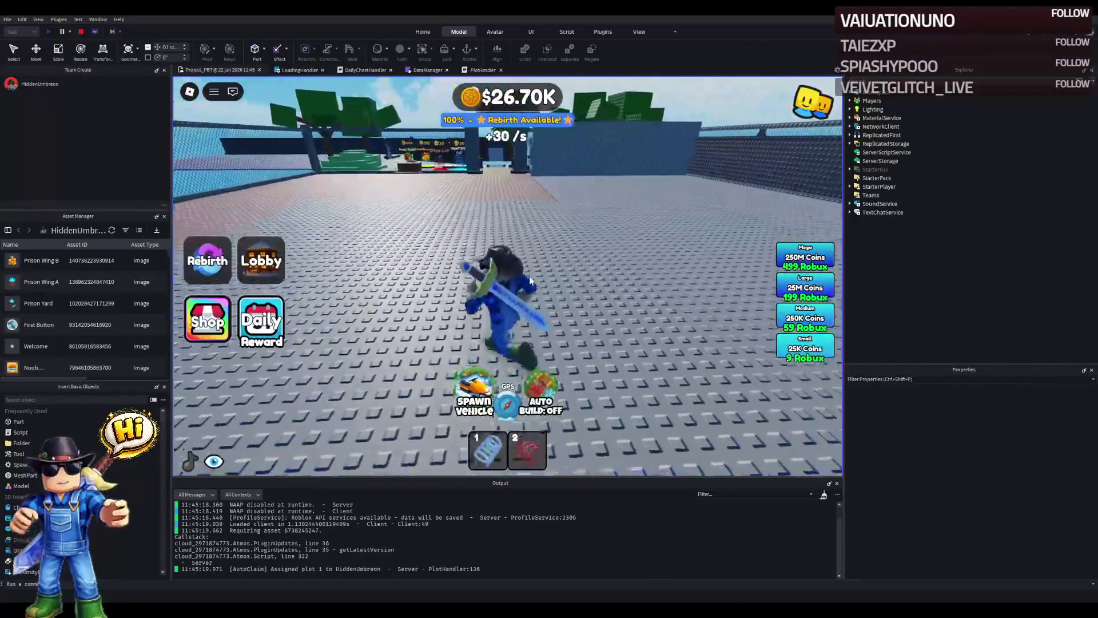
pyautogui.press('w')
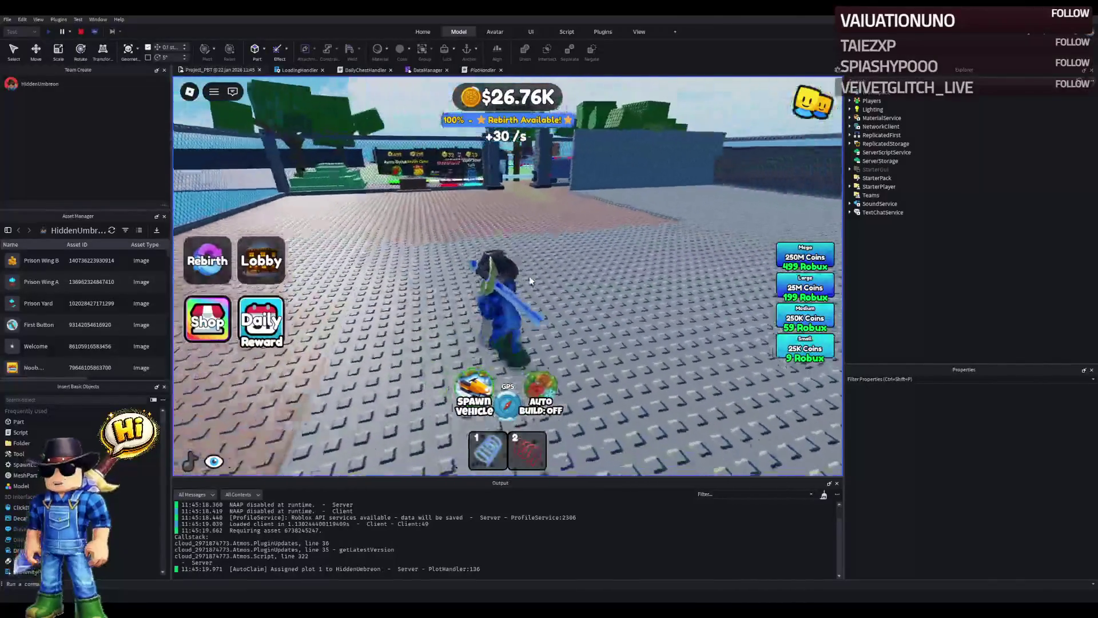
pyautogui.press('d')
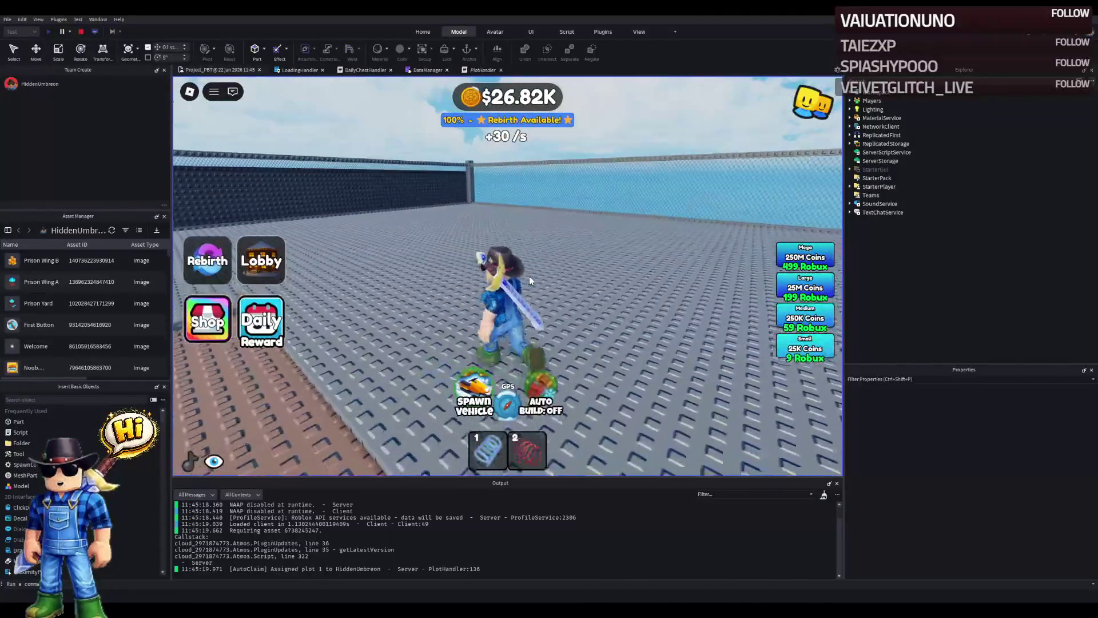
pyautogui.press('d')
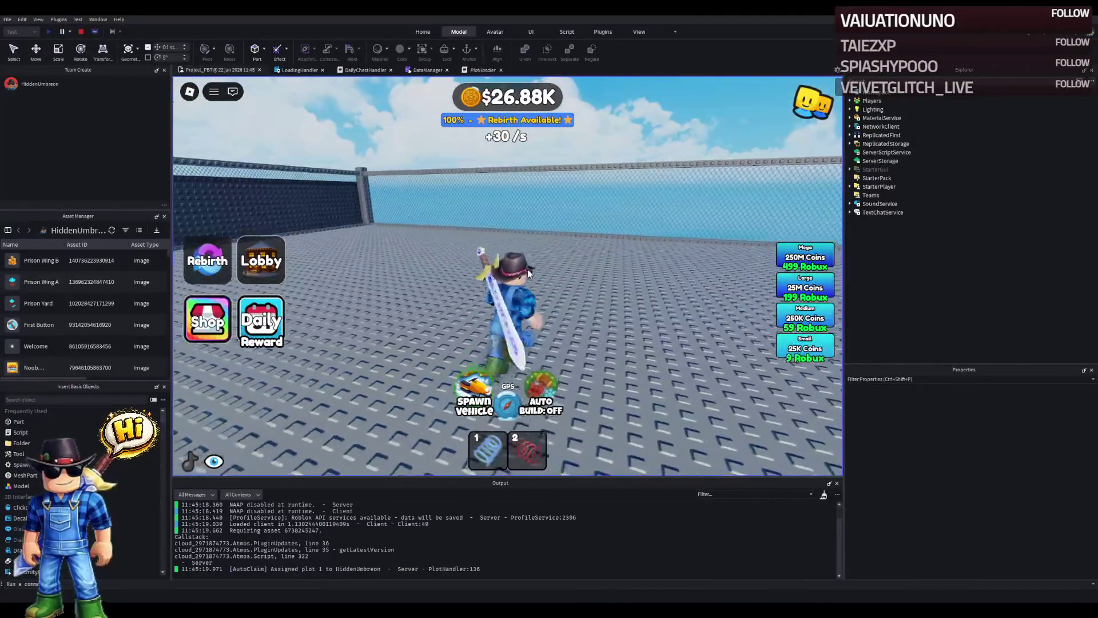
# Step: Inspect the blue prison wall, enter the yard through the gate, and stop the playtest
pyautogui.press('a')
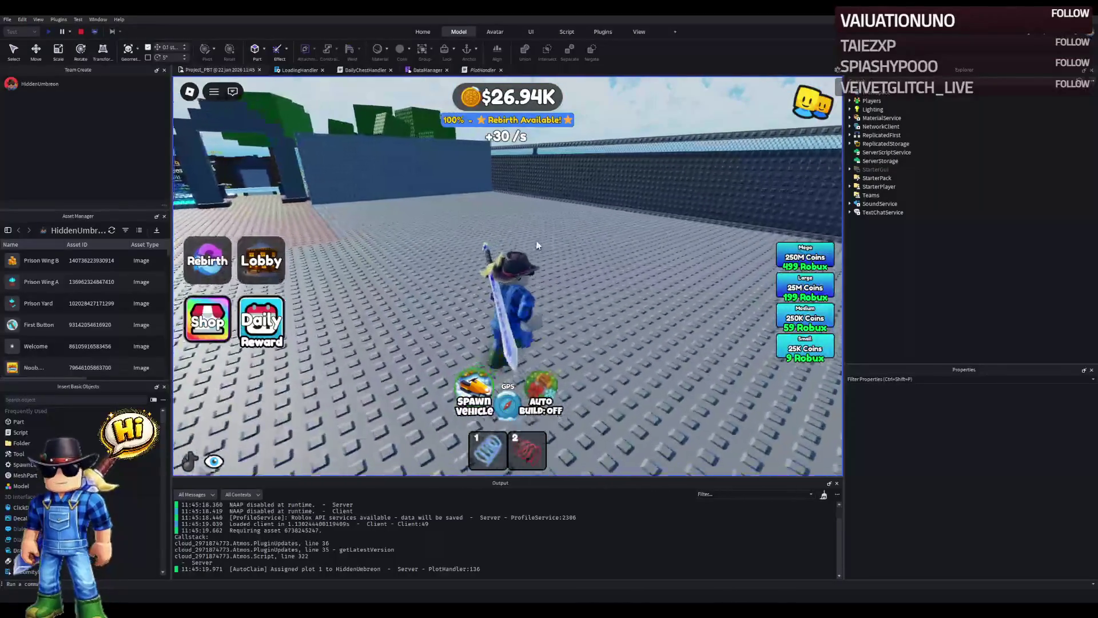
pyautogui.press('a')
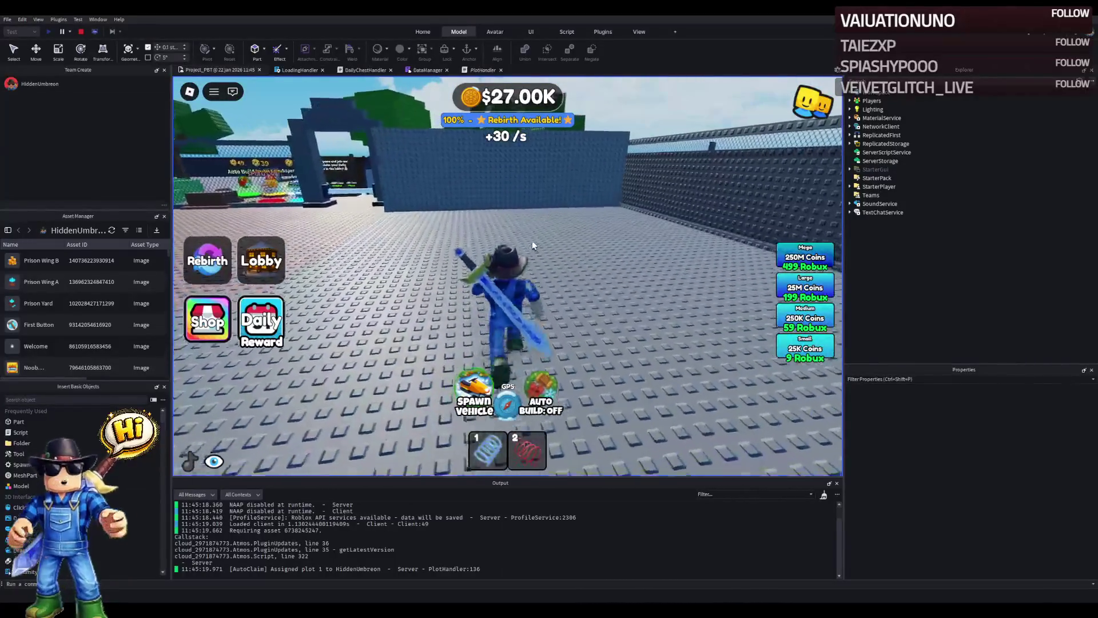
pyautogui.press('a')
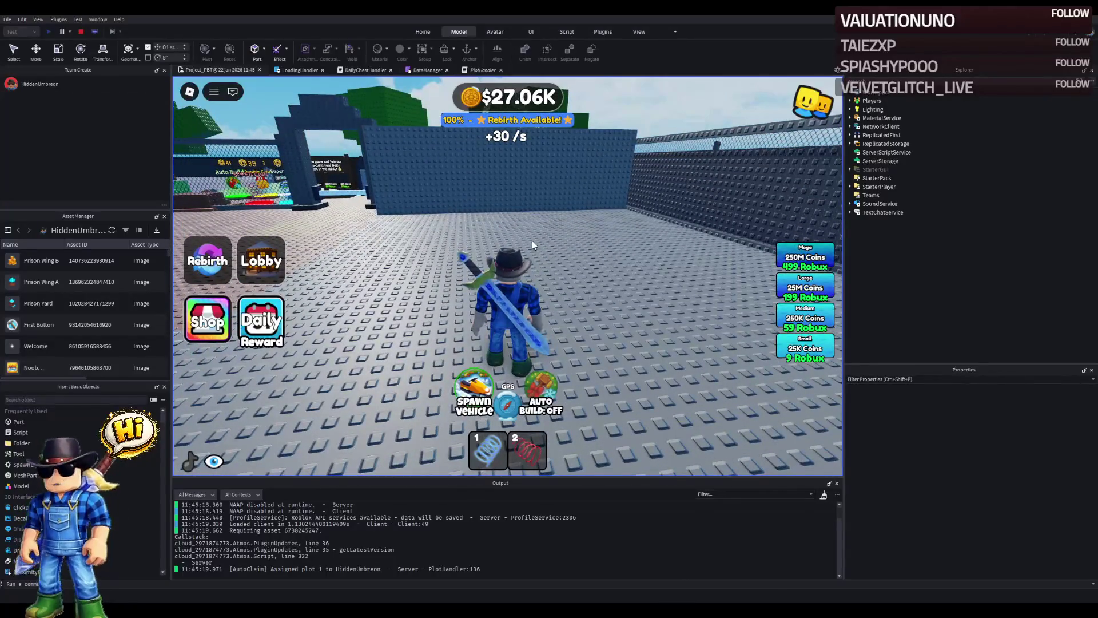
pyautogui.press('w')
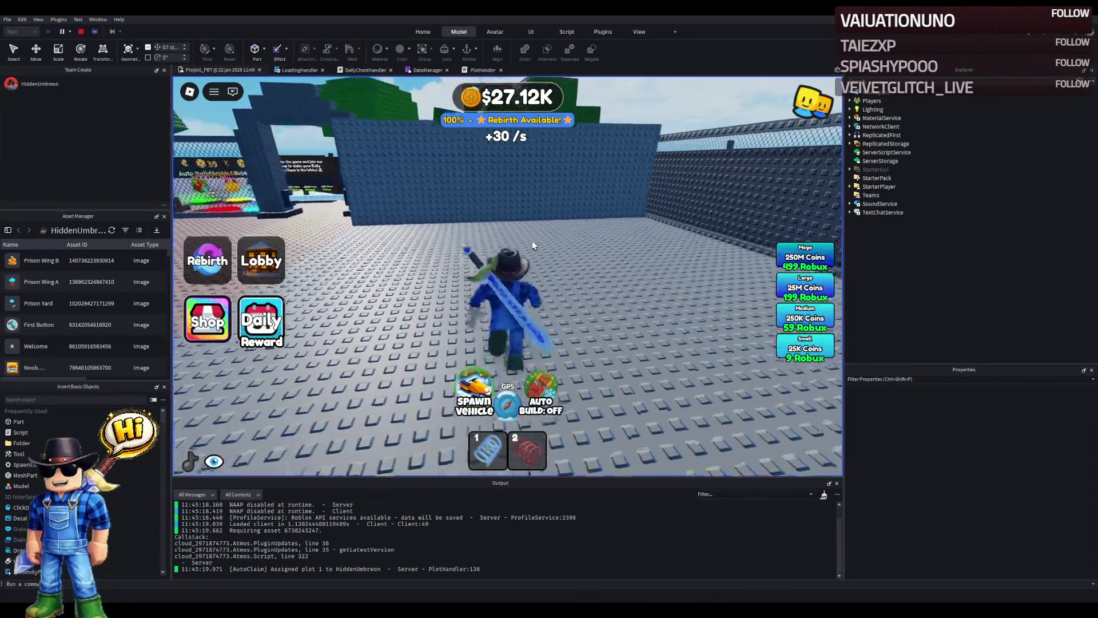
pyautogui.press('a')
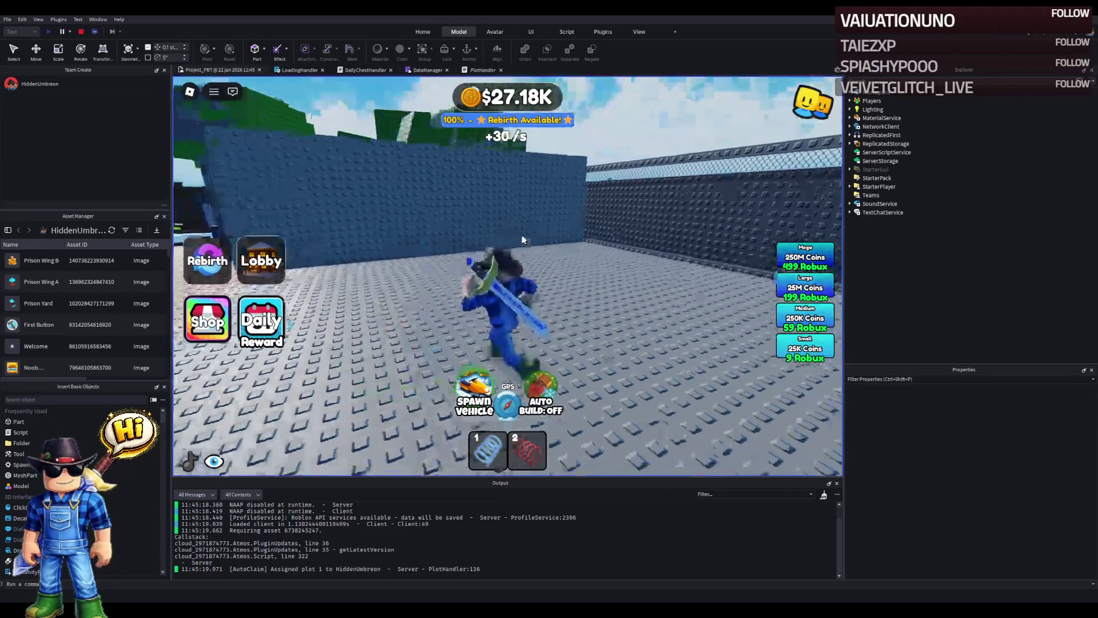
pyautogui.press('s')
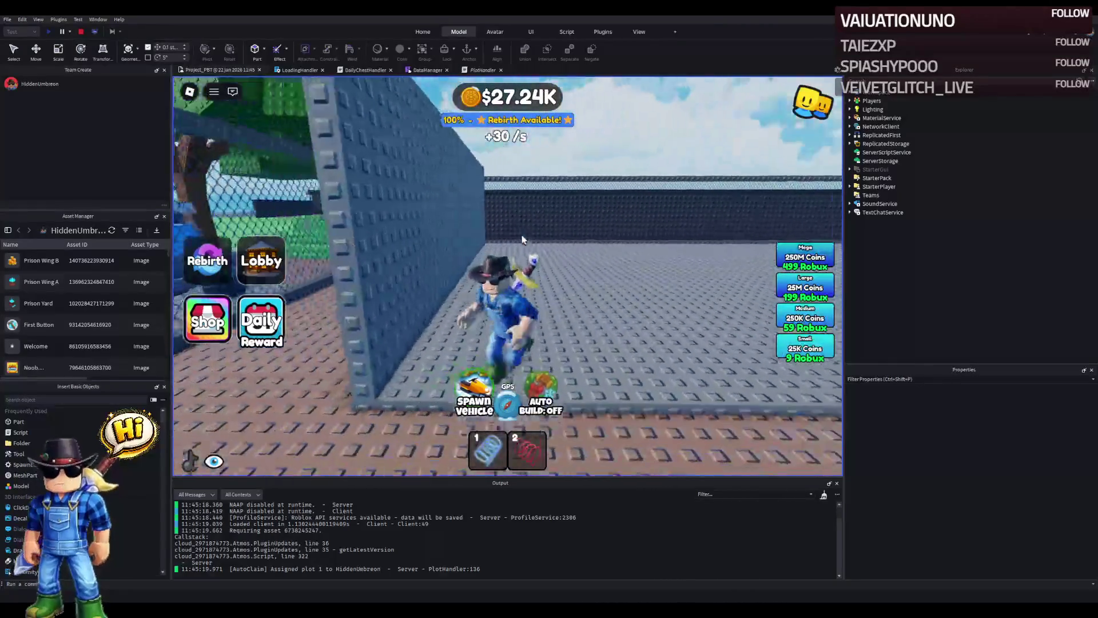
pyautogui.press('w')
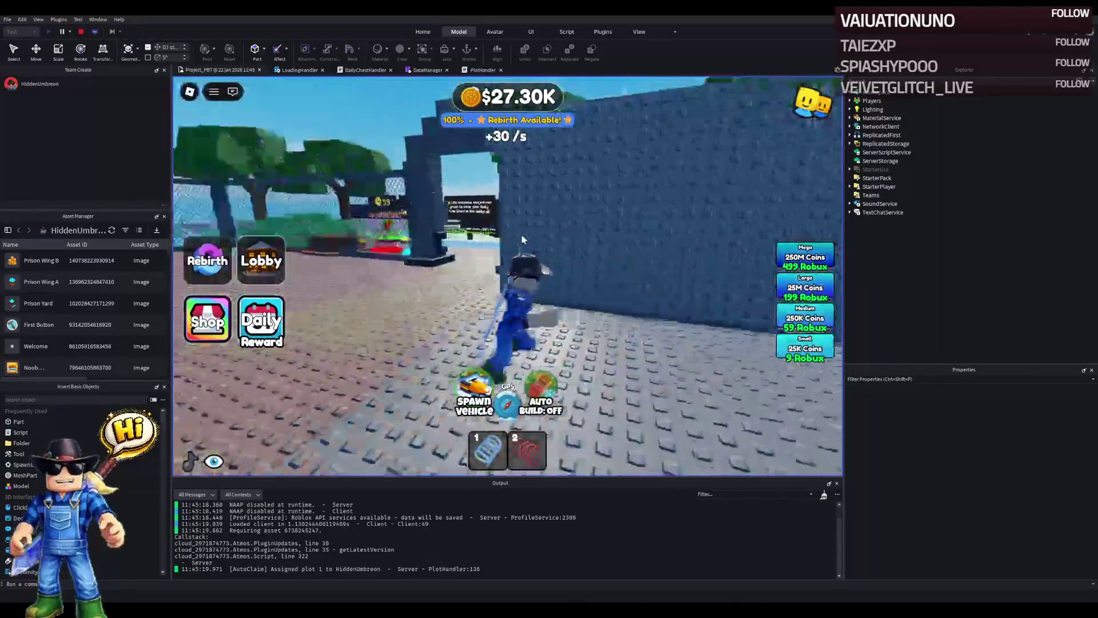
pyautogui.press('a')
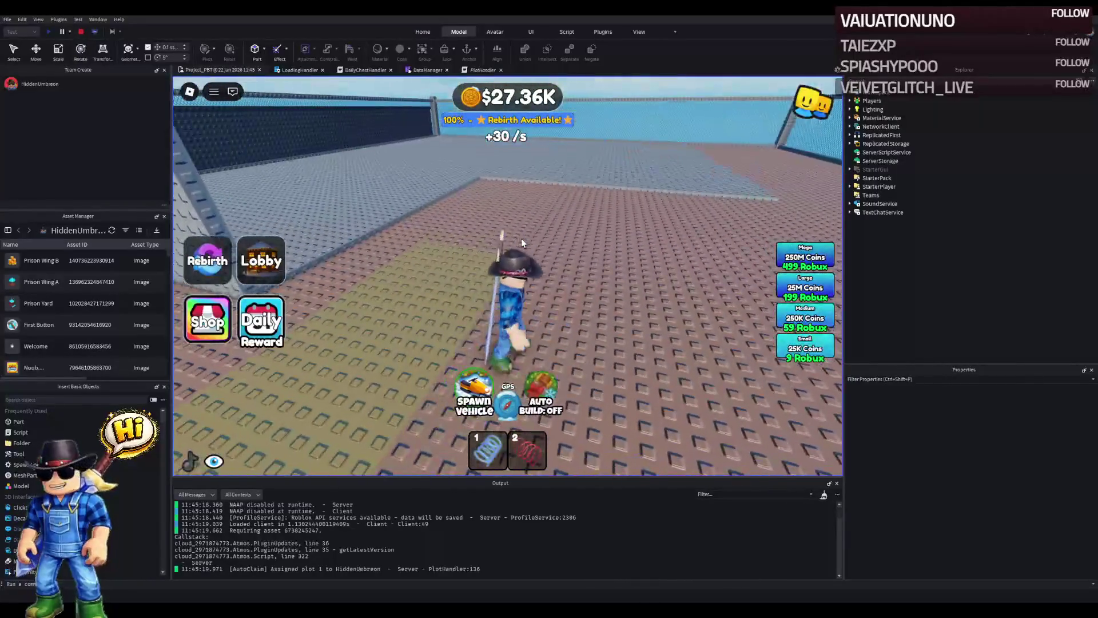
pyautogui.press('w')
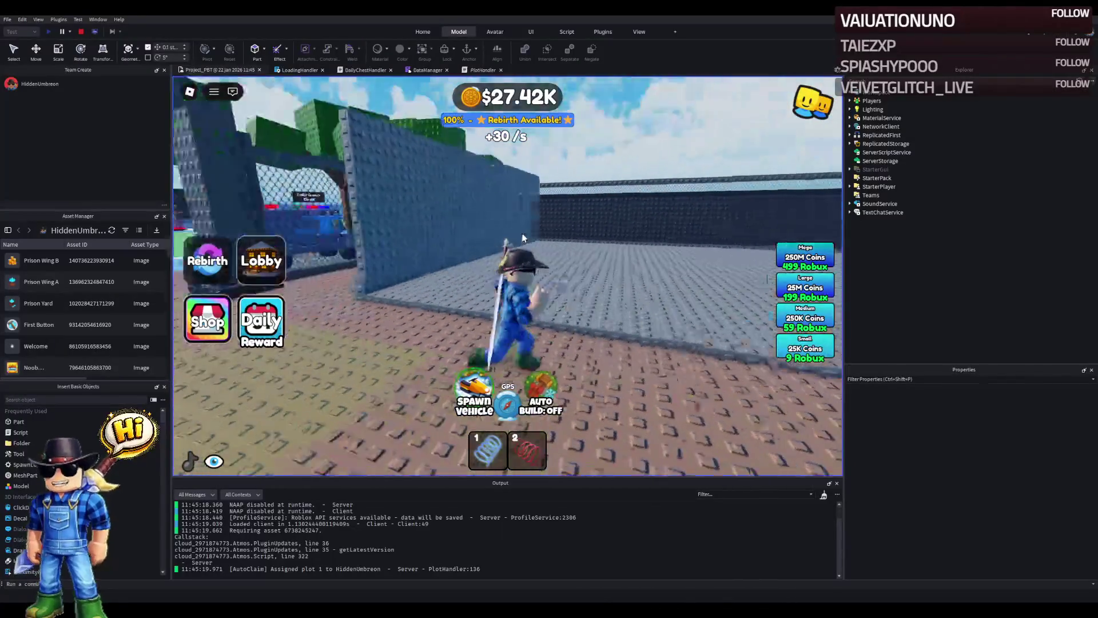
pyautogui.press('w')
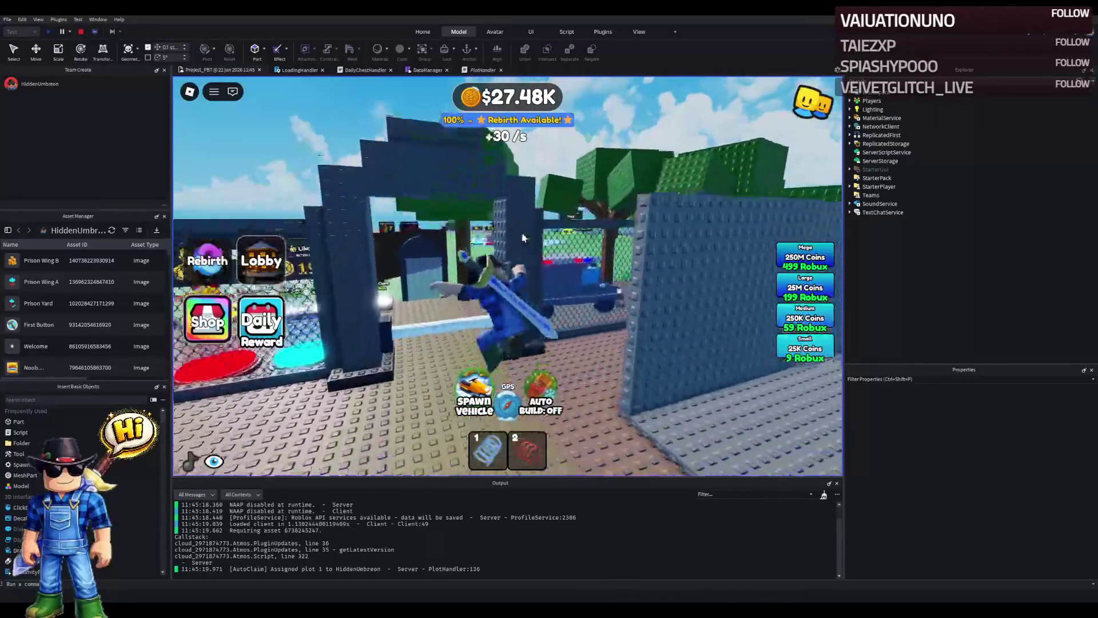
pyautogui.press('w')
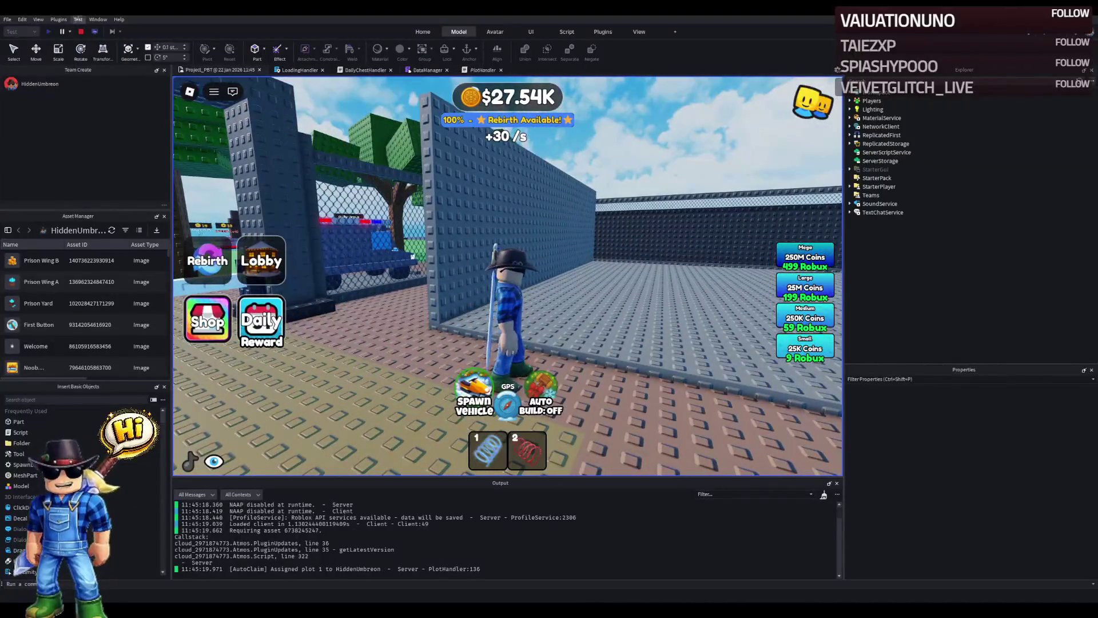
pyautogui.click(80, 32)
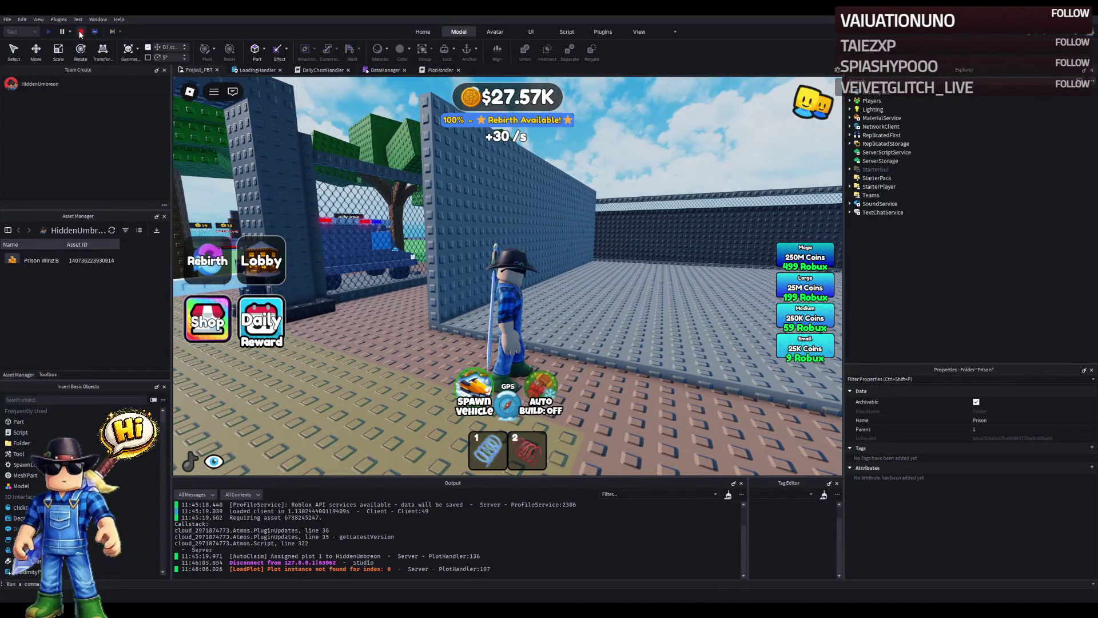